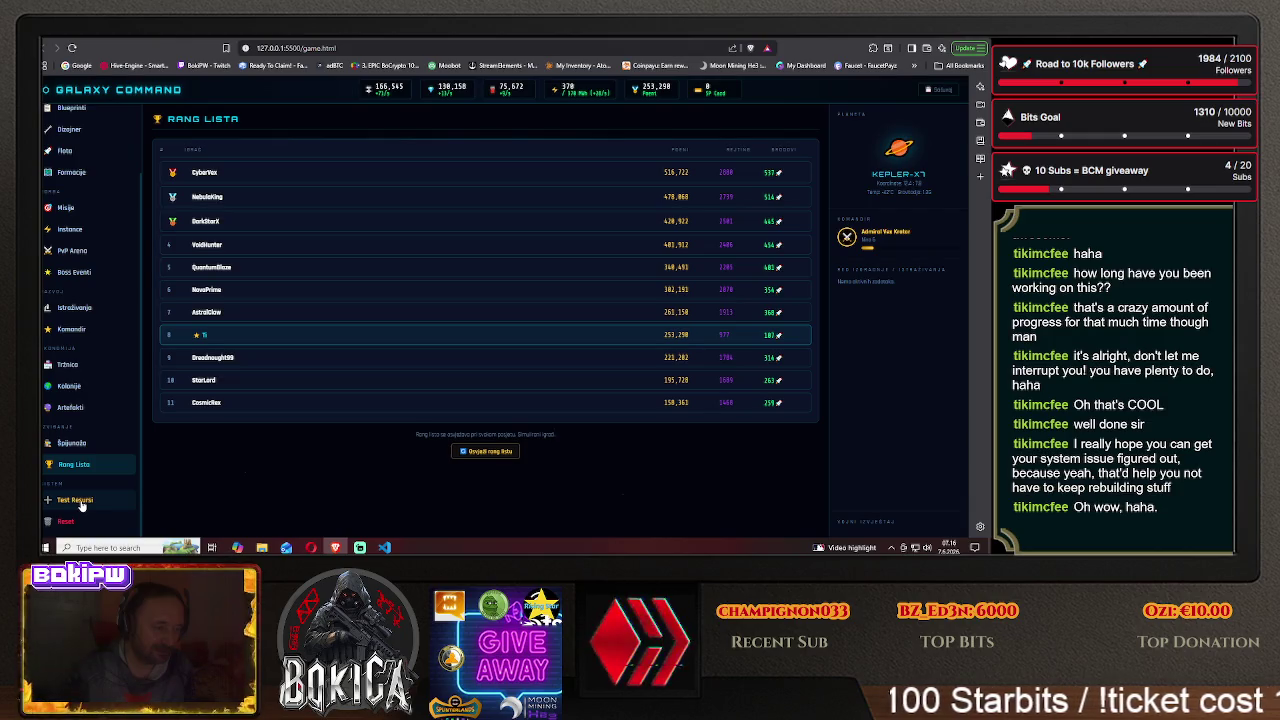
# Step: Add resources with Test Resursi, then cycle past GitHub Pages and KRTools to VS Code
pyautogui.click(76, 500)
pyautogui.scroll(3, 85, 470)
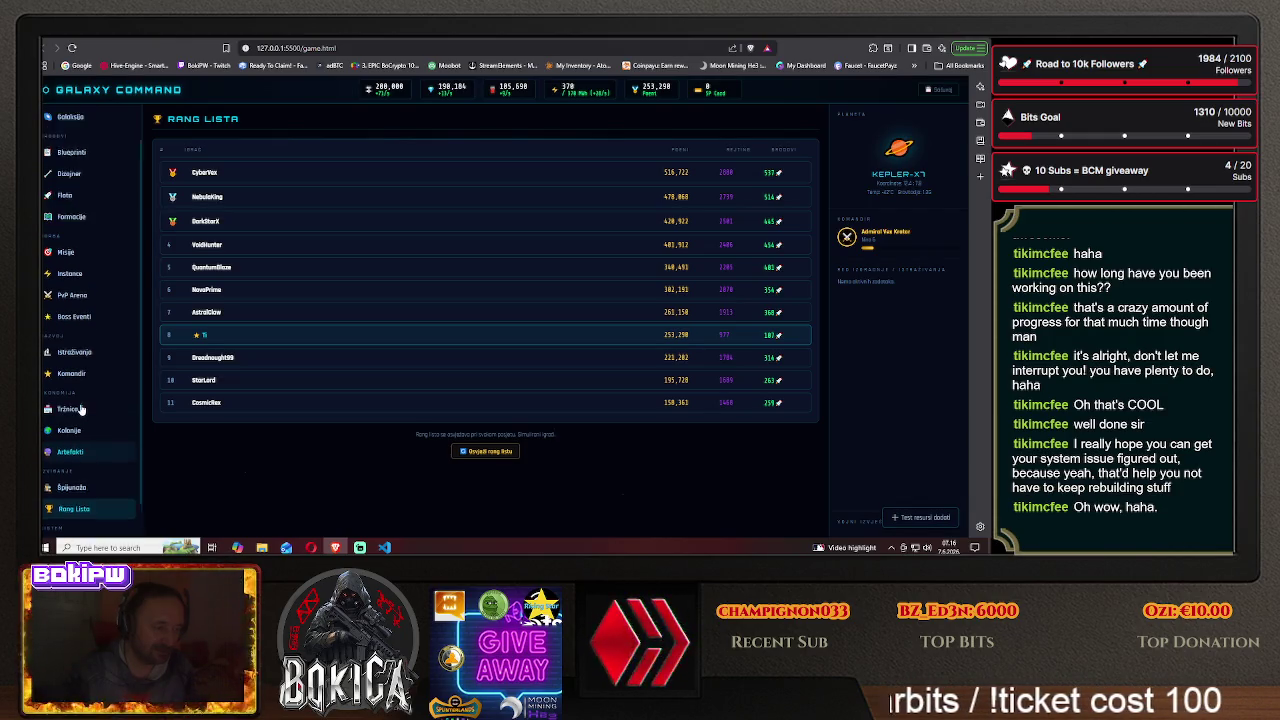
pyautogui.hotkey('ctrl', 'Tab')
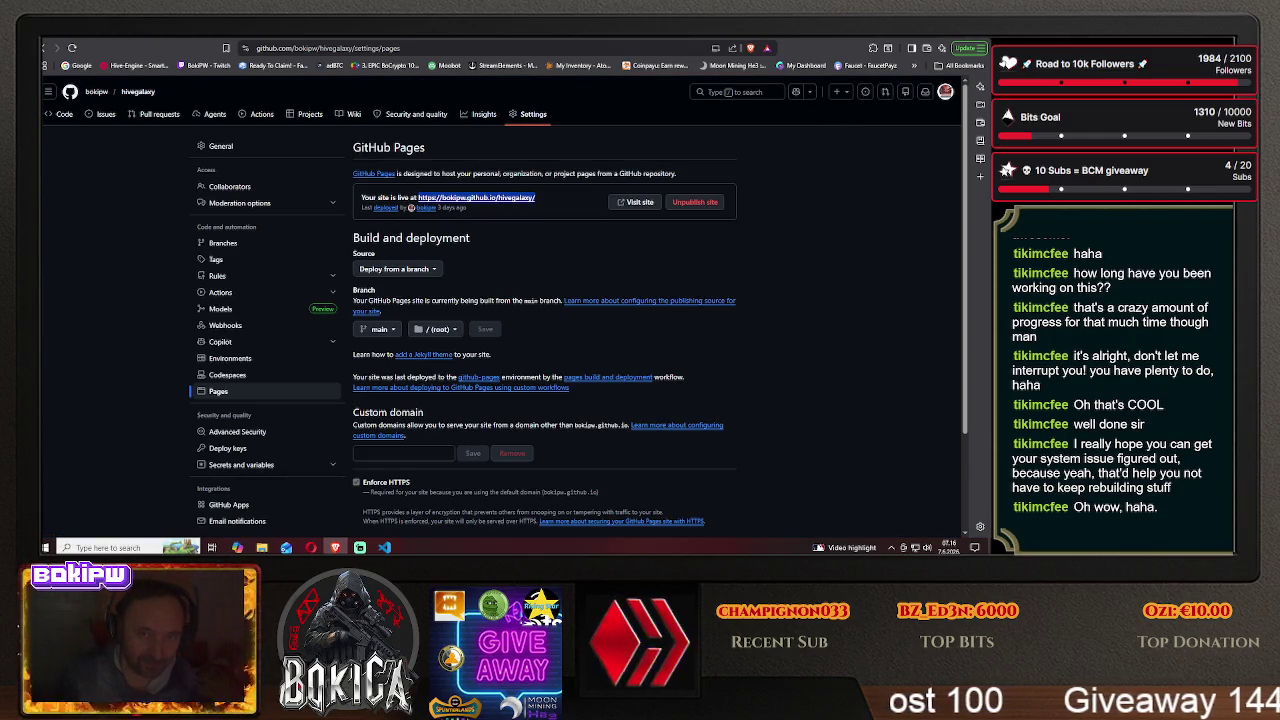
pyautogui.hotkey('ctrl', 'Tab')
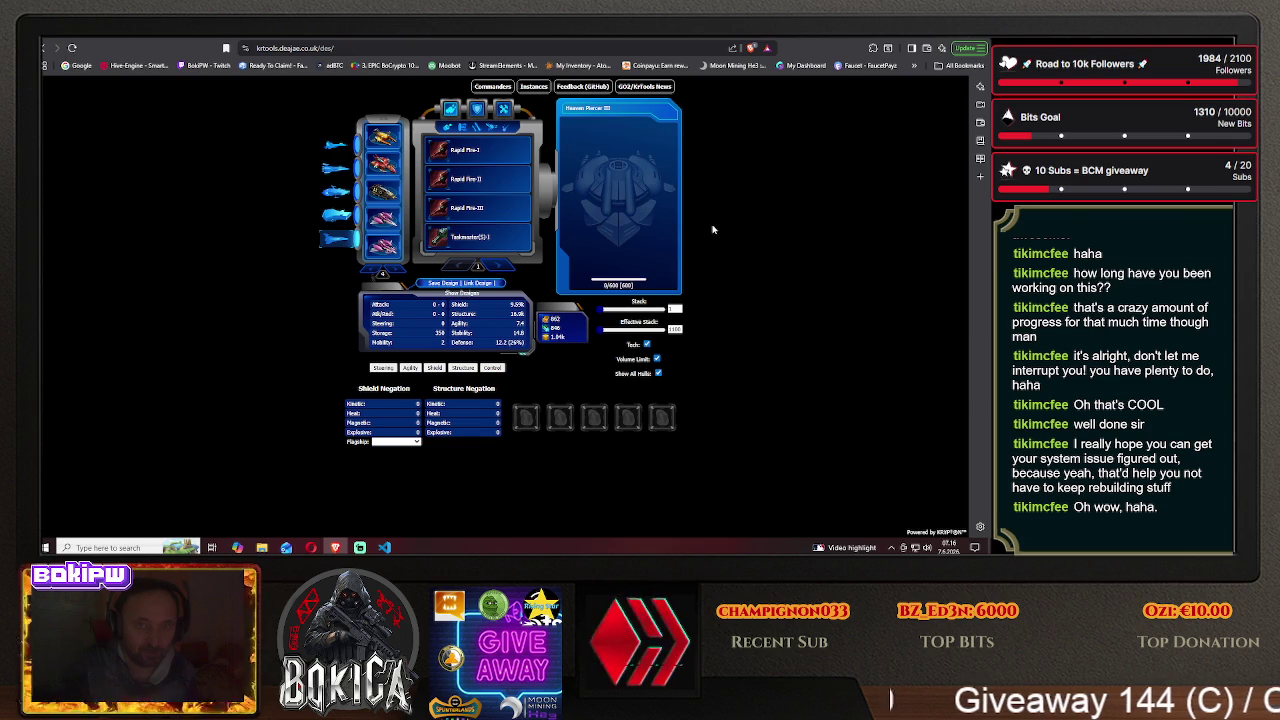
pyautogui.hotkey('alt', 'Tab')
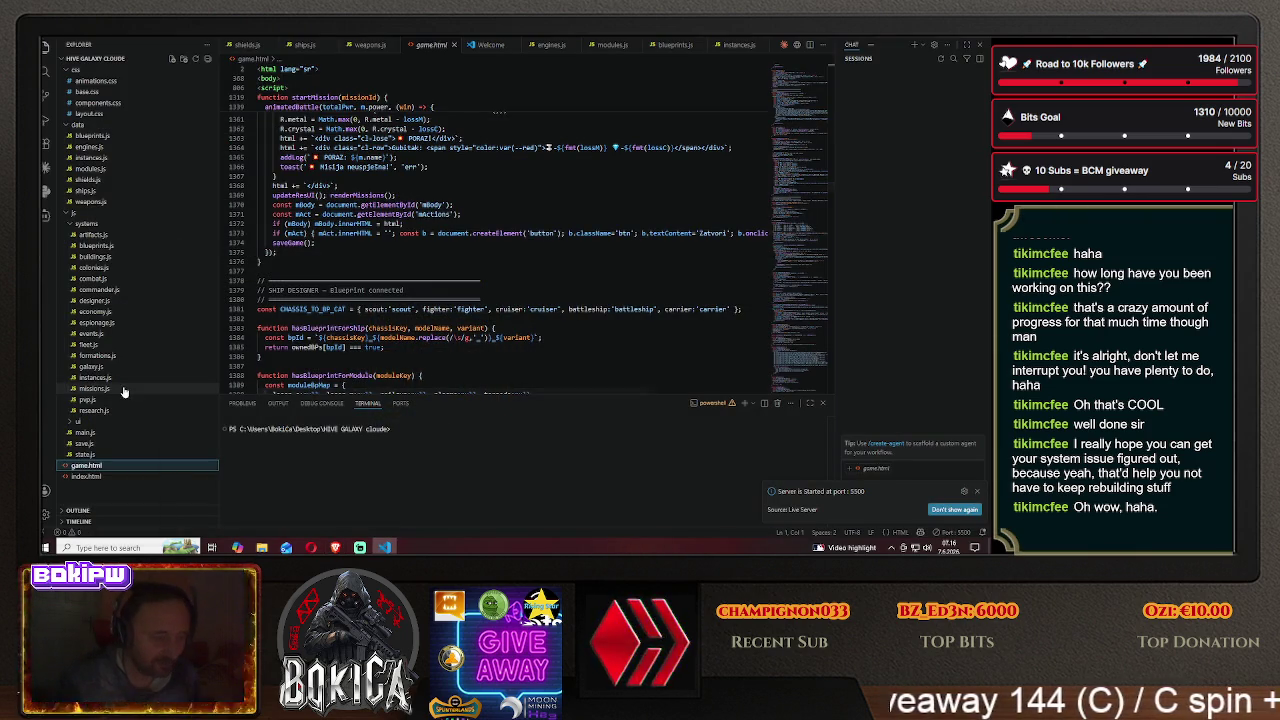
# Step: Open the meta smrdljiva folder as the VS Code project, then return to the ship designer
pyautogui.click(45, 46)
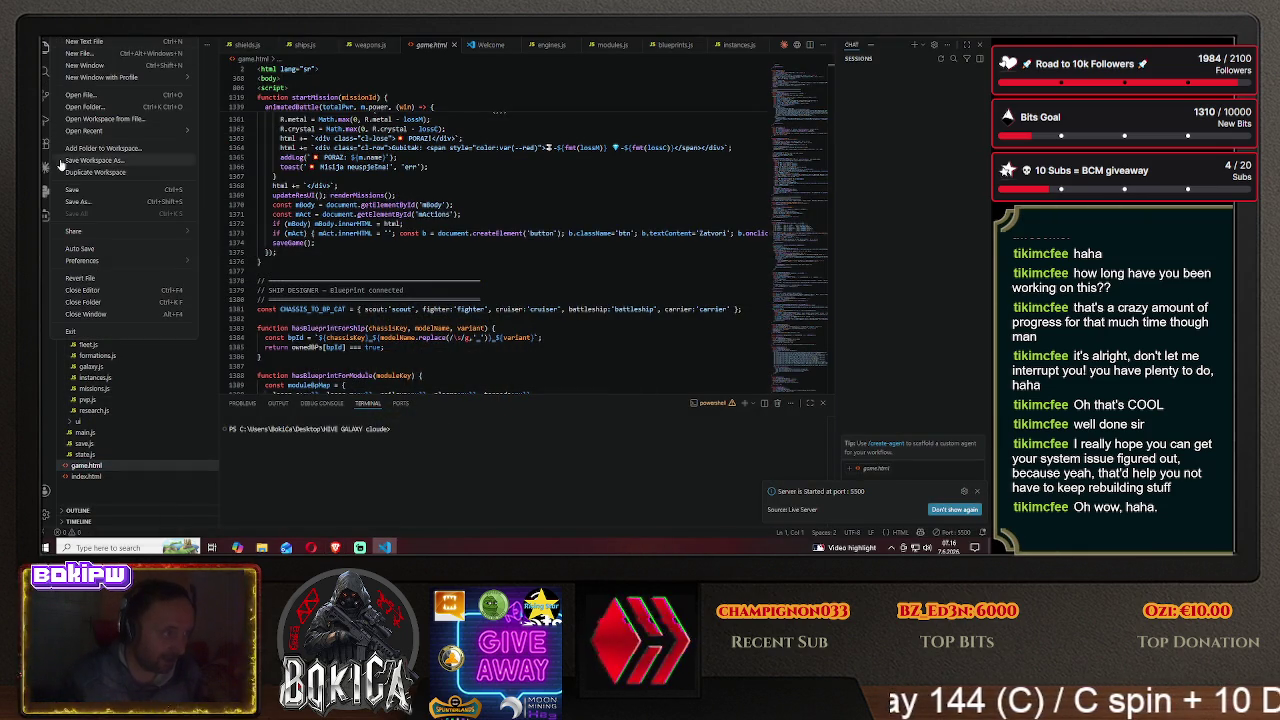
pyautogui.click(97, 108)
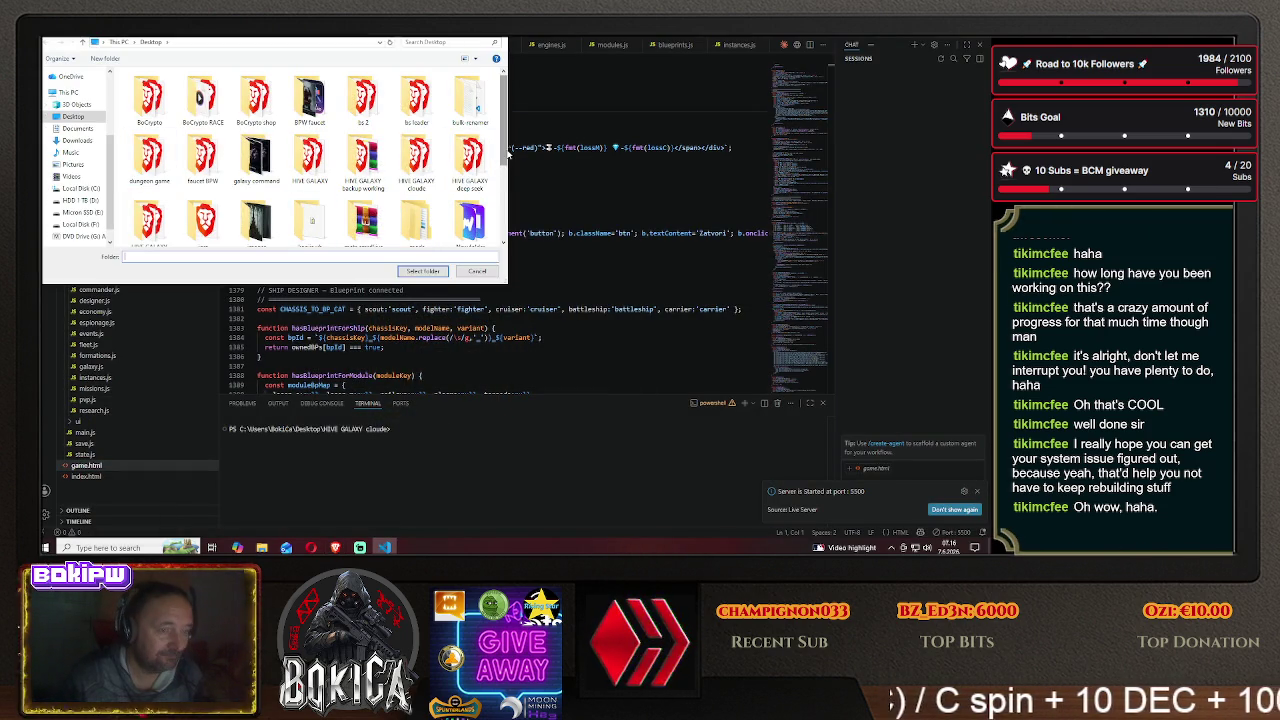
pyautogui.scroll(-1, 360, 150)
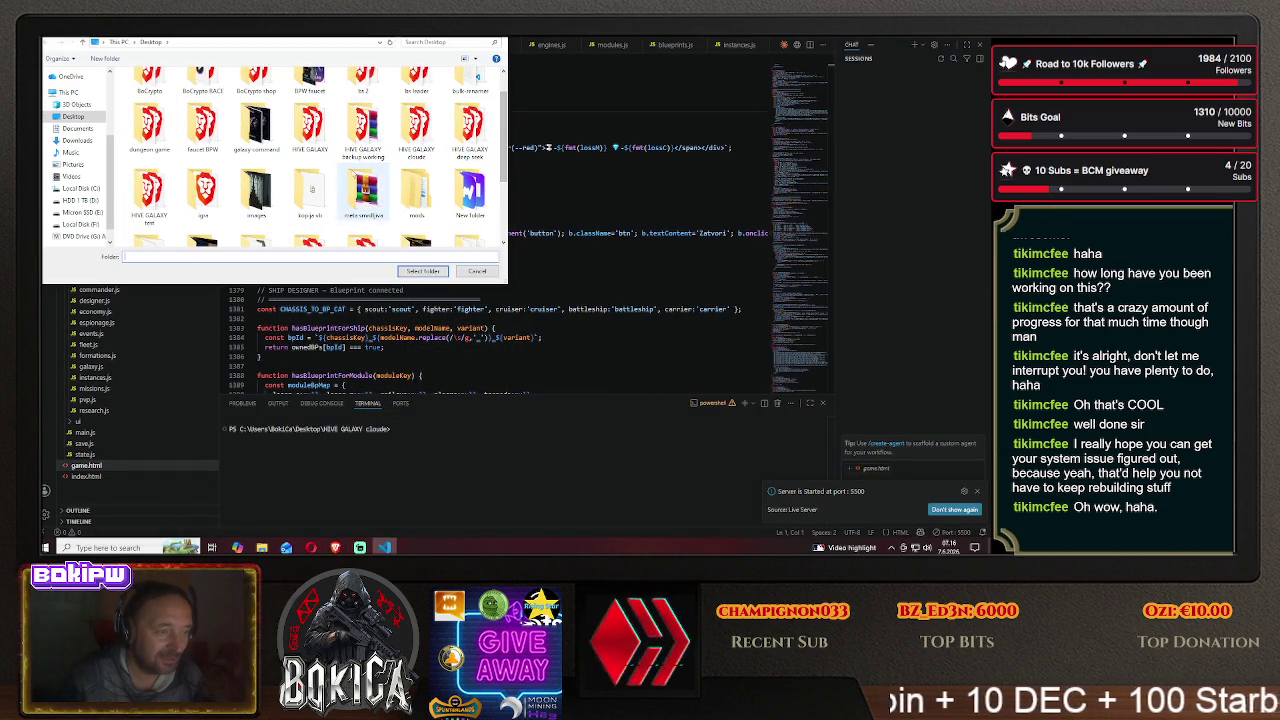
pyautogui.click(363, 190)
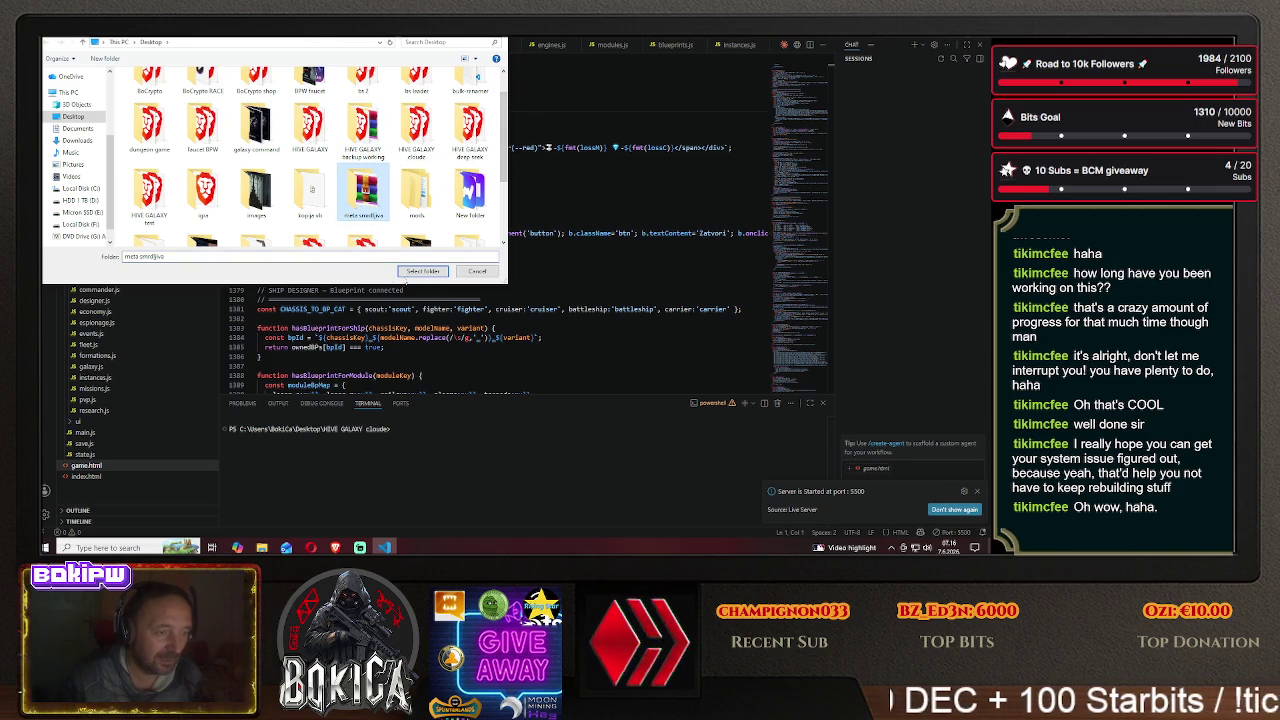
pyautogui.click(414, 272)
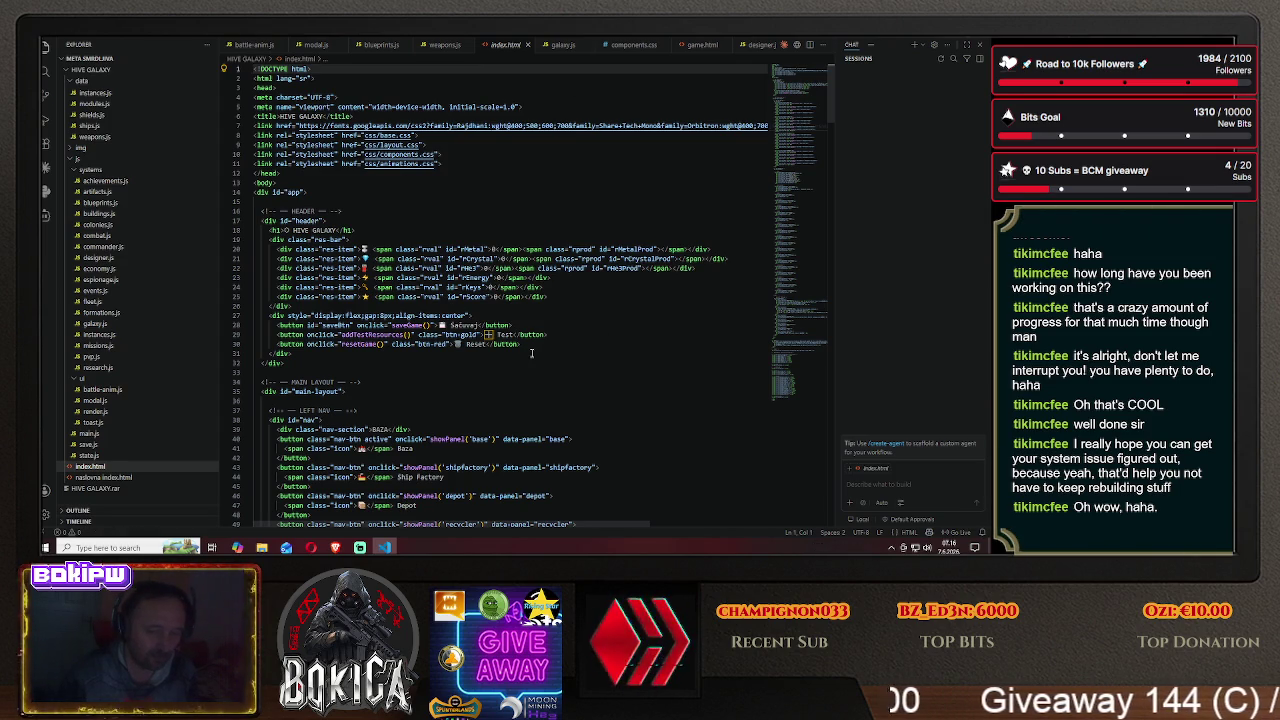
pyautogui.click(335, 547)
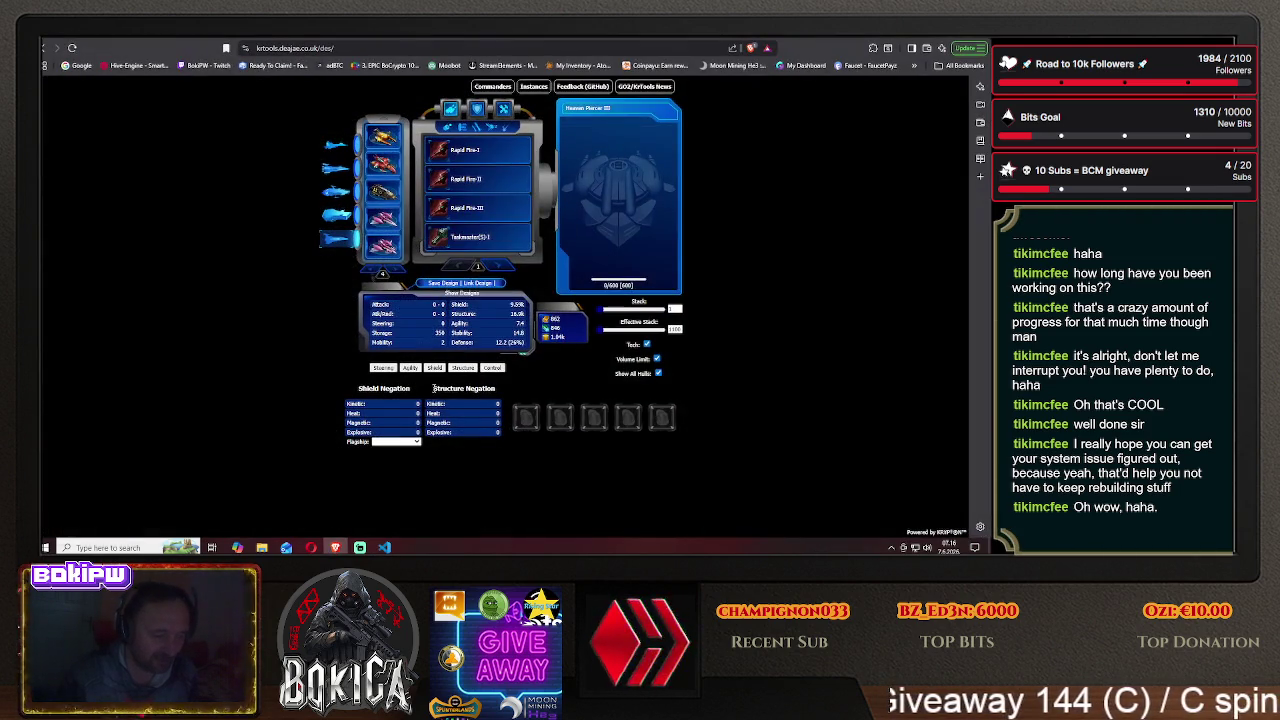
# Step: Glance at the Claude chat, read through index.html in VS Code, then go to Twitch
pyautogui.click(812, 38)
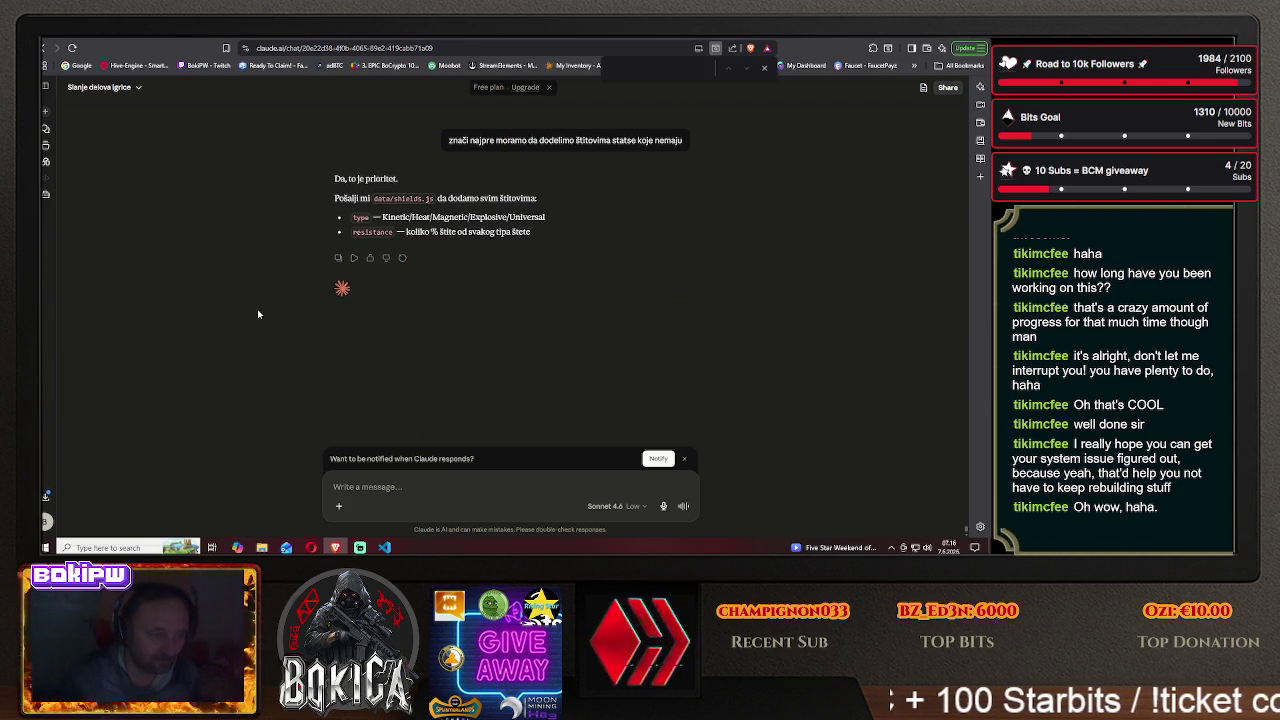
pyautogui.click(384, 547)
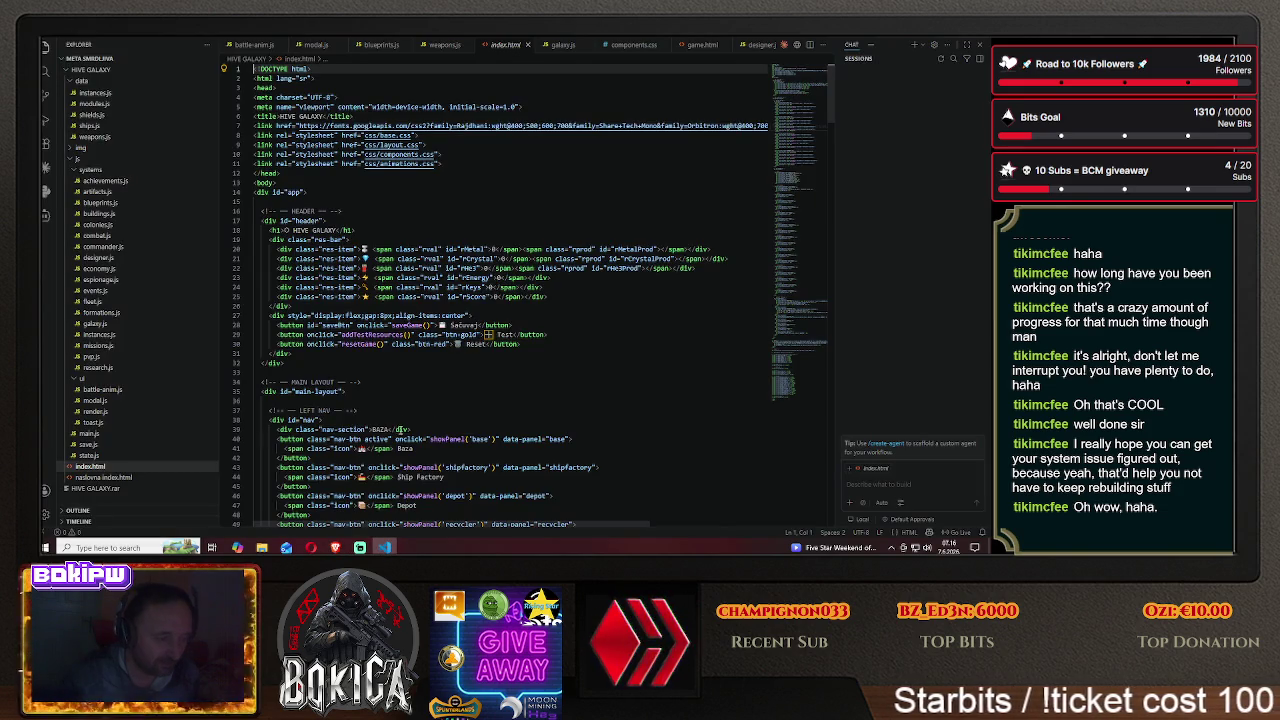
pyautogui.scroll(-20, 406, 376)
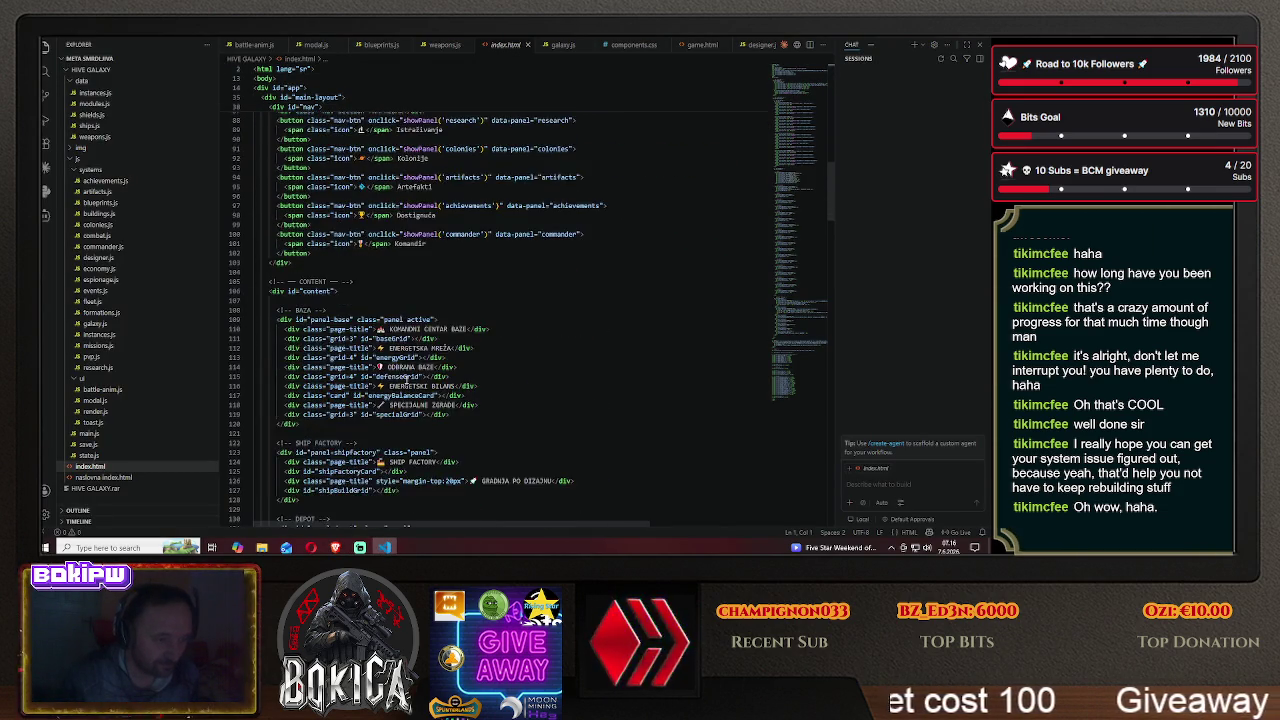
pyautogui.scroll(-18, 406, 376)
pyautogui.scroll(-20, 408, 382)
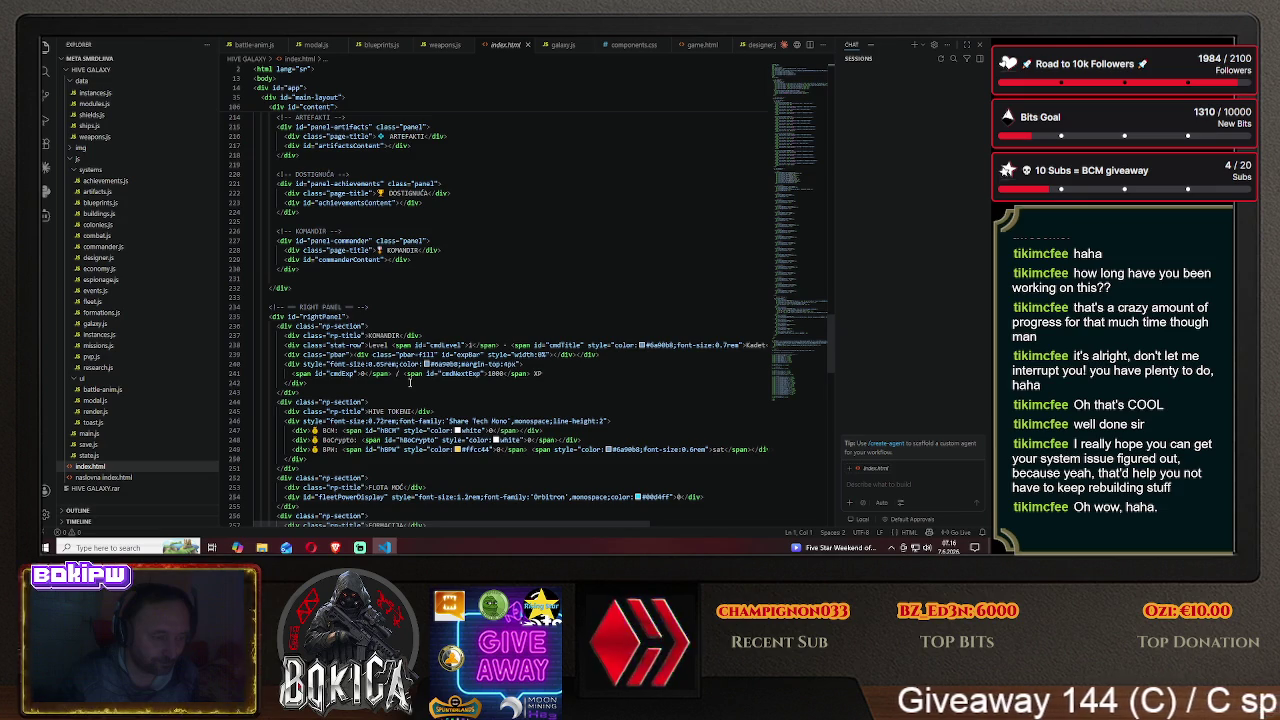
pyautogui.hotkey('alt', 'Tab')
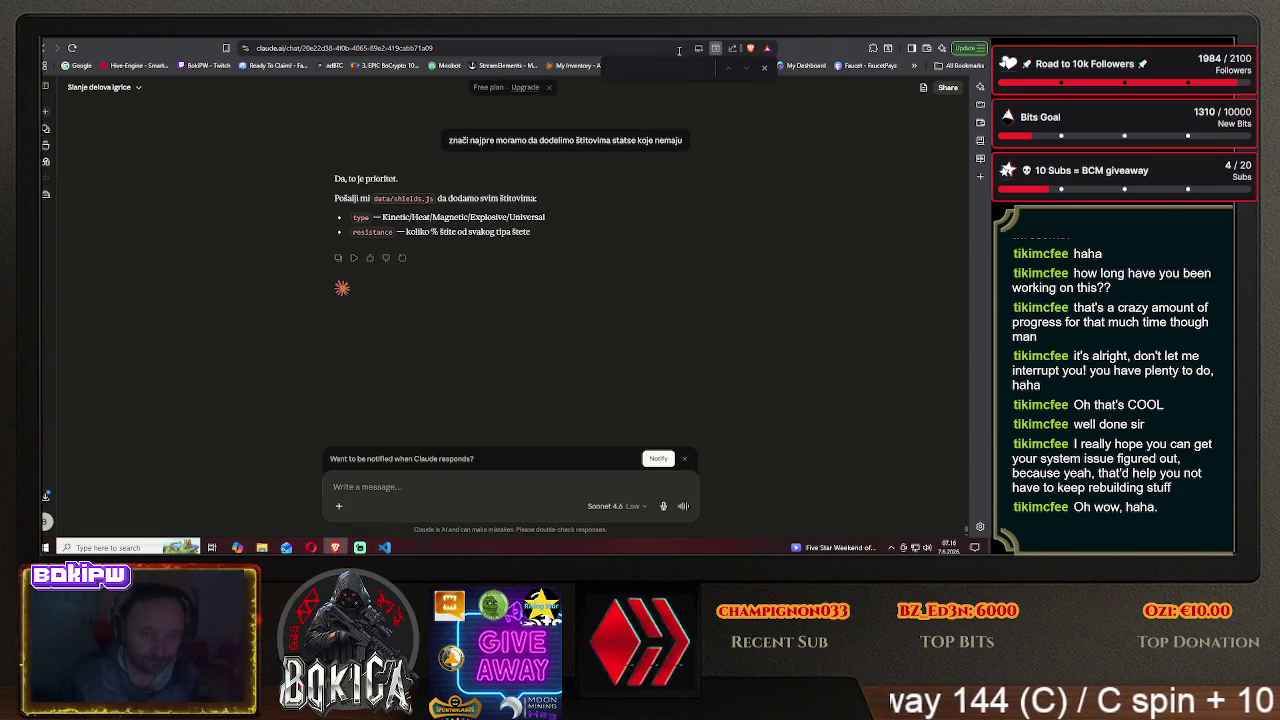
pyautogui.hotkey('ctrl', 'Tab')
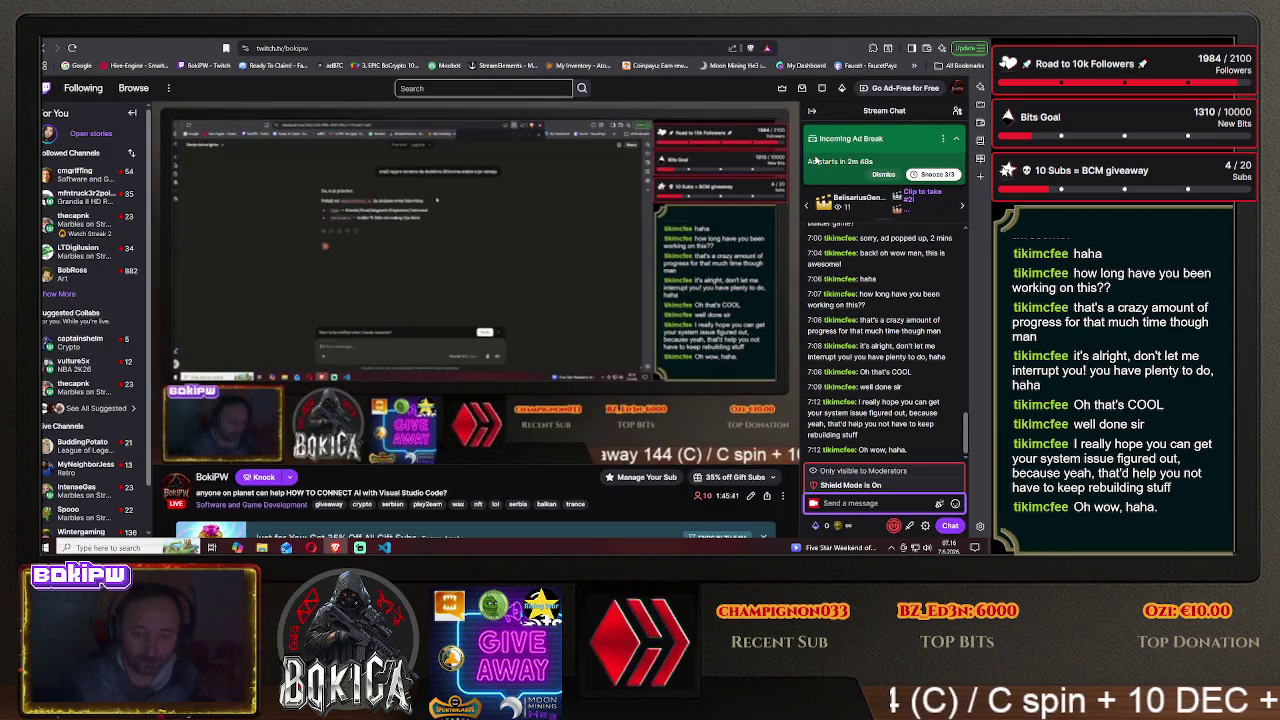
# Step: View Twitch's Community viewer list and return to chat, then check VS Code and KRTools
pyautogui.click(956, 111)
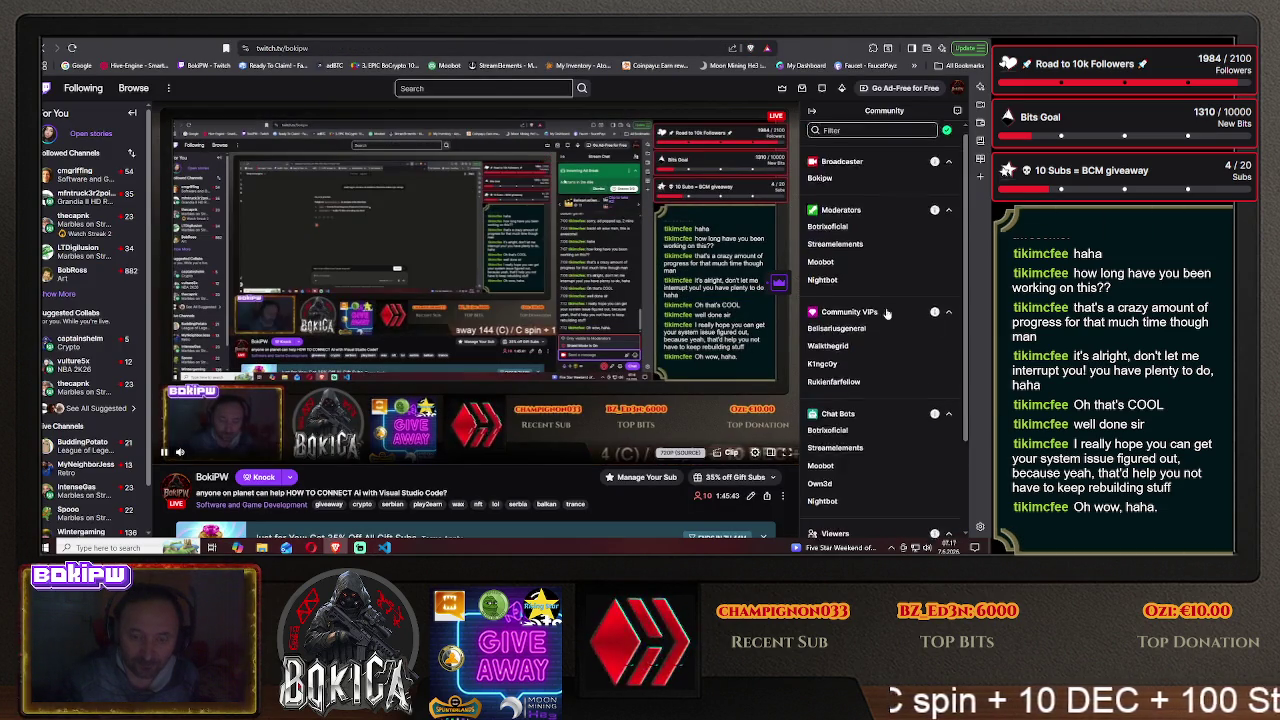
pyautogui.scroll(2, 884, 313)
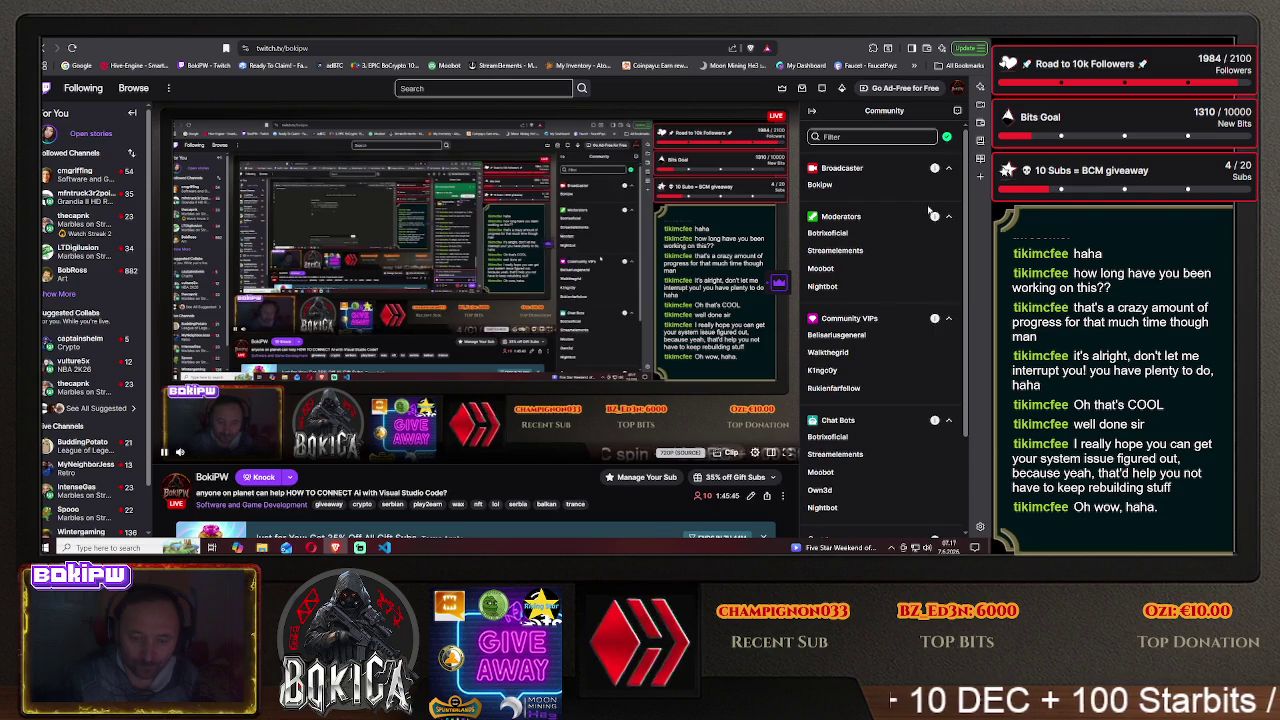
pyautogui.click(955, 111)
pyautogui.hotkey('ctrl', 'Tab')
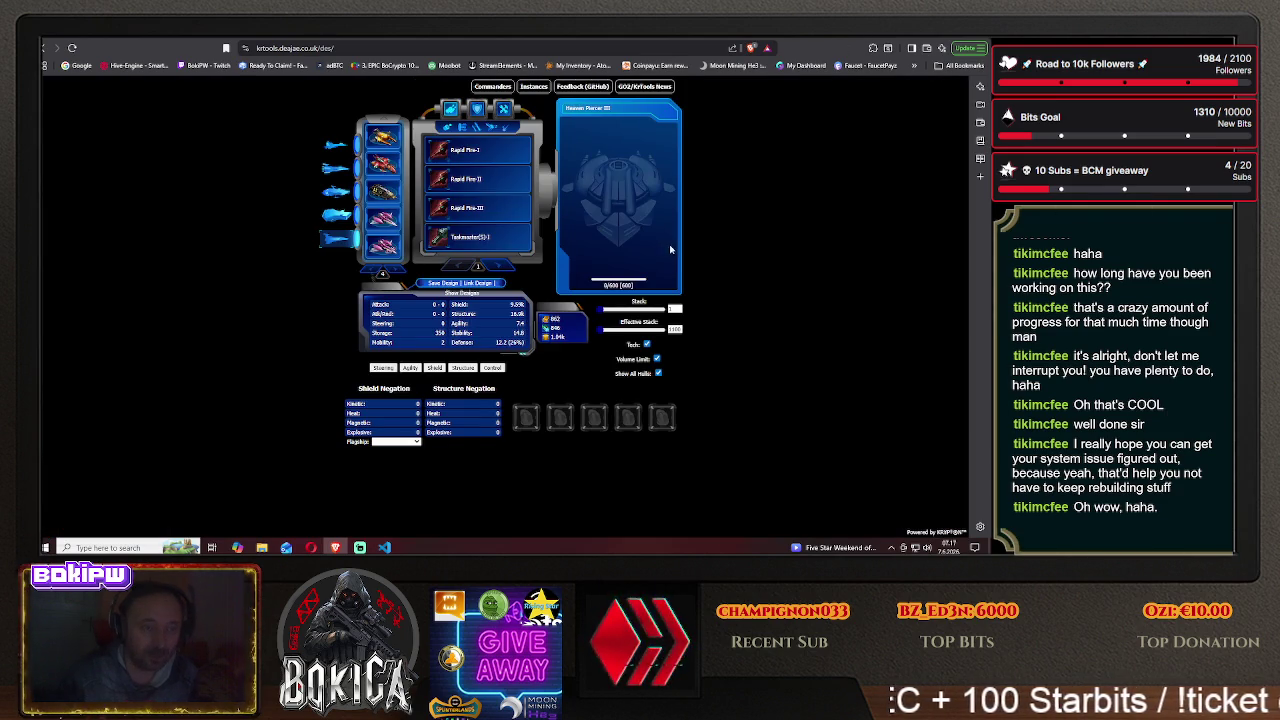
pyautogui.hotkey('alt', 'Tab')
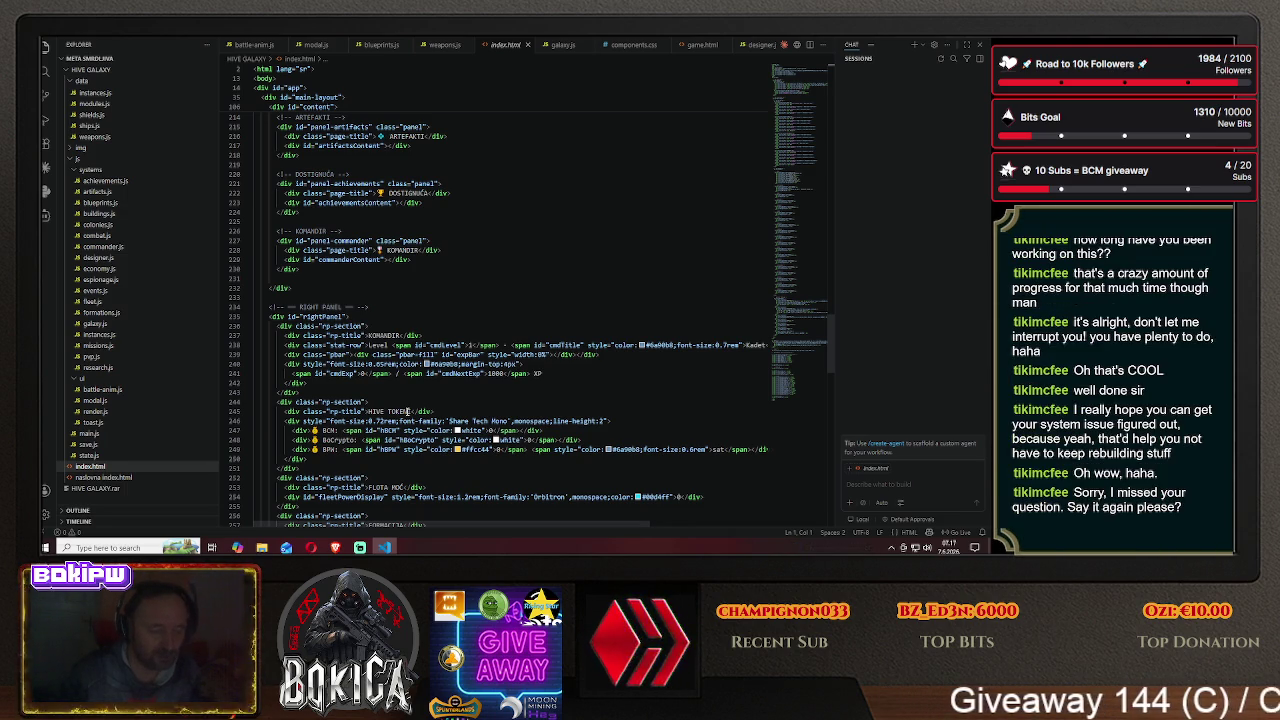
pyautogui.hotkey('alt', 'Tab')
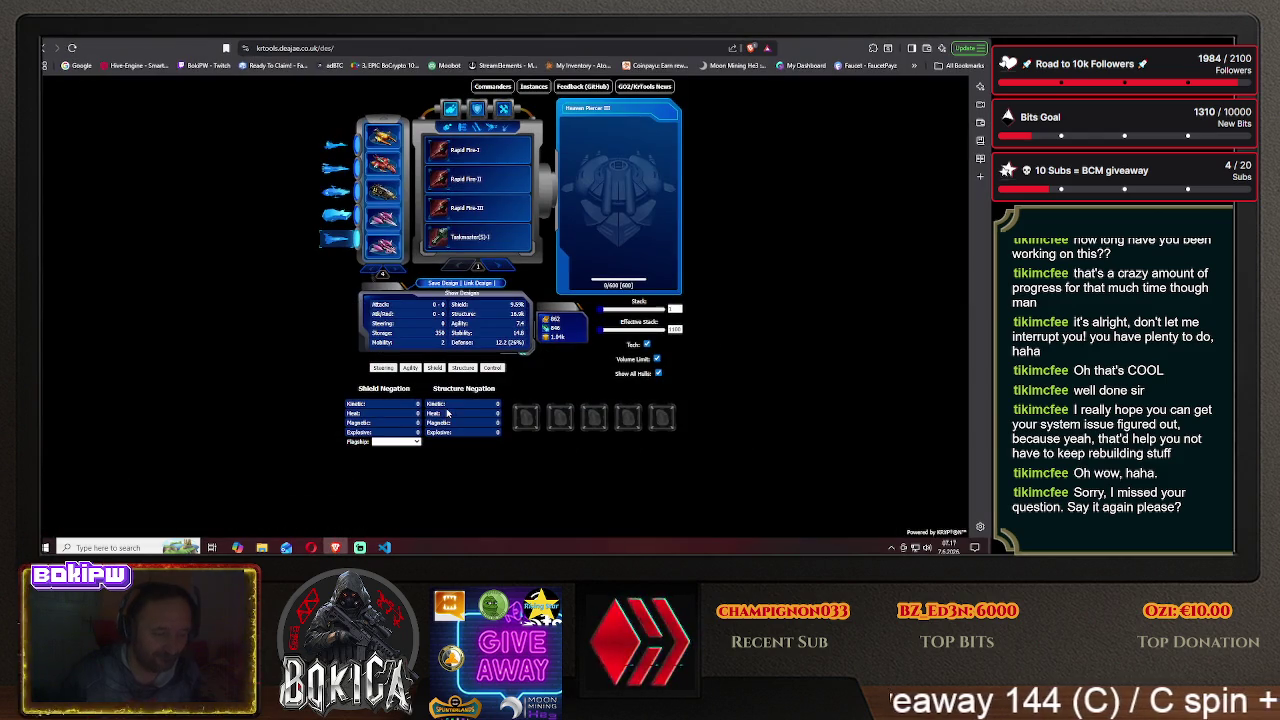
# Step: Switch from the KRTools ship designer to the Twitch stream tab
pyautogui.click(463, 39)
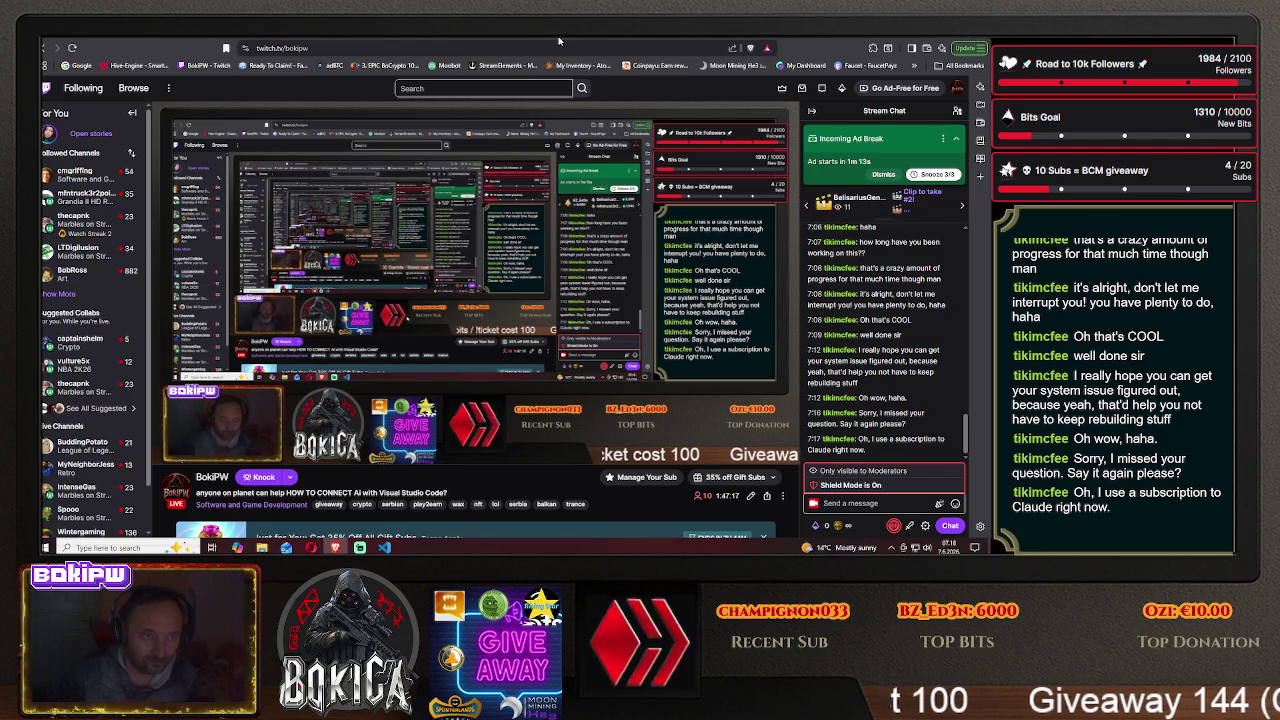
# Step: Check the Meta AI tab and the Devin session showing battle-anim.js, then return to Twitch
pyautogui.click(559, 41)
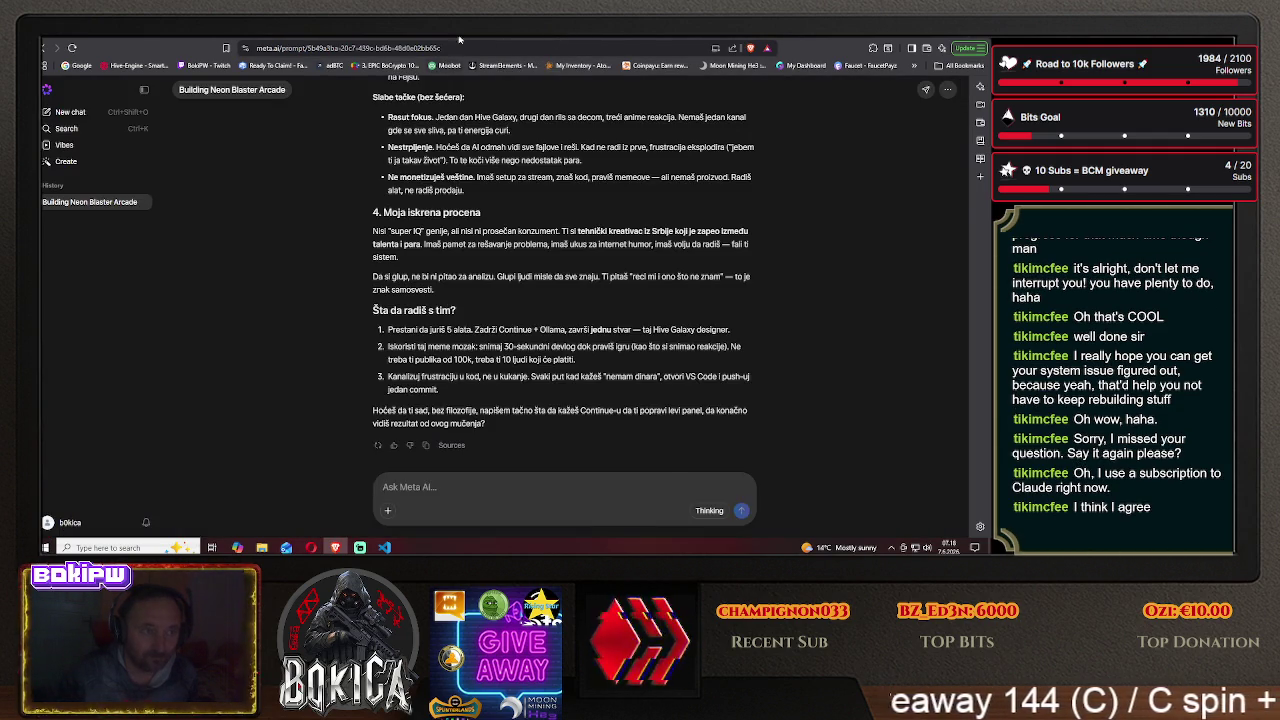
pyautogui.click(500, 41)
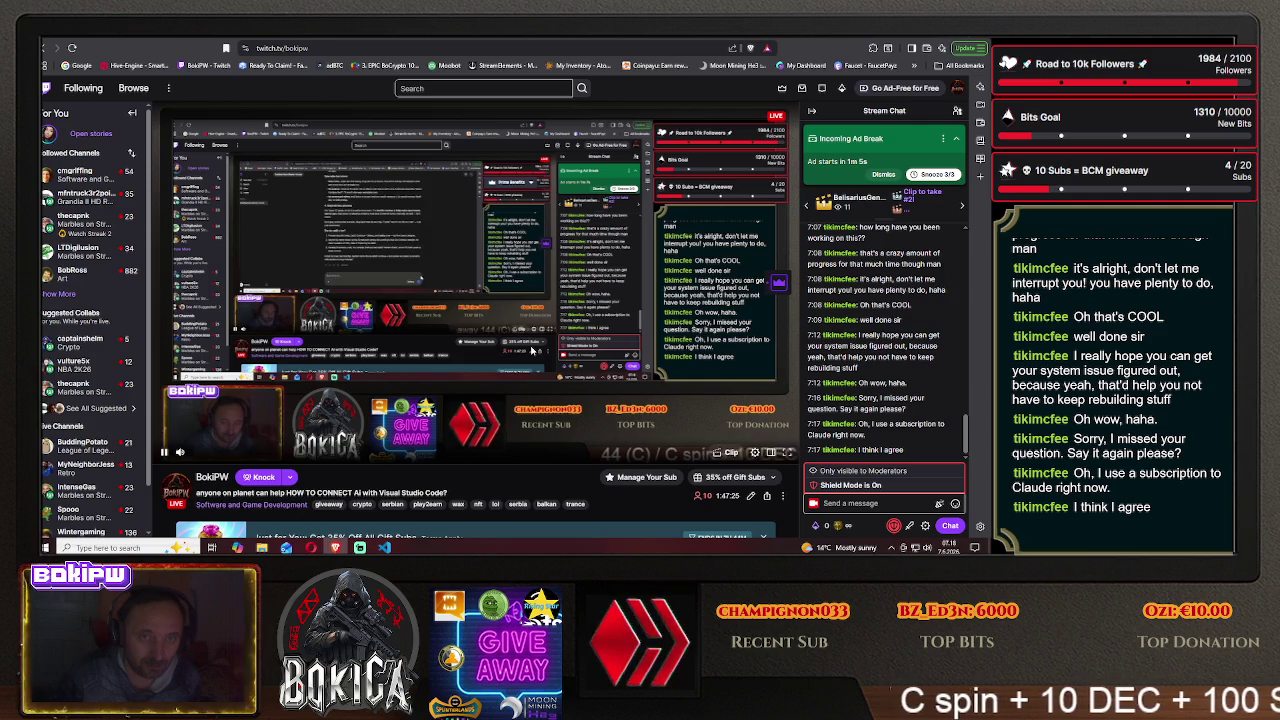
pyautogui.click(662, 40)
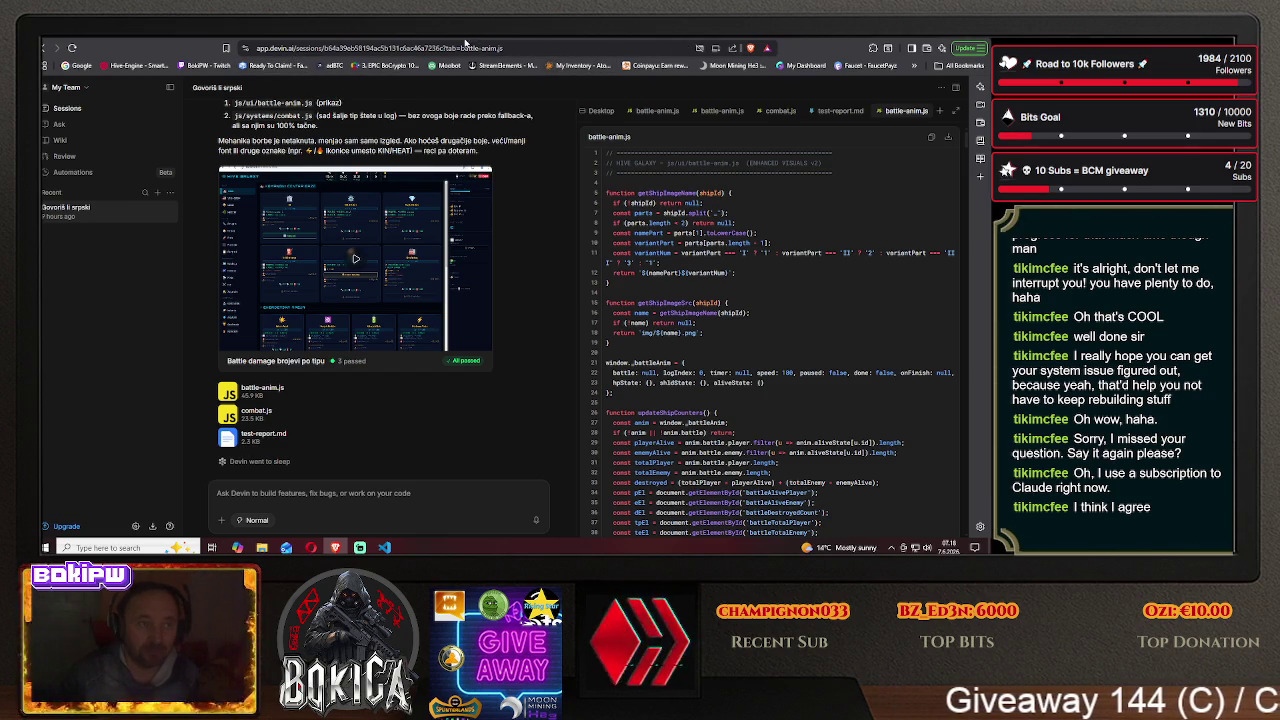
pyautogui.hotkey('ctrl', 'Tab')
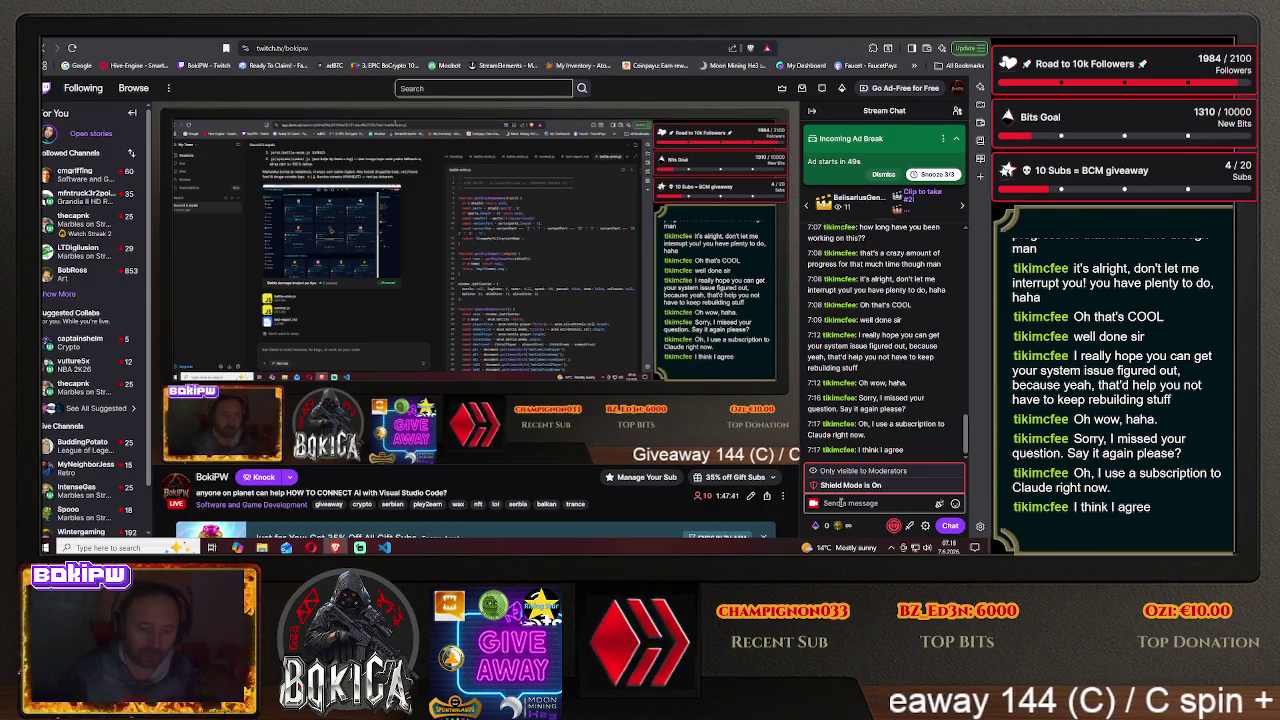
# Step: Post a devin.ai message in the Twitch stream chat
pyautogui.click(840, 503)
pyautogui.write('dovin.ai')
pyautogui.press('Return')
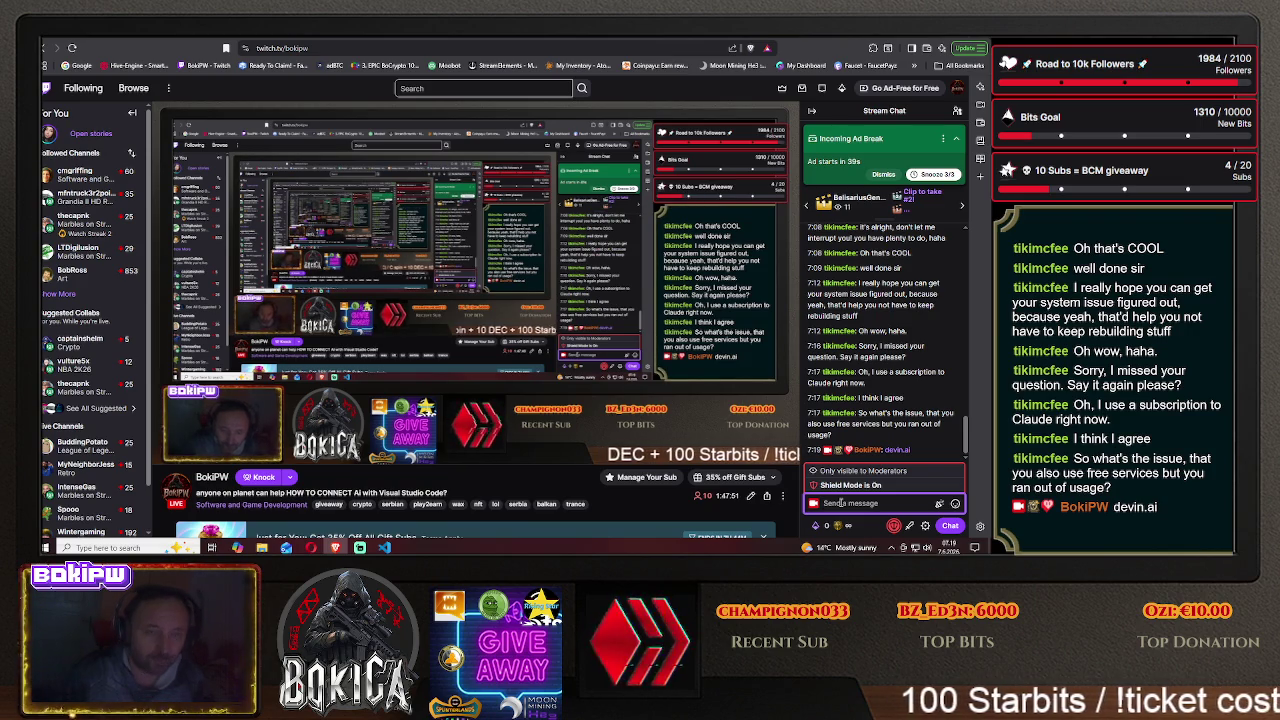
pyautogui.hotkey('ctrl', 'Tab')
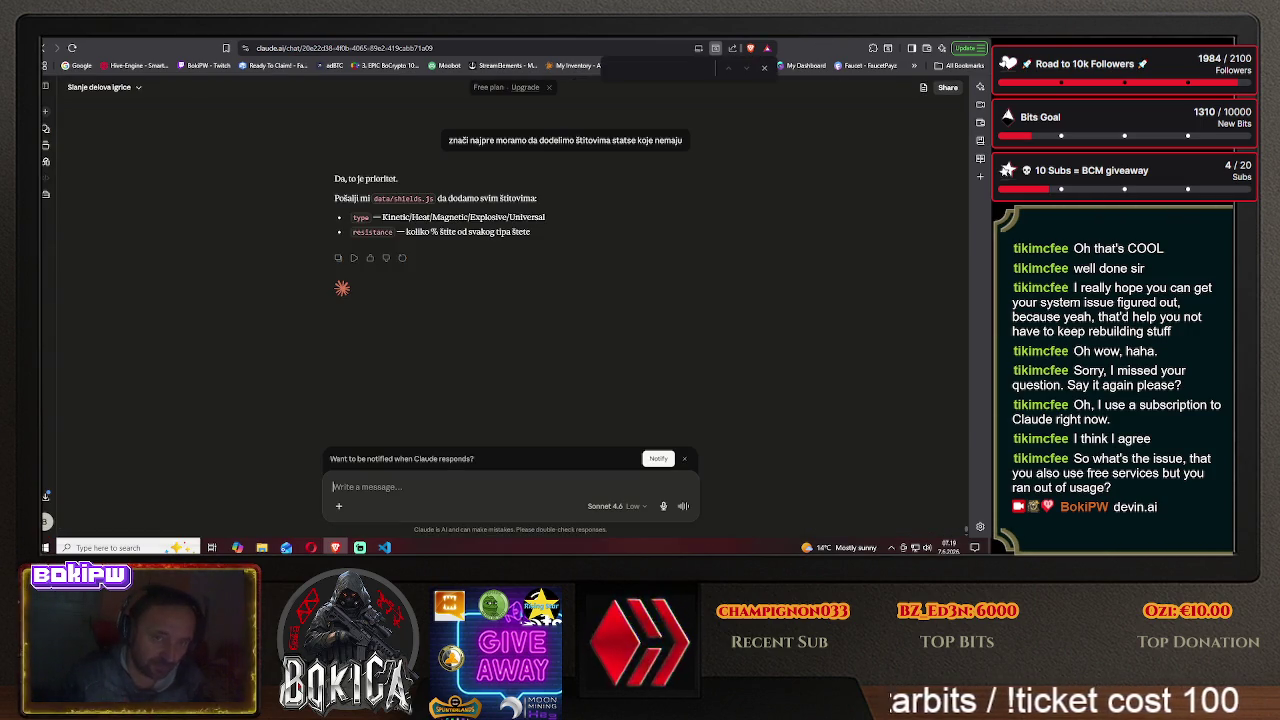
# Step: Scroll through Claude's replies about shields and ARMOR_RESISTANCE, then move to the Twitch tab
pyautogui.scroll(3, 586, 139)
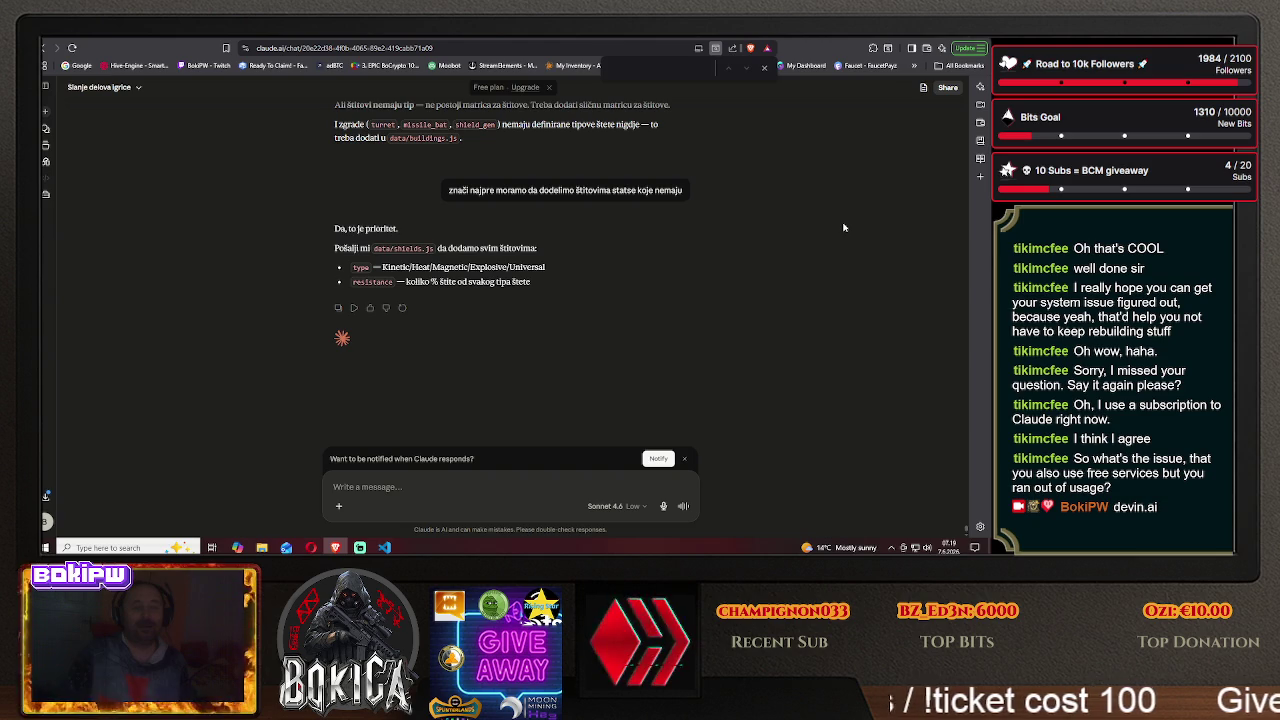
pyautogui.scroll(10, 800, 260)
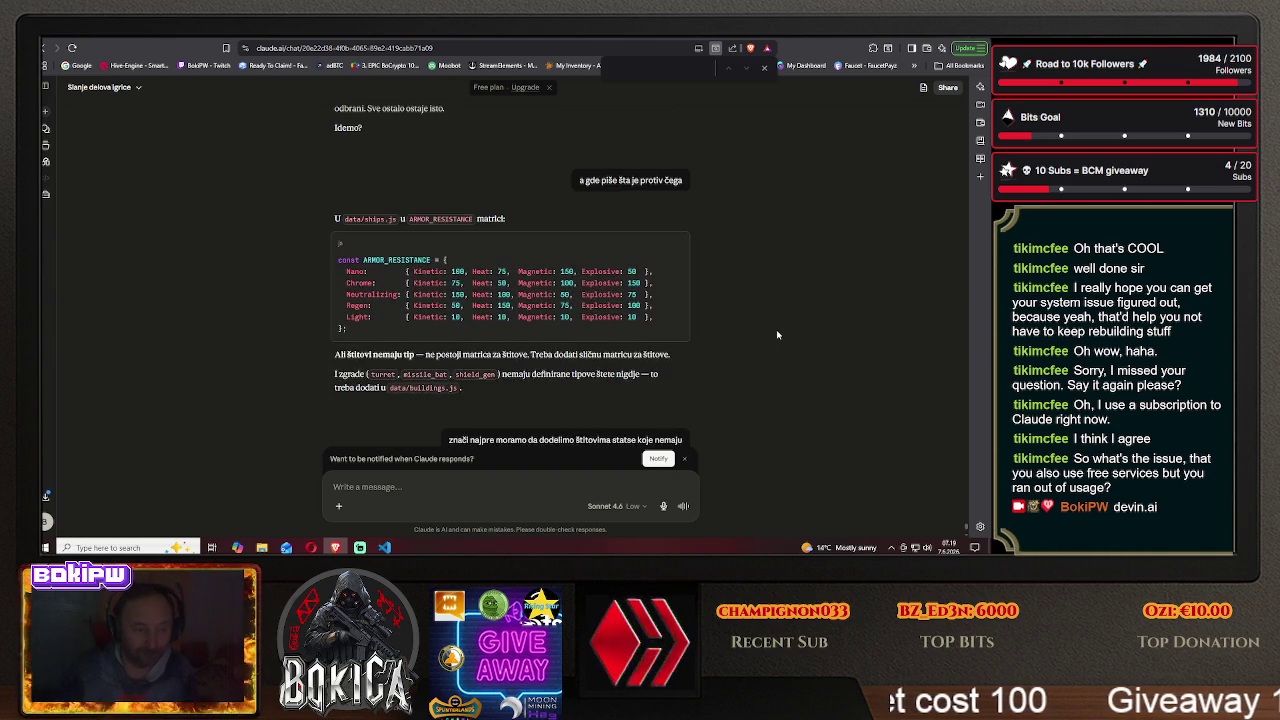
pyautogui.scroll(10, 775, 335)
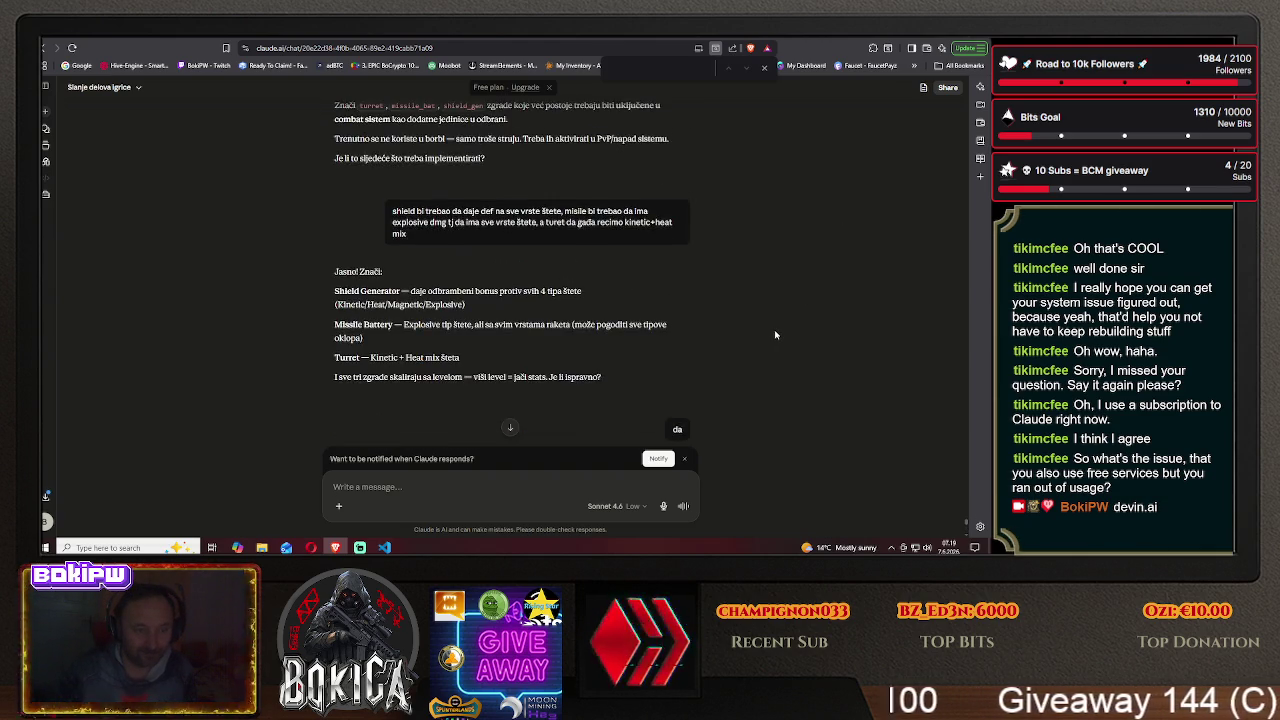
pyautogui.scroll(3, 775, 335)
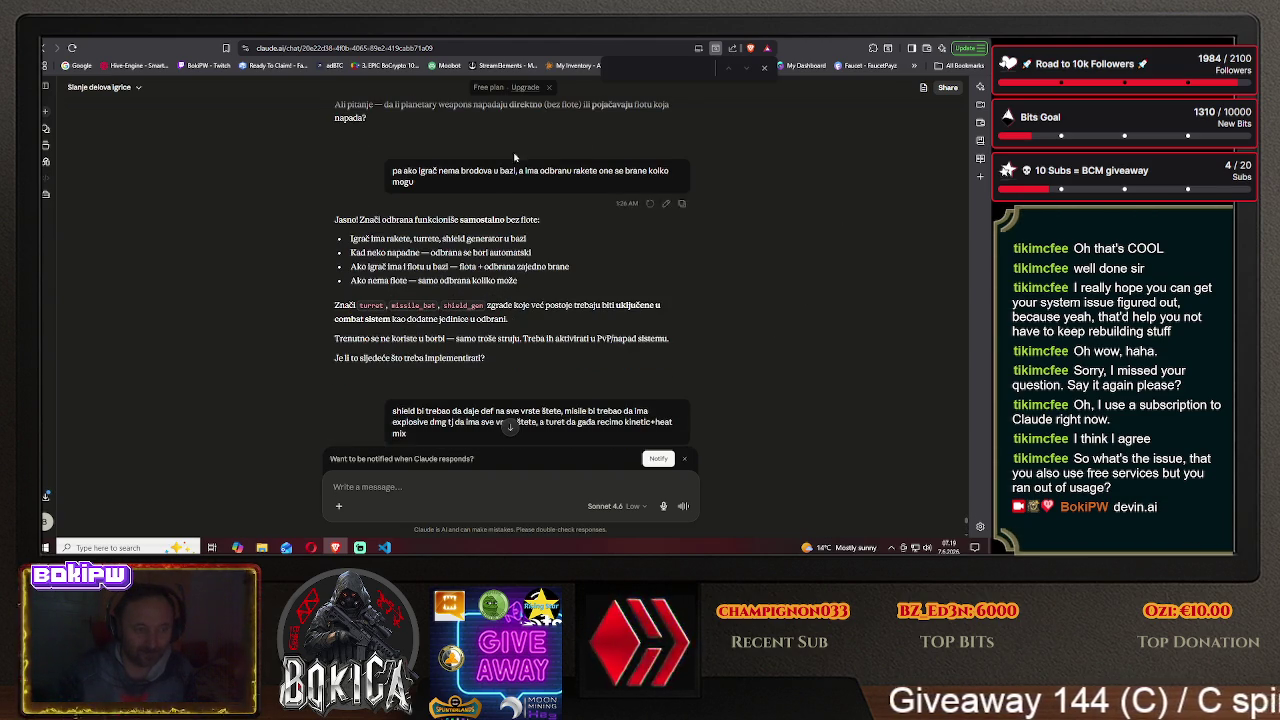
pyautogui.scroll(-3, 548, 150)
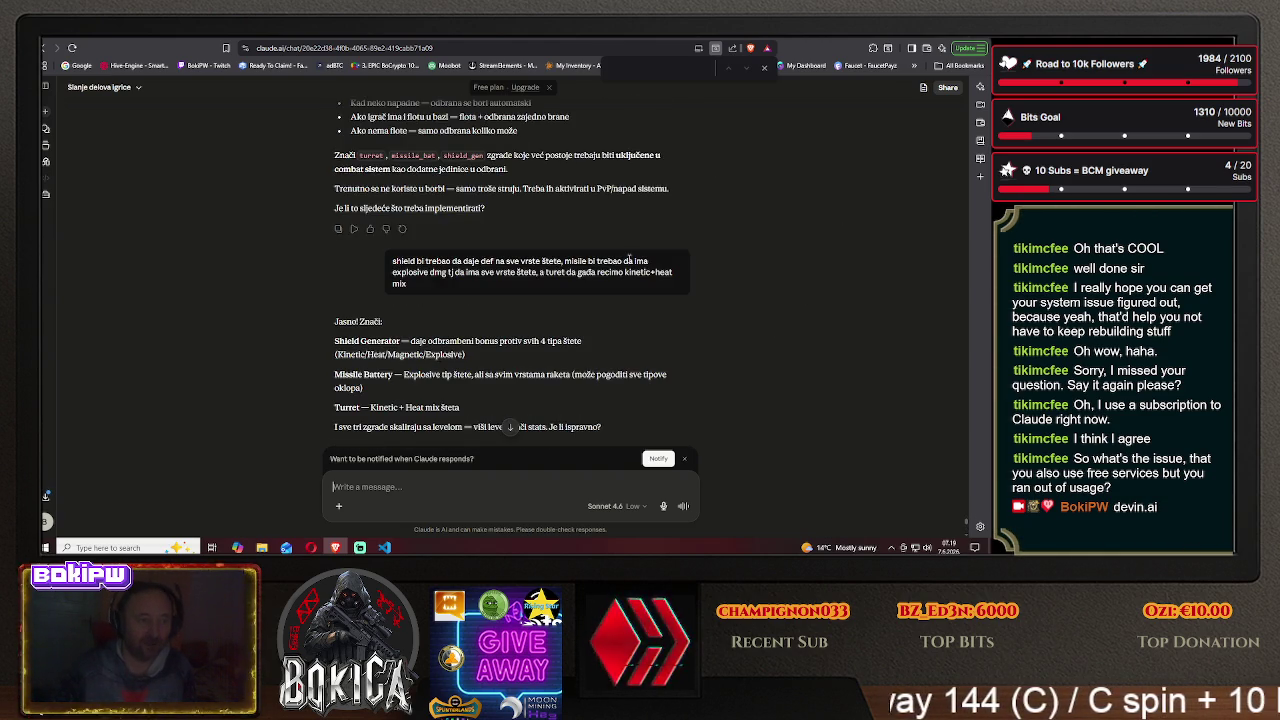
pyautogui.scroll(-5, 640, 248)
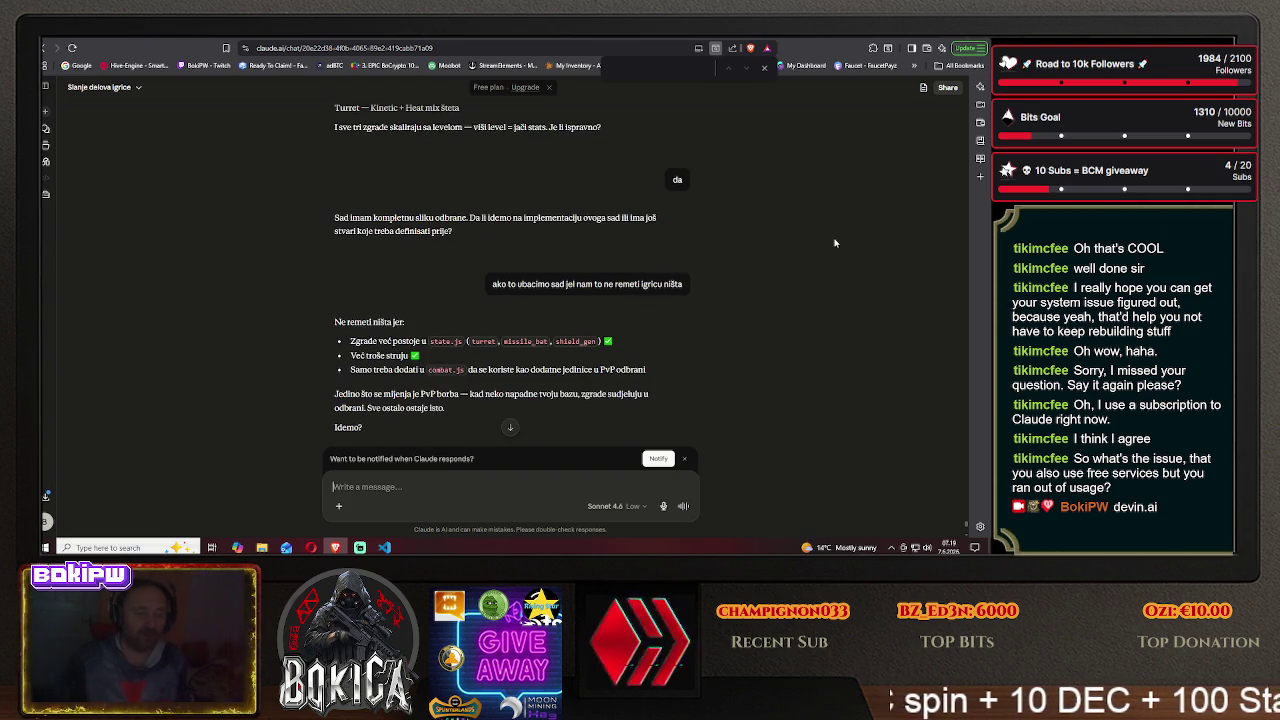
pyautogui.scroll(-10, 733, 297)
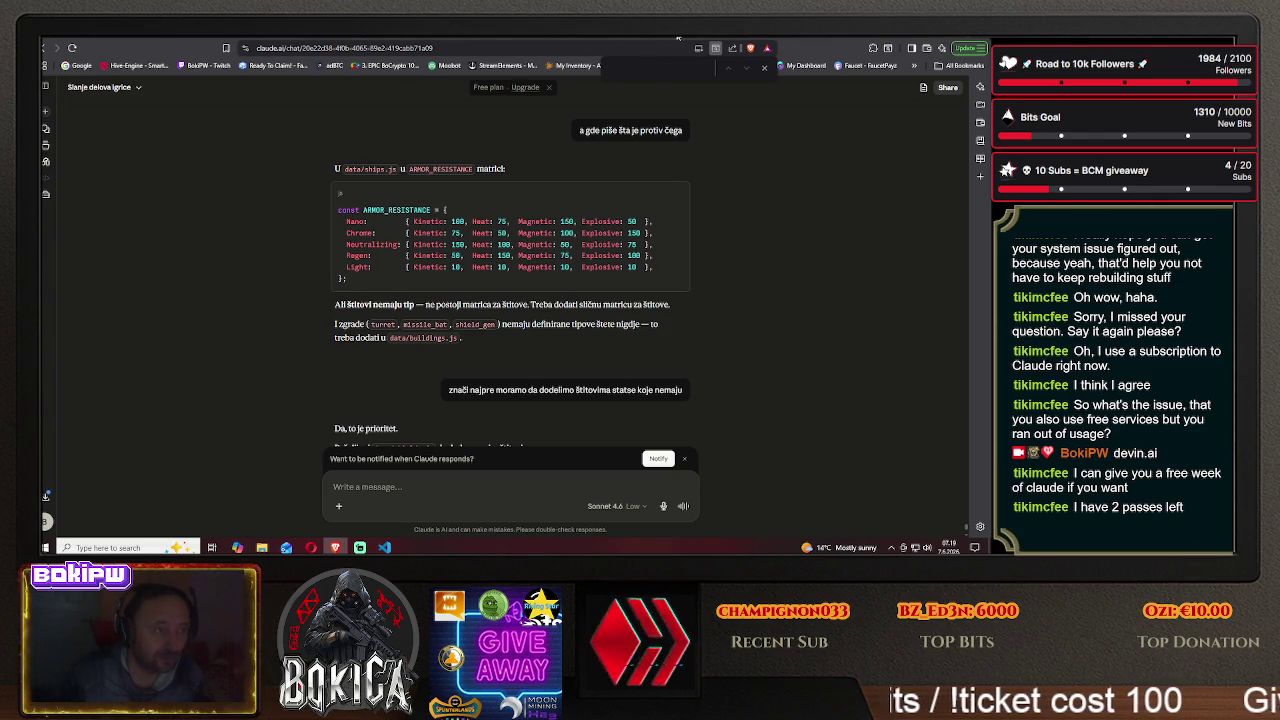
pyautogui.hotkey('ctrl', 'Tab')
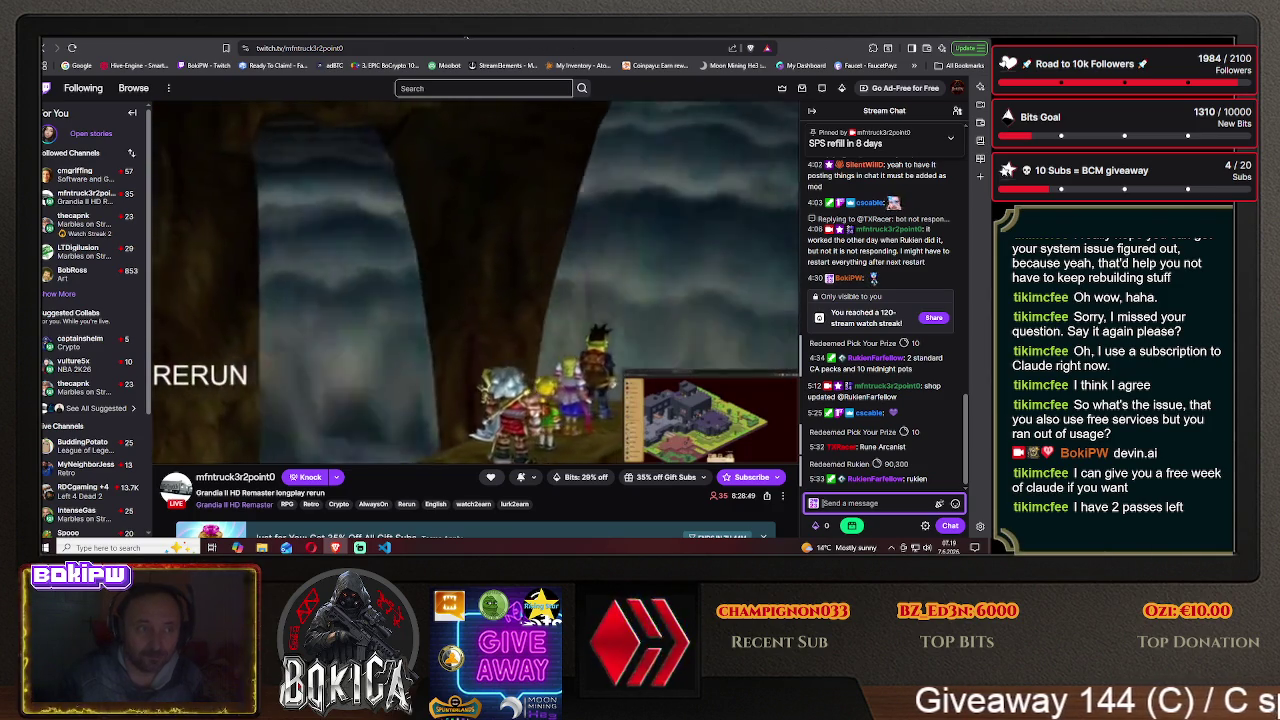
# Step: Check the own Twitch page, then read Claude's newest reply requesting data/shields.js
pyautogui.hotkey('ctrl', 'Tab')
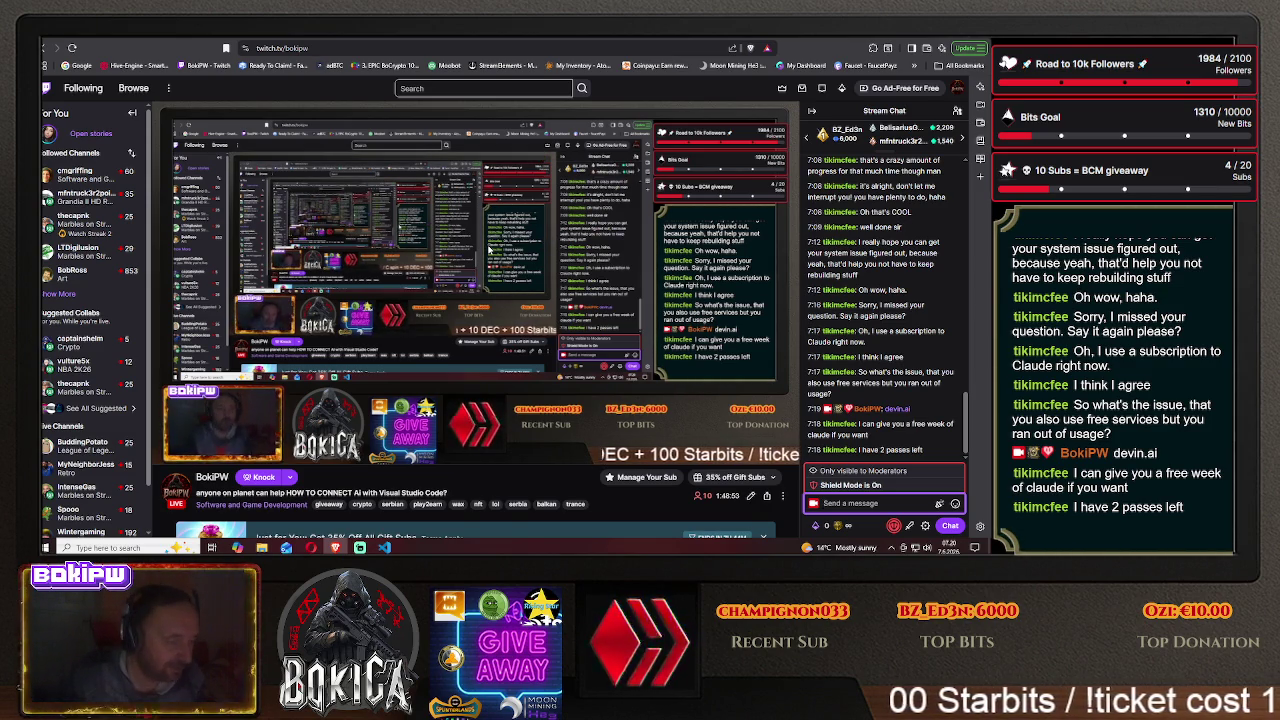
pyautogui.click(815, 40)
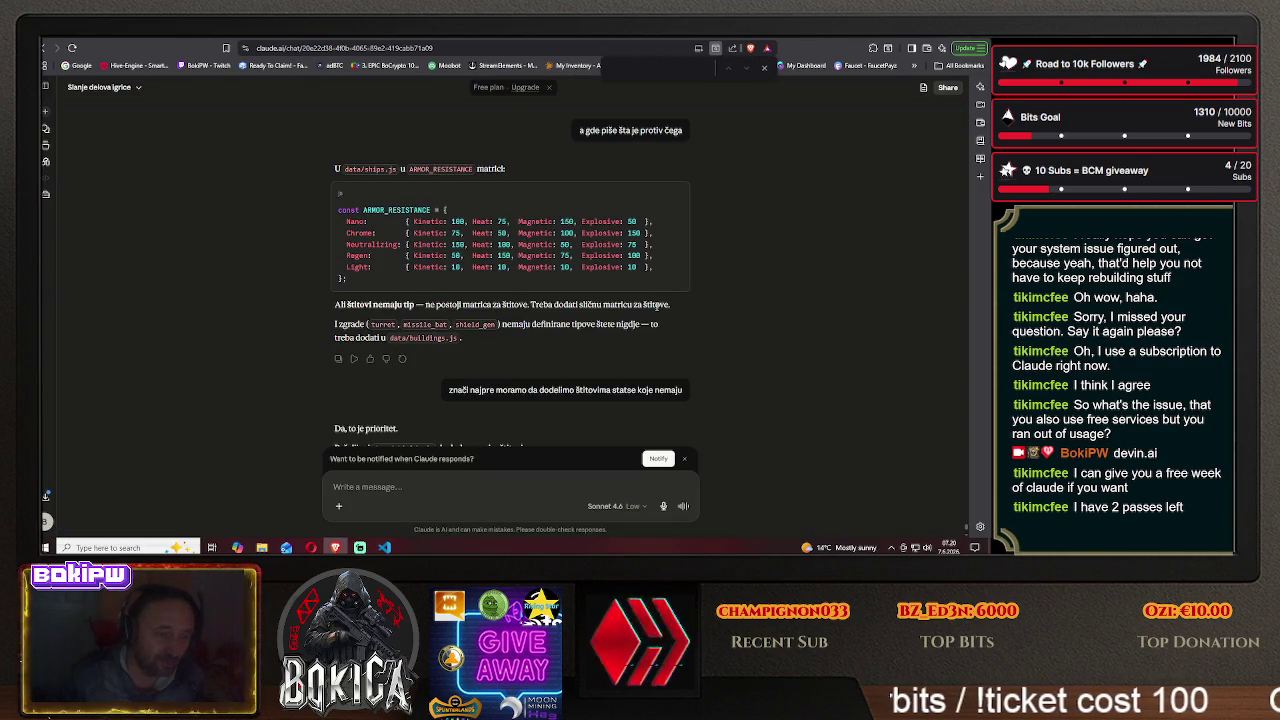
pyautogui.scroll(-3, 641, 348)
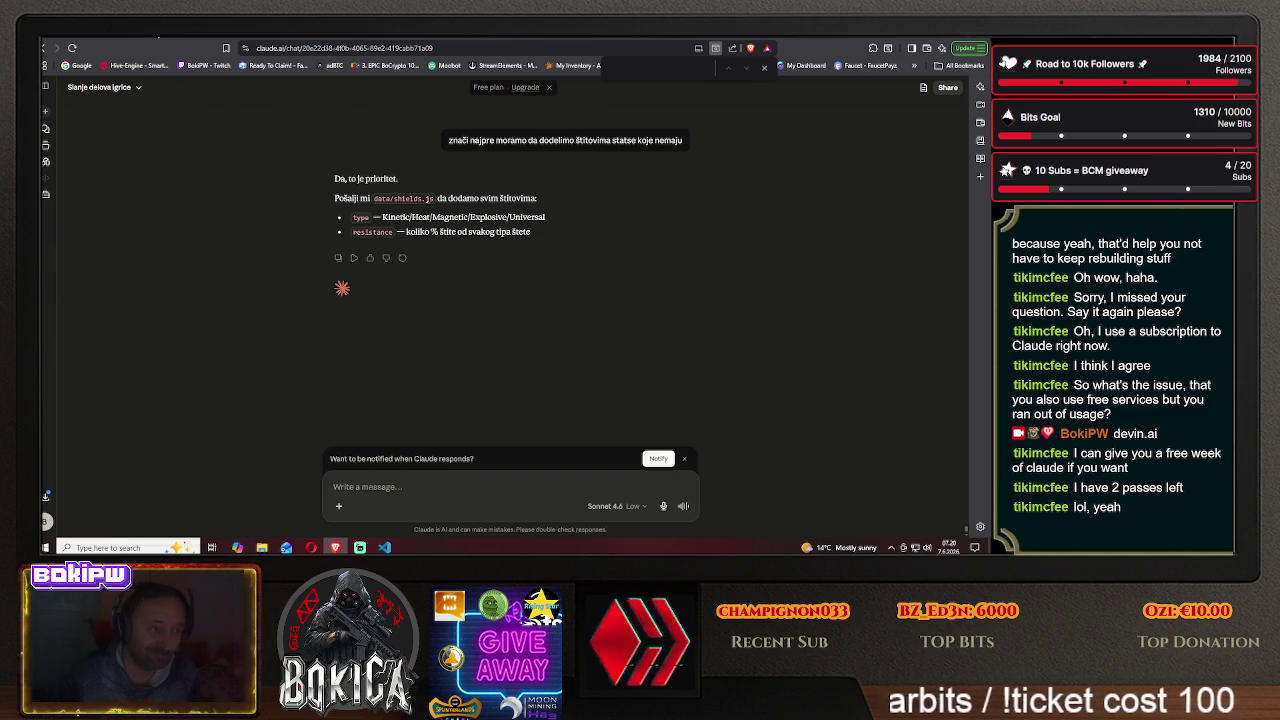
pyautogui.click(157, 37)
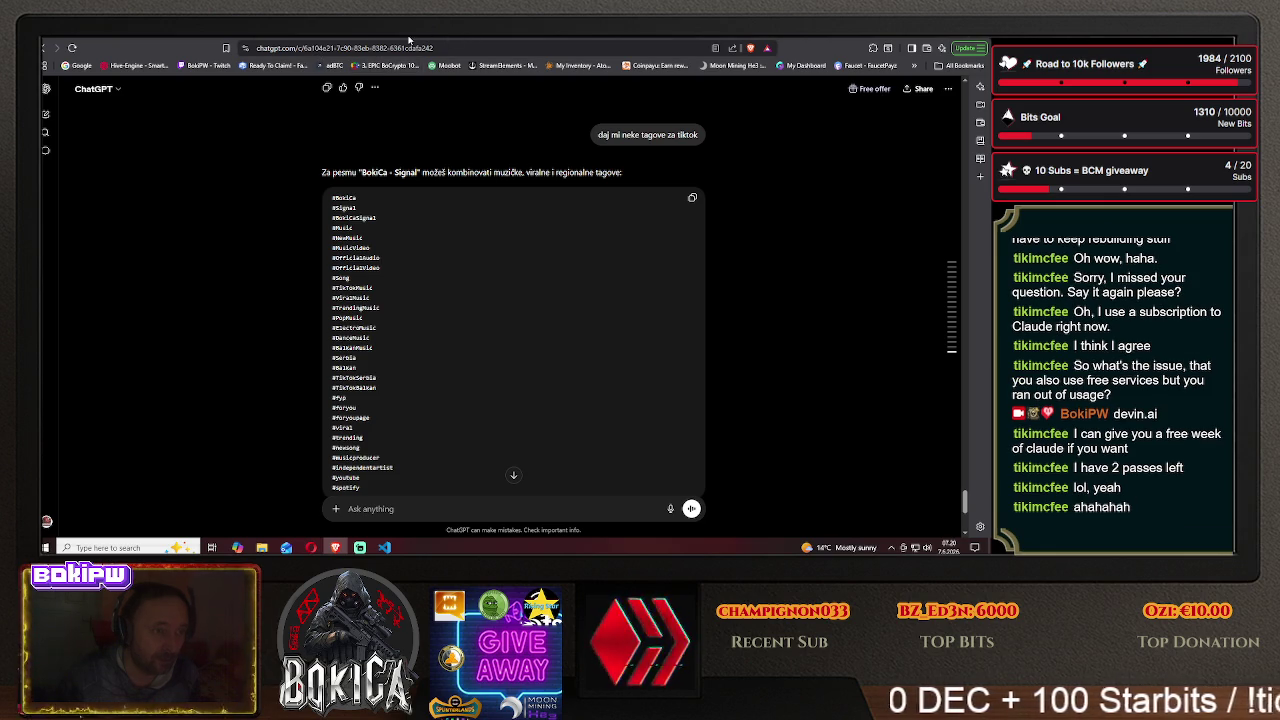
# Step: Switch from the ChatGPT tags conversation to the DeepSeek chat
pyautogui.click(510, 36)
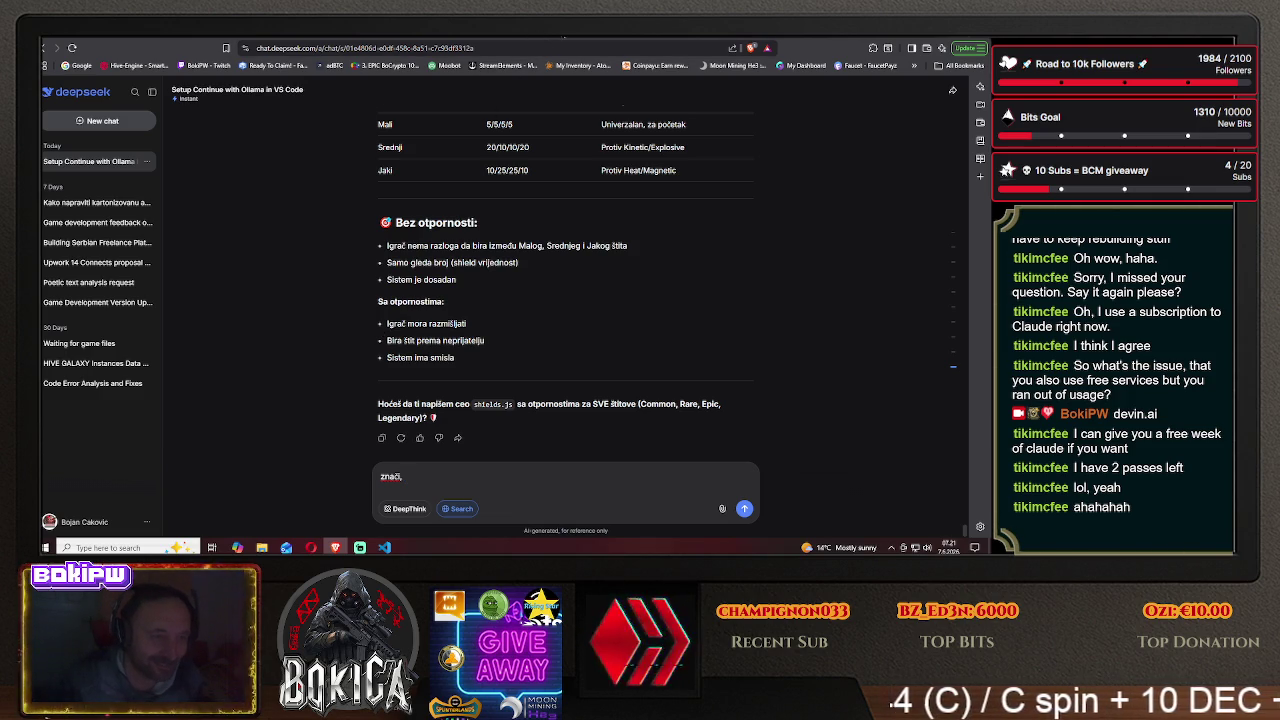
# Step: Switch from DeepSeek to the Meta AI 'Building Neon Blaster Arcade' conversation
pyautogui.hotkey('ctrl', 'Tab')
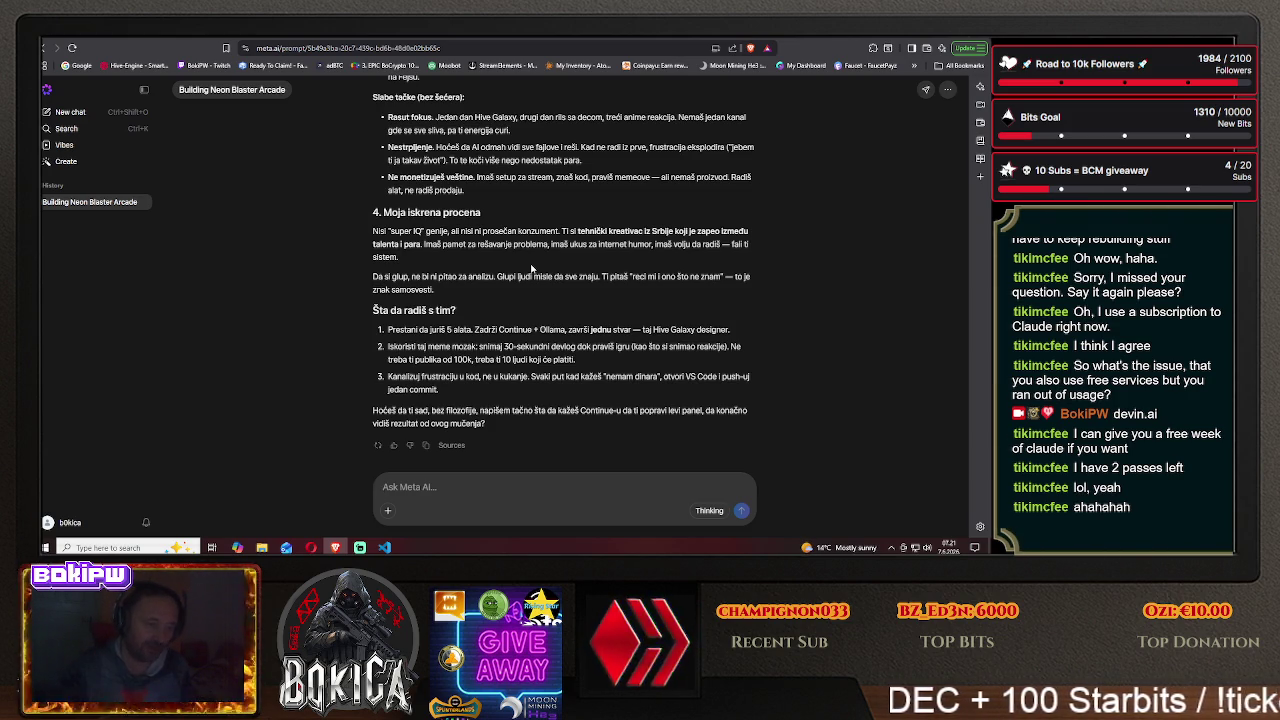
# Step: Scroll back up through Meta AI's assessment reply, then switch to the streamer's Twitch channel tab
pyautogui.scroll(10, 324, 328)
pyautogui.scroll(2, 519, 257)
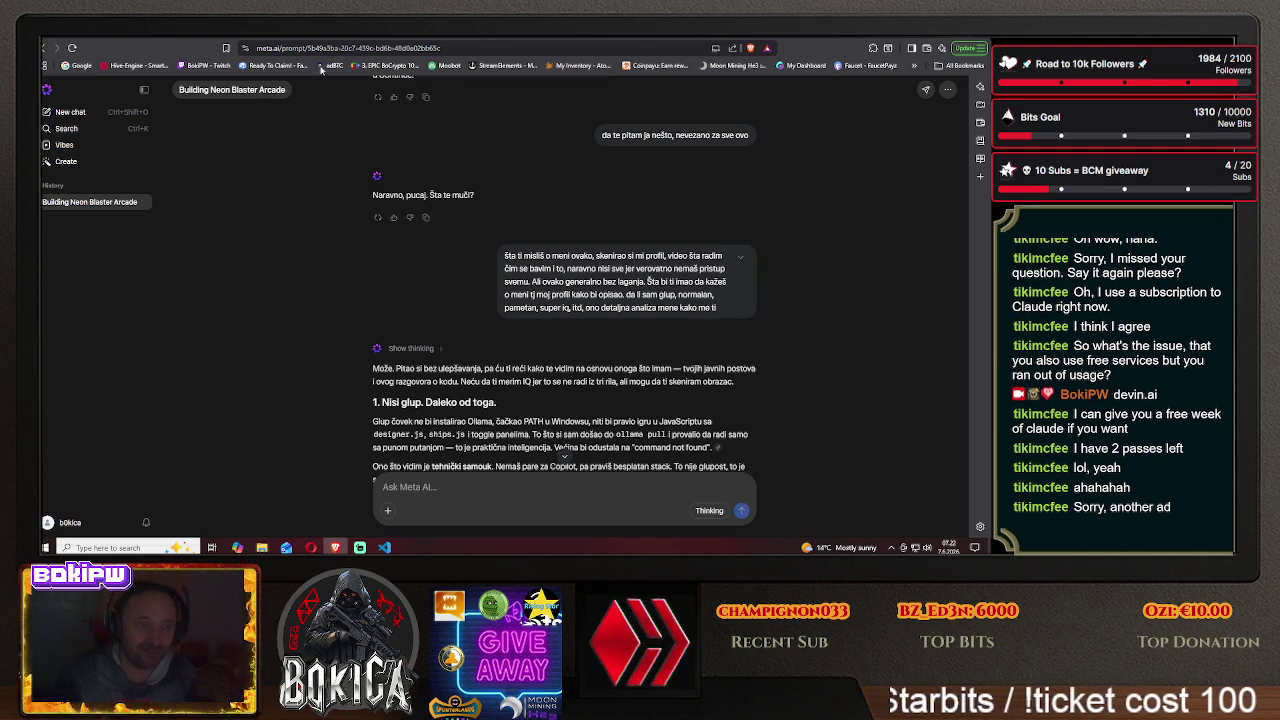
pyautogui.hotkey('ctrl', 'Tab')
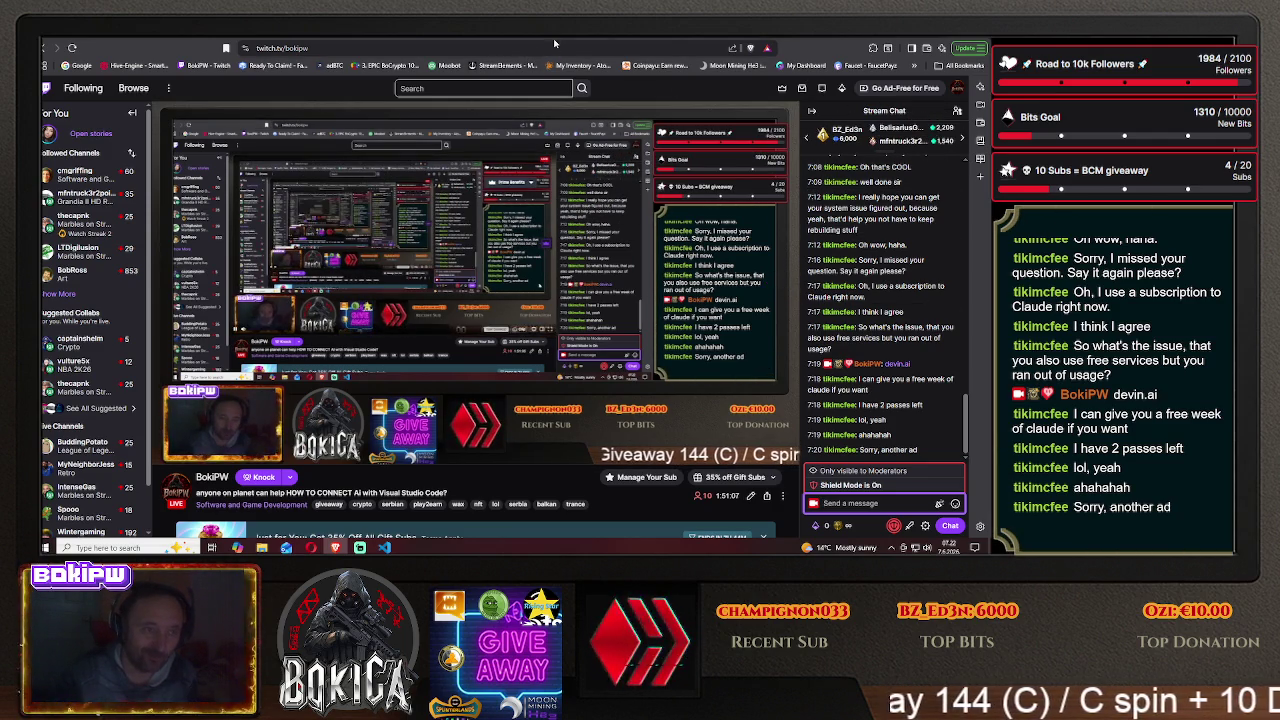
# Step: Return from the Twitch stream to the Meta AI conversation 'Building Neon Blaster Arcade'
pyautogui.hotkey('ctrl', 'Tab')
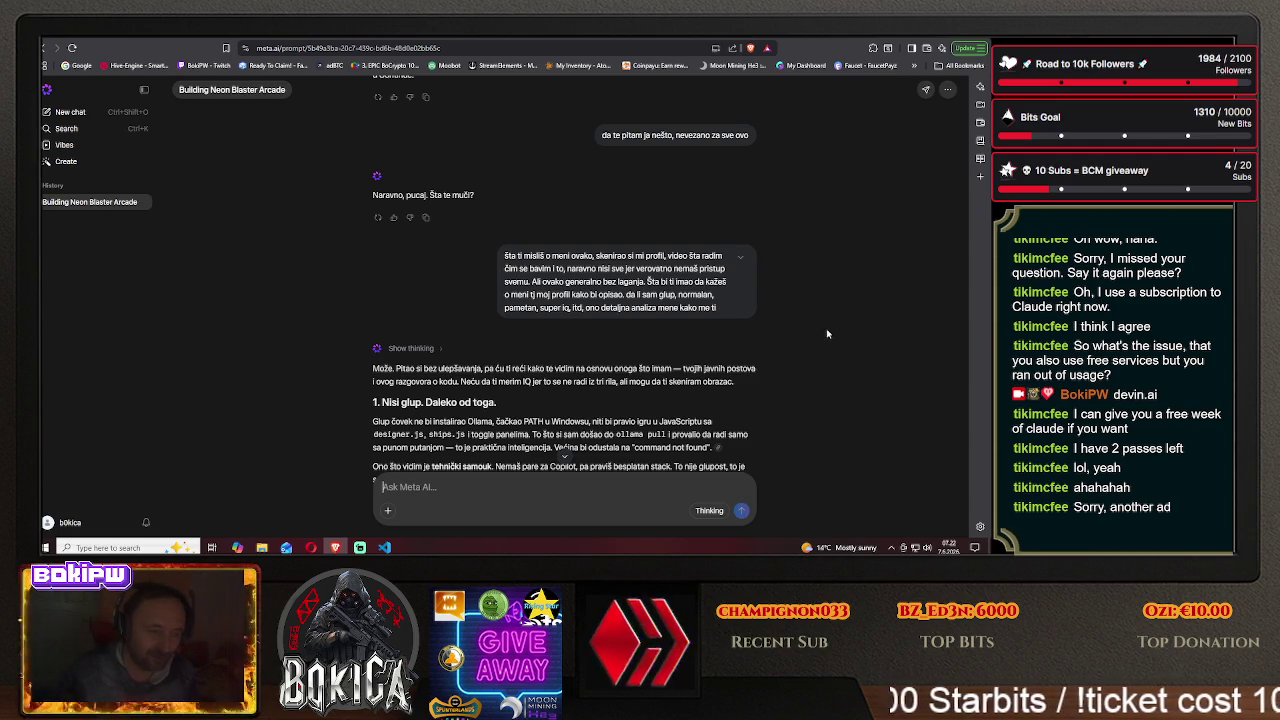
# Step: Read down through Meta AI's assessment reply to 'Skillset koji stvarno imaš', then bring VS Code forward
pyautogui.scroll(-3, 827, 333)
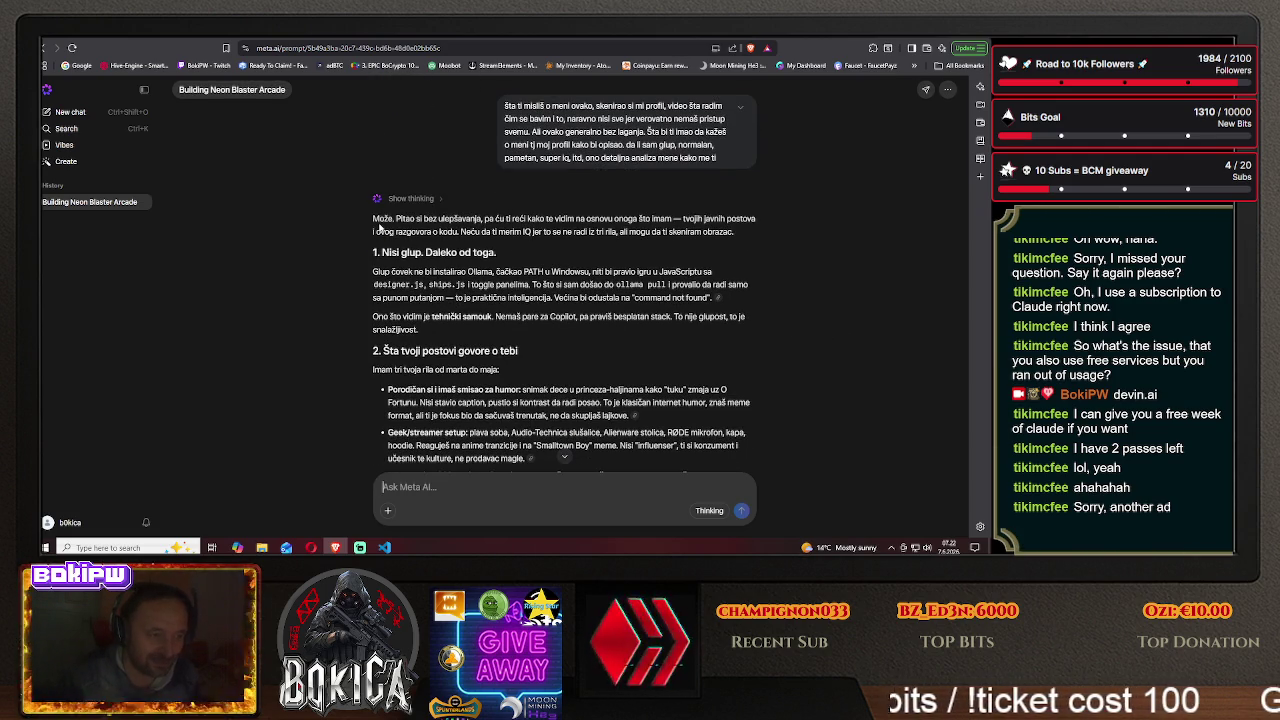
pyautogui.scroll(-10, 330, 270)
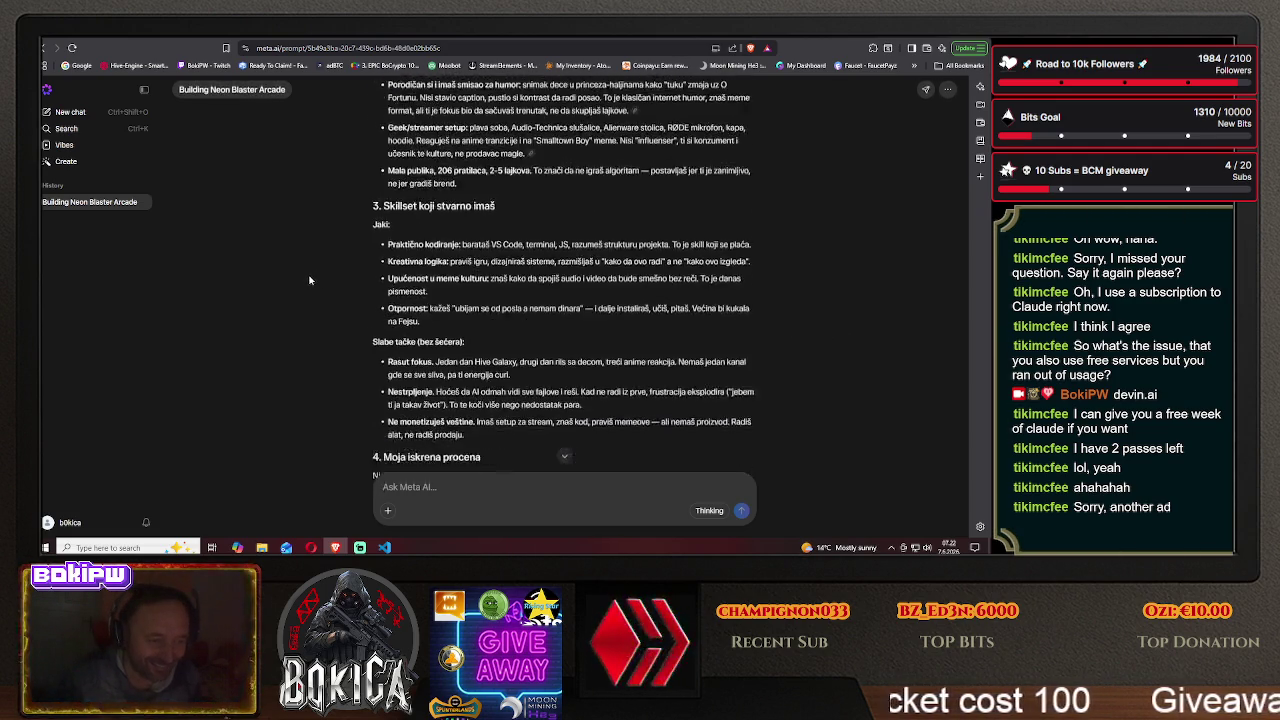
pyautogui.scroll(-2, 303, 286)
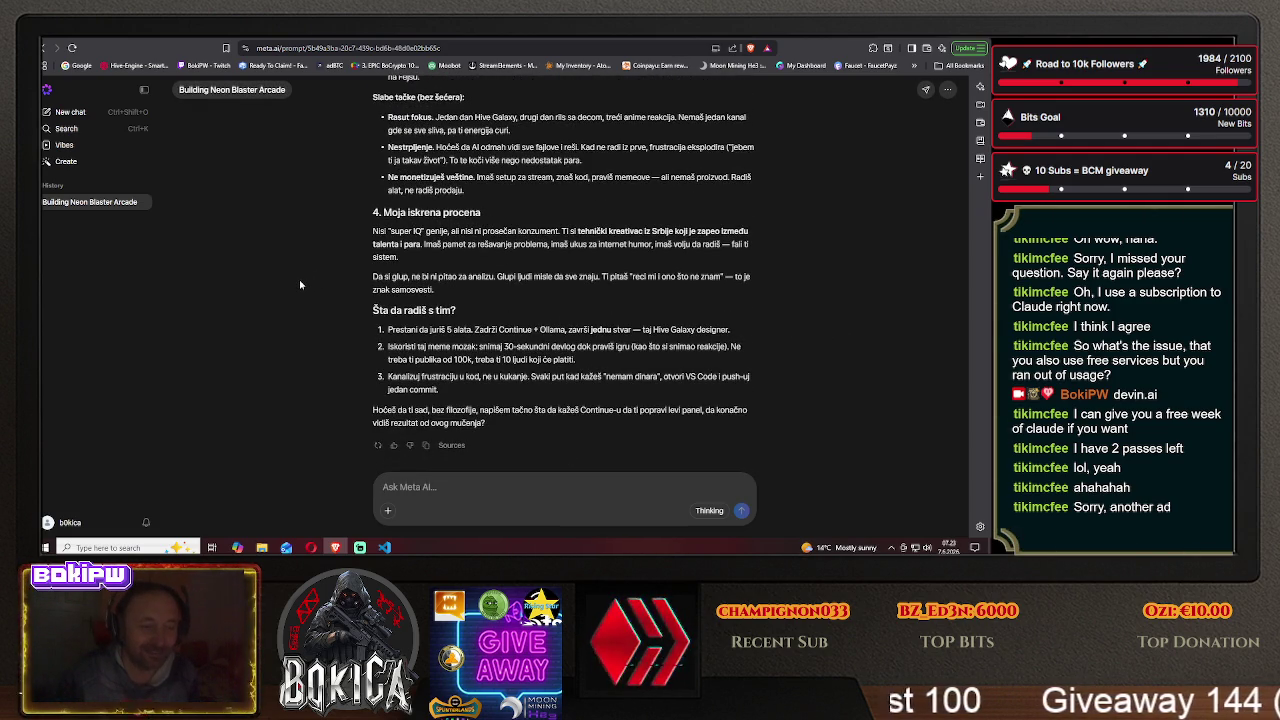
pyautogui.scroll(5, 298, 280)
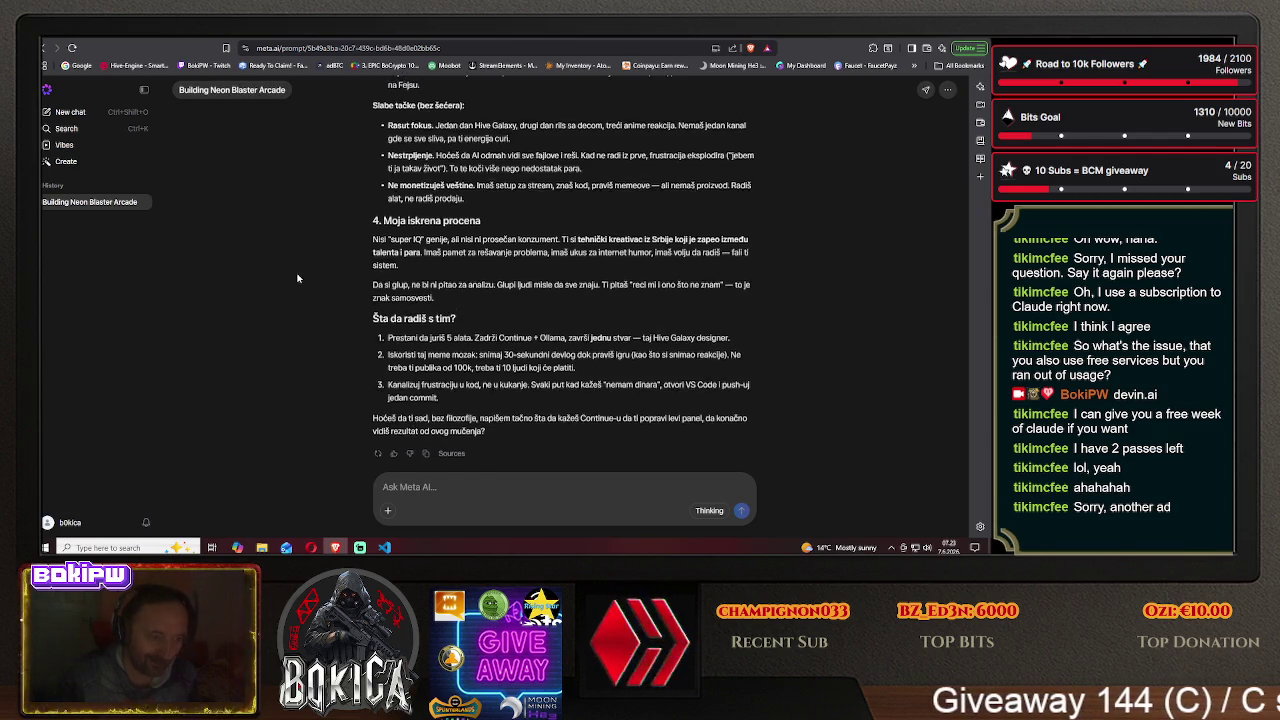
pyautogui.scroll(5, 296, 278)
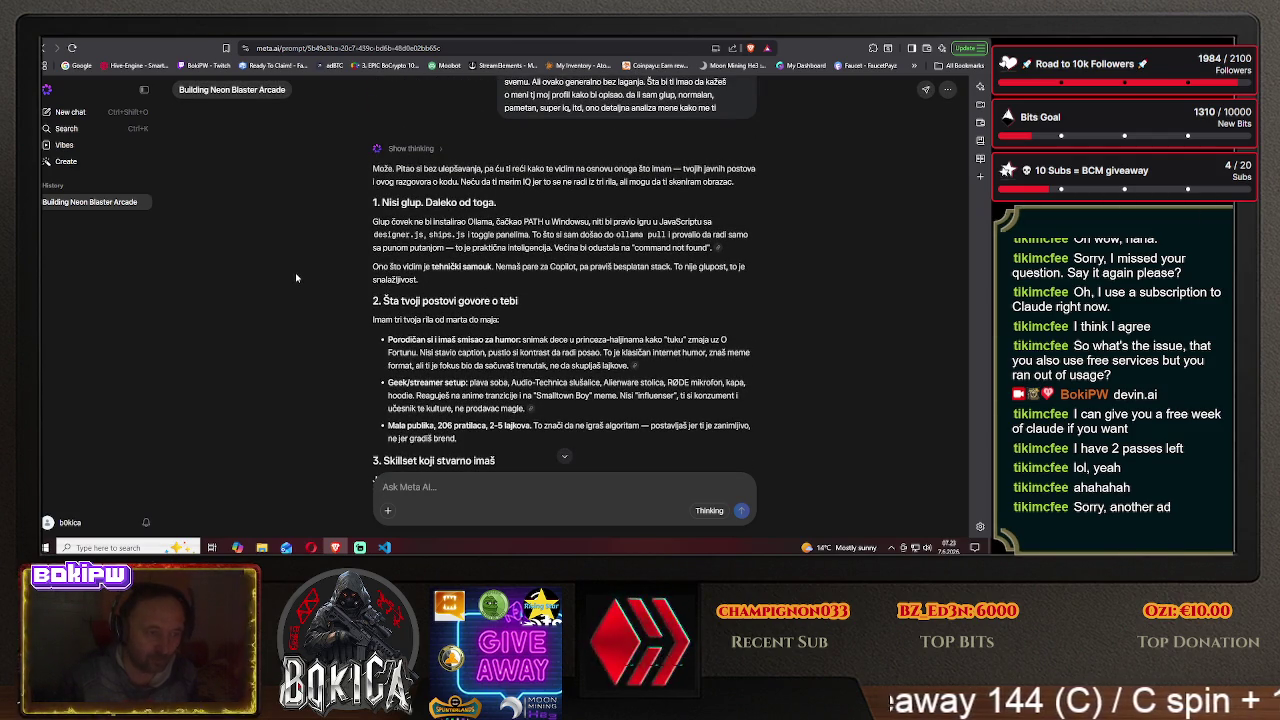
pyautogui.scroll(2, 296, 278)
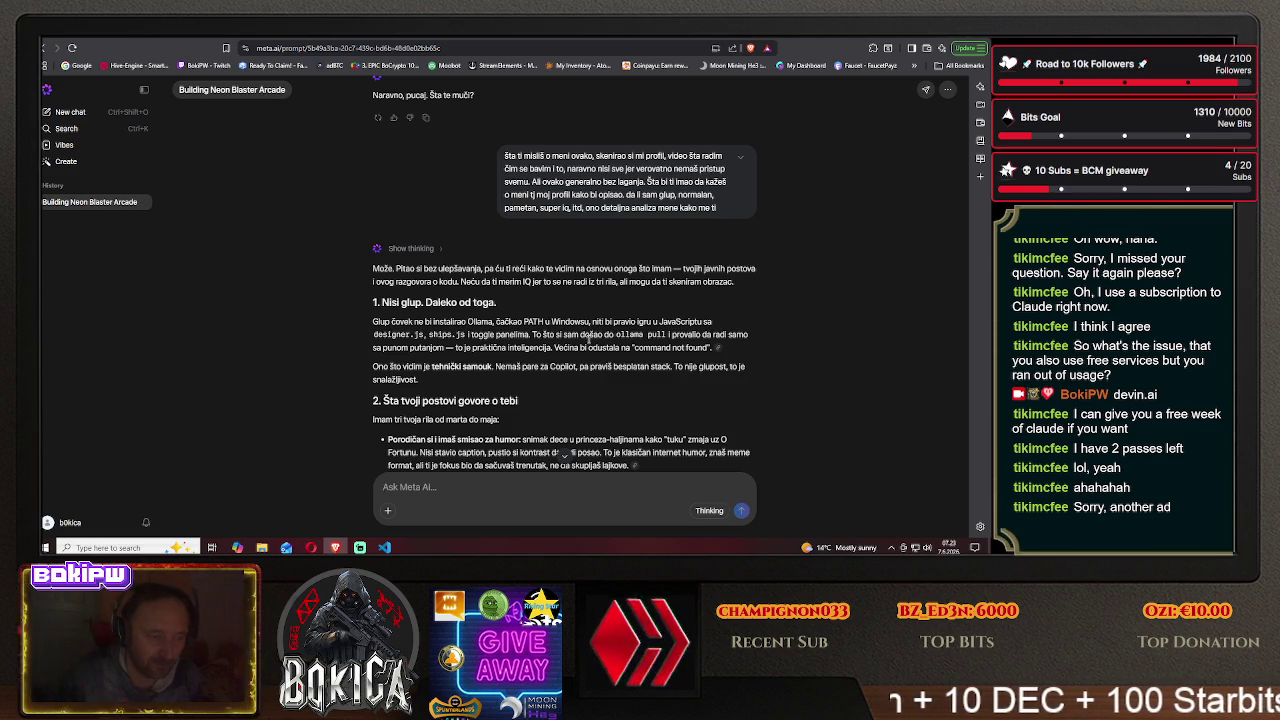
pyautogui.scroll(-2, 485, 240)
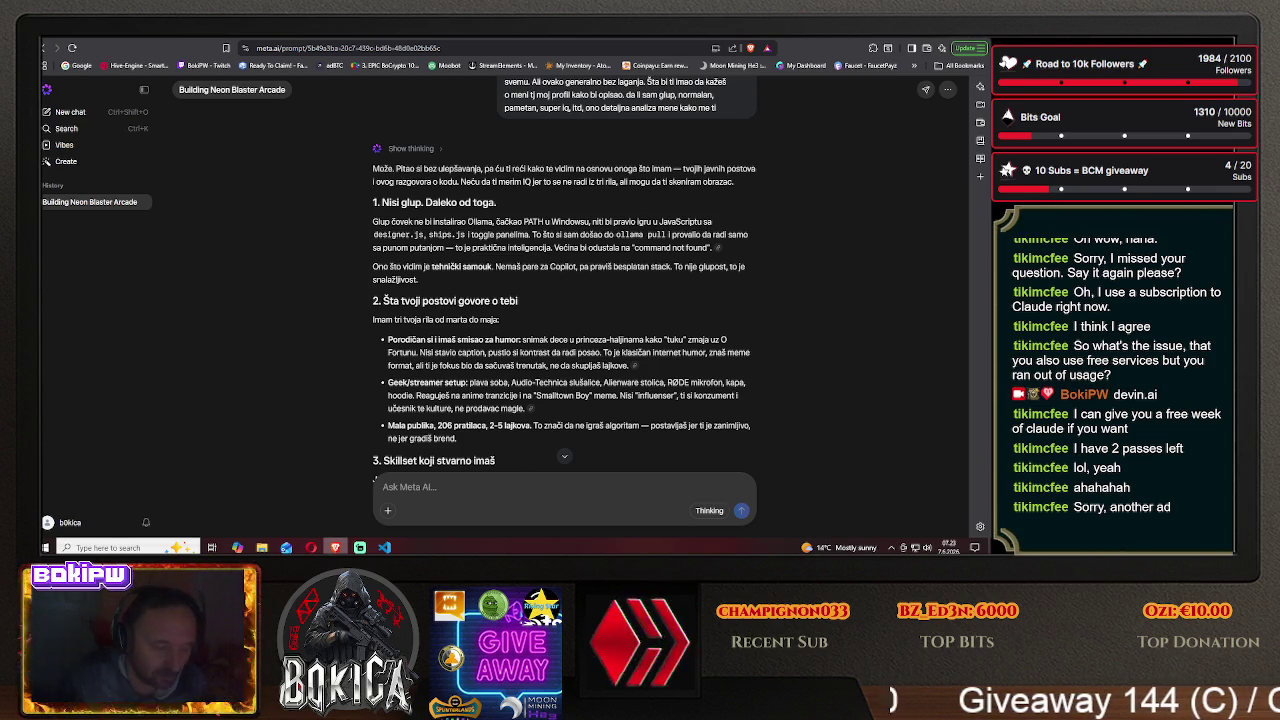
pyautogui.click(384, 547)
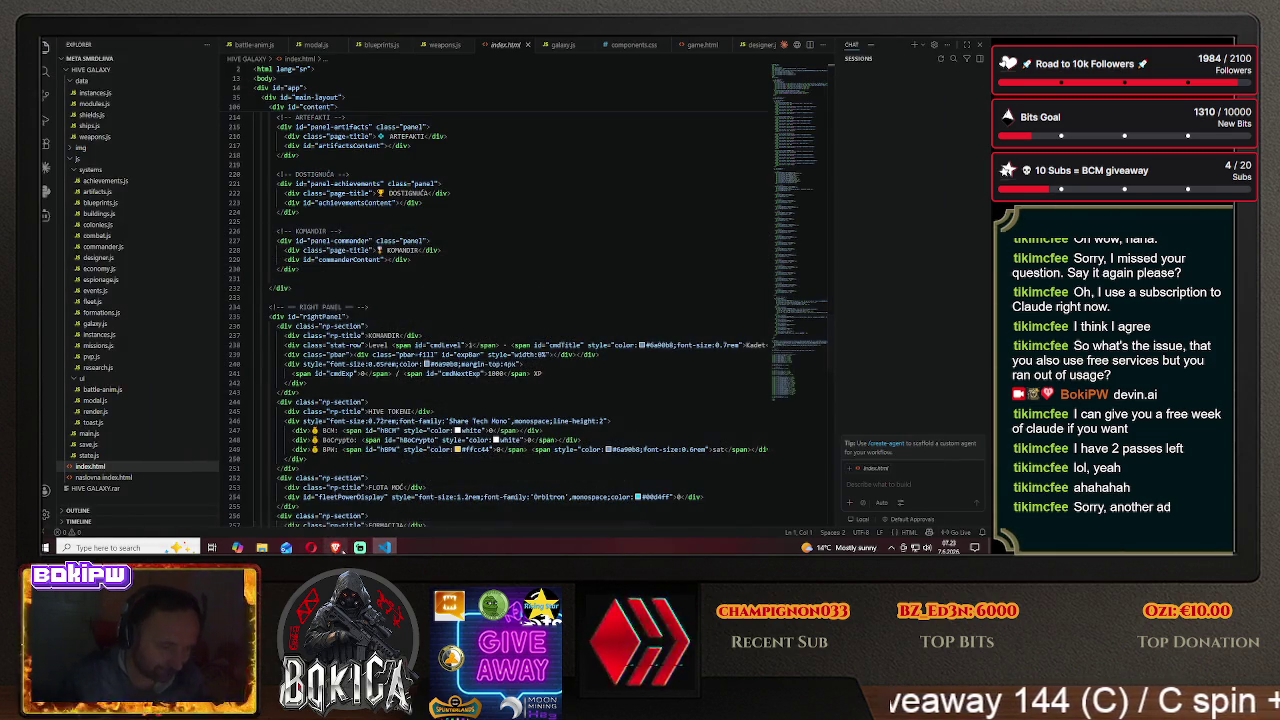
# Step: Check index.html in VS Code between Brave's Meta AI chat, ending back on the Meta AI reply
pyautogui.click(336, 547)
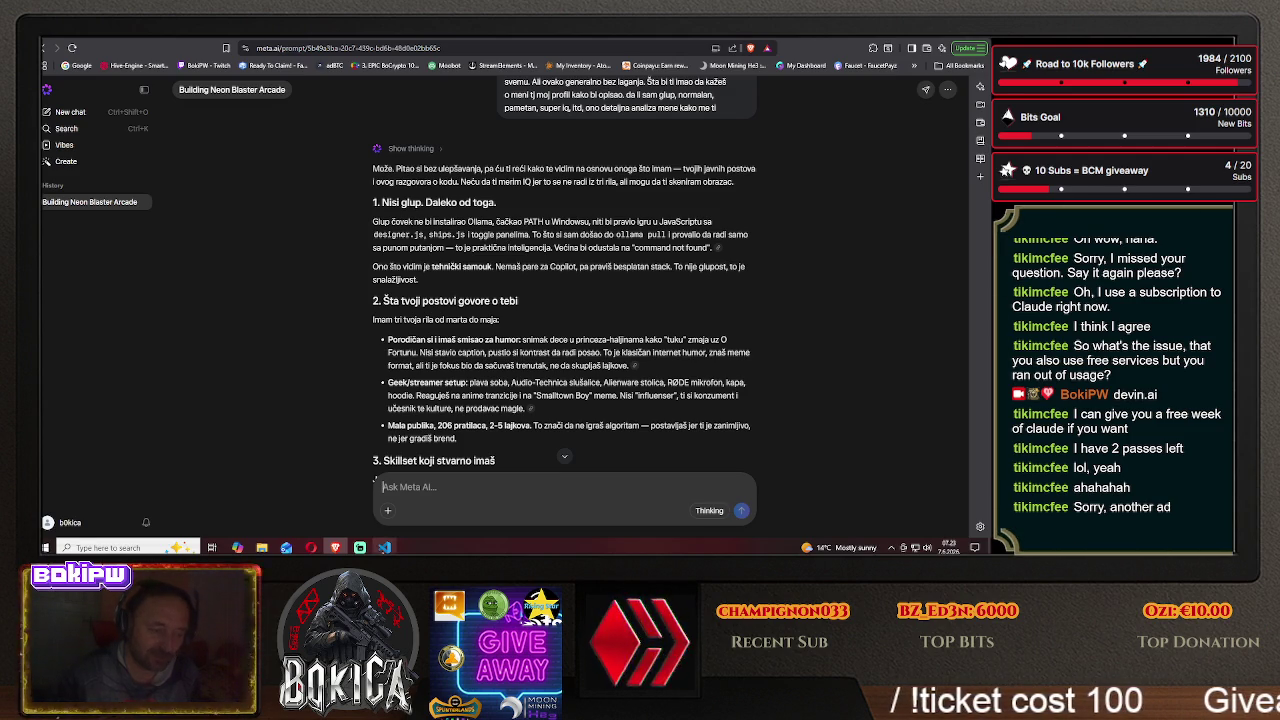
pyautogui.hotkey('alt', 'Tab')
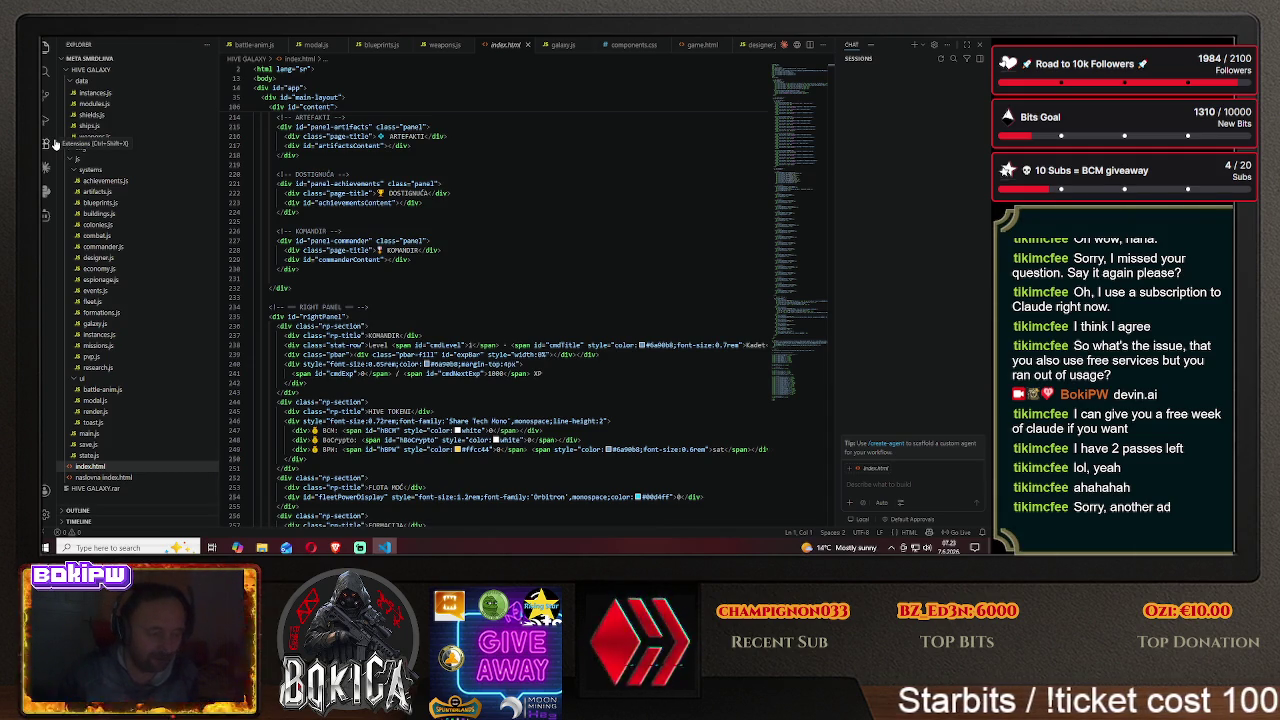
pyautogui.click(335, 547)
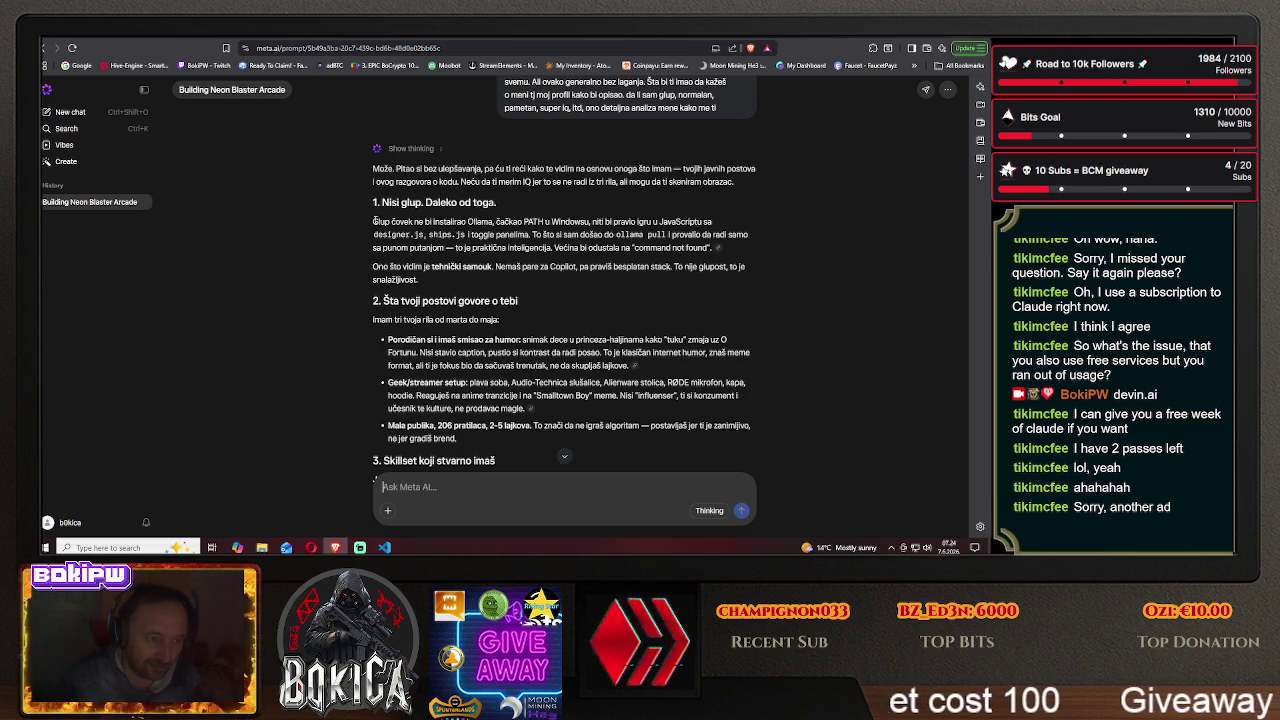
pyautogui.moveTo(372, 222); pyautogui.dragTo(491, 222)
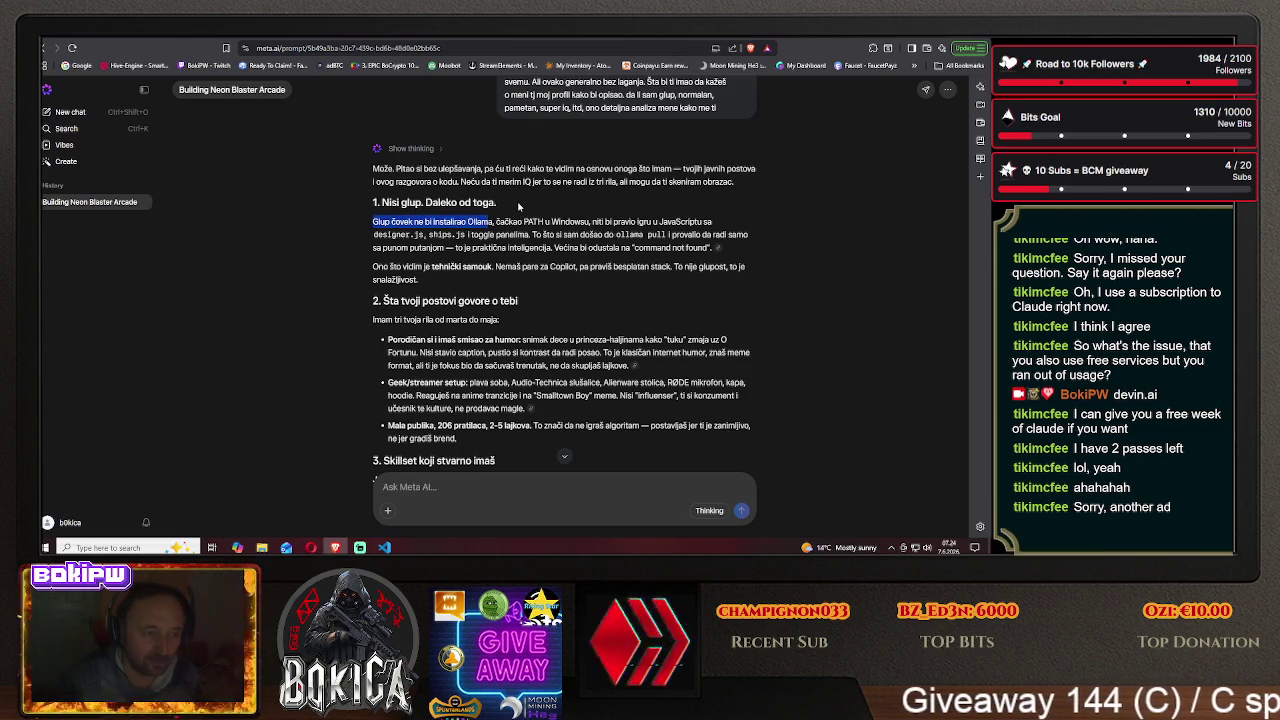
pyautogui.click(518, 206)
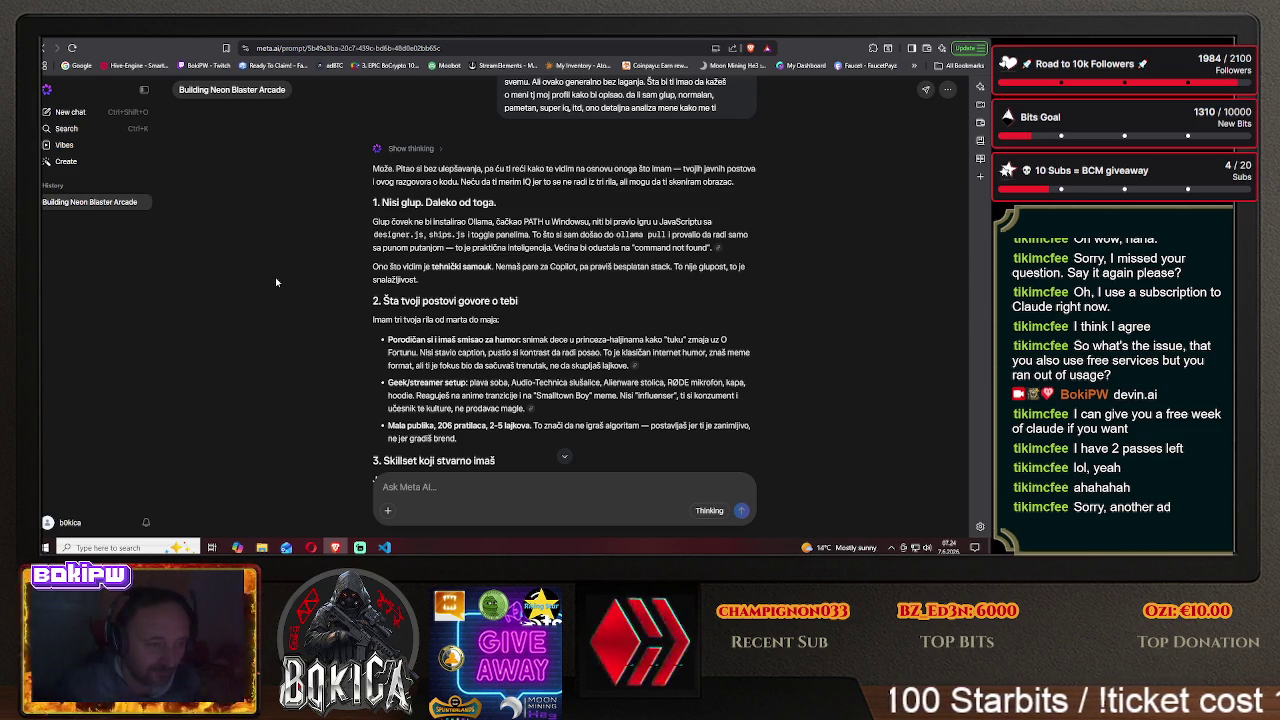
pyautogui.scroll(-1, 275, 277)
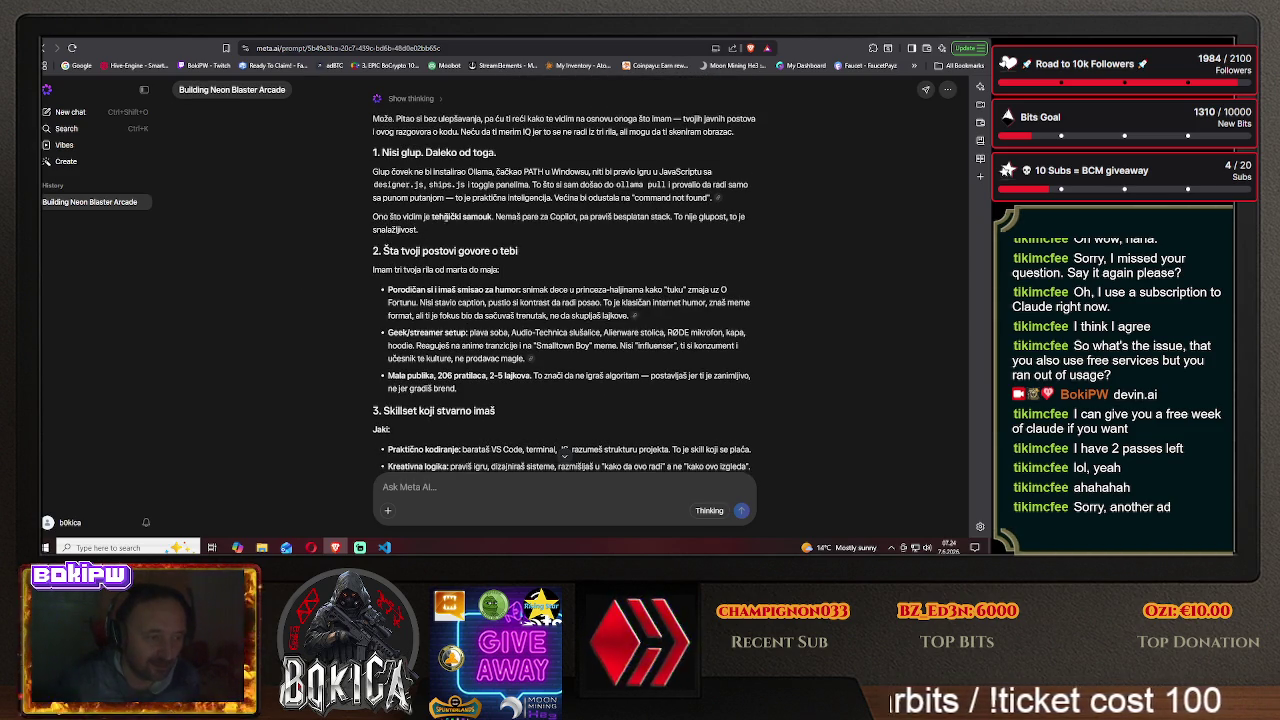
pyautogui.moveTo(430, 217); pyautogui.dragTo(494, 217)
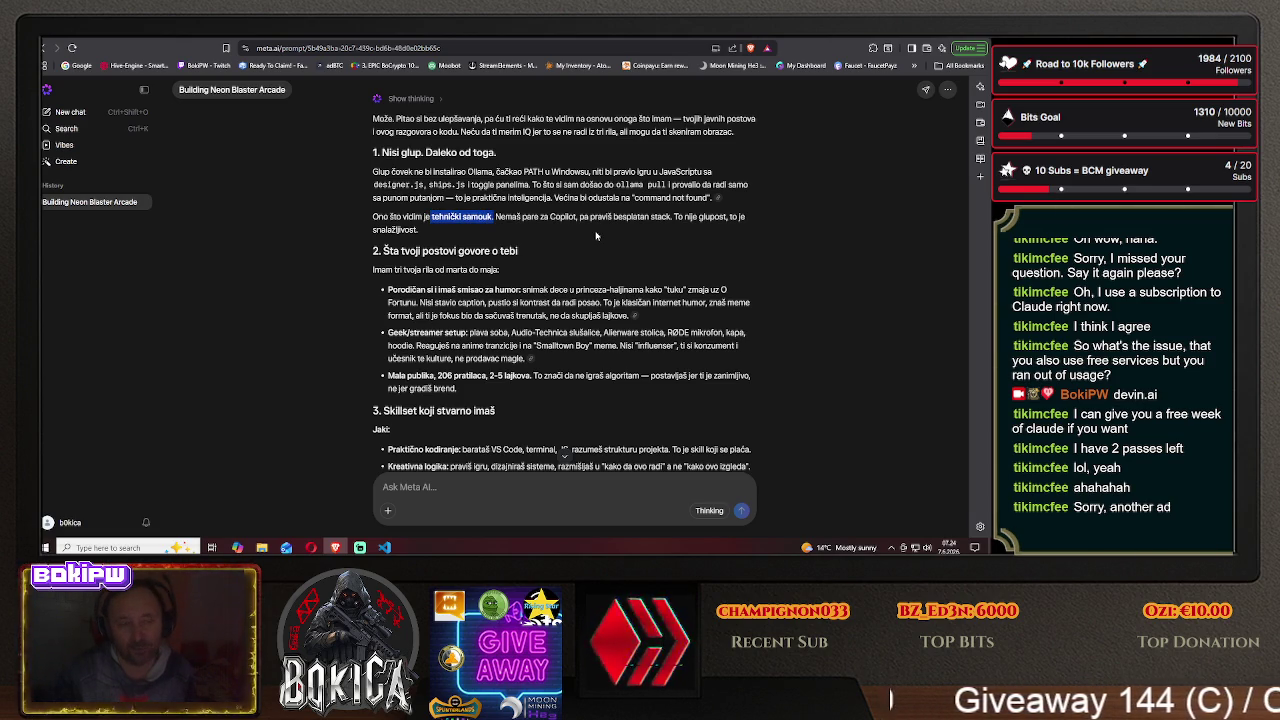
pyautogui.click(433, 216)
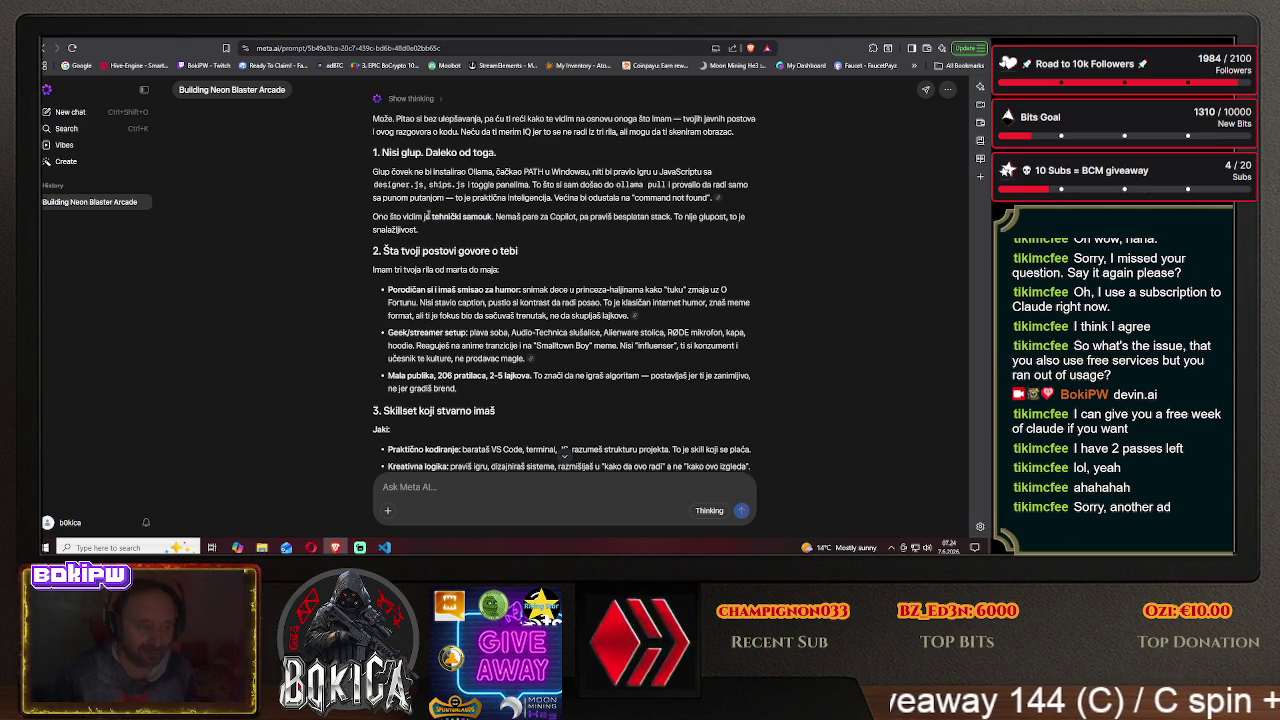
pyautogui.moveTo(431, 217); pyautogui.dragTo(494, 217)
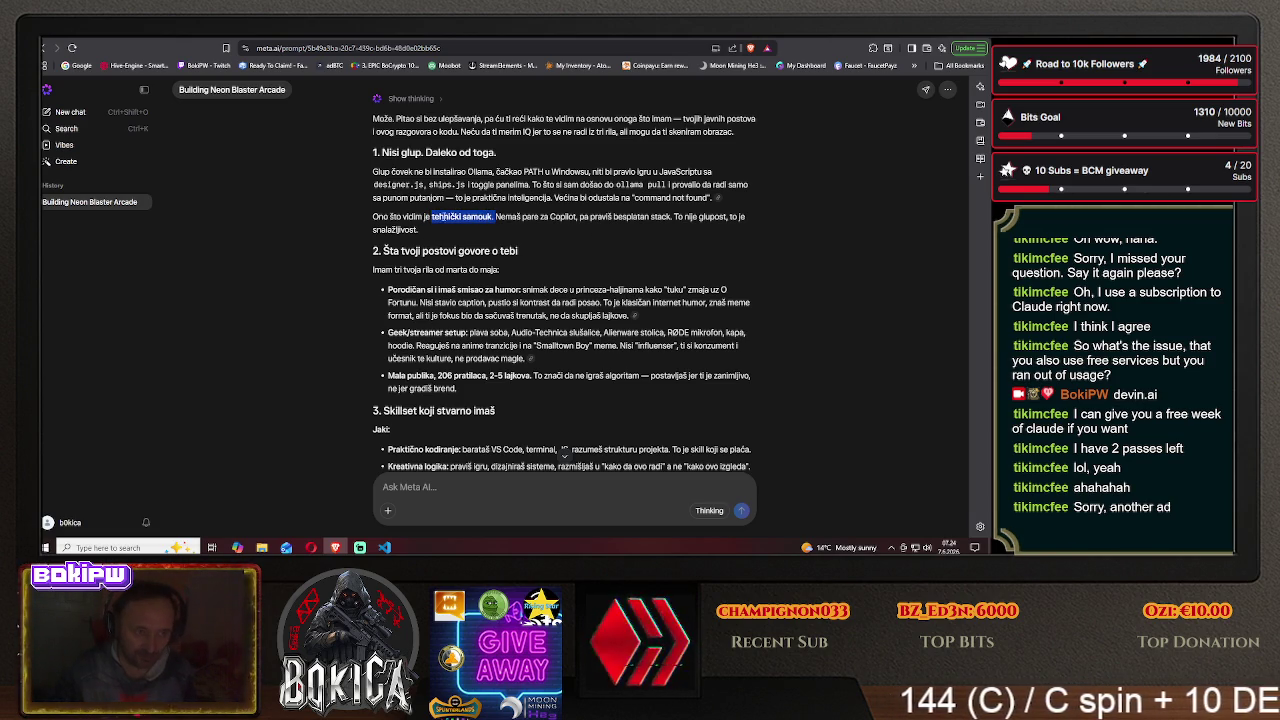
pyautogui.click(565, 242)
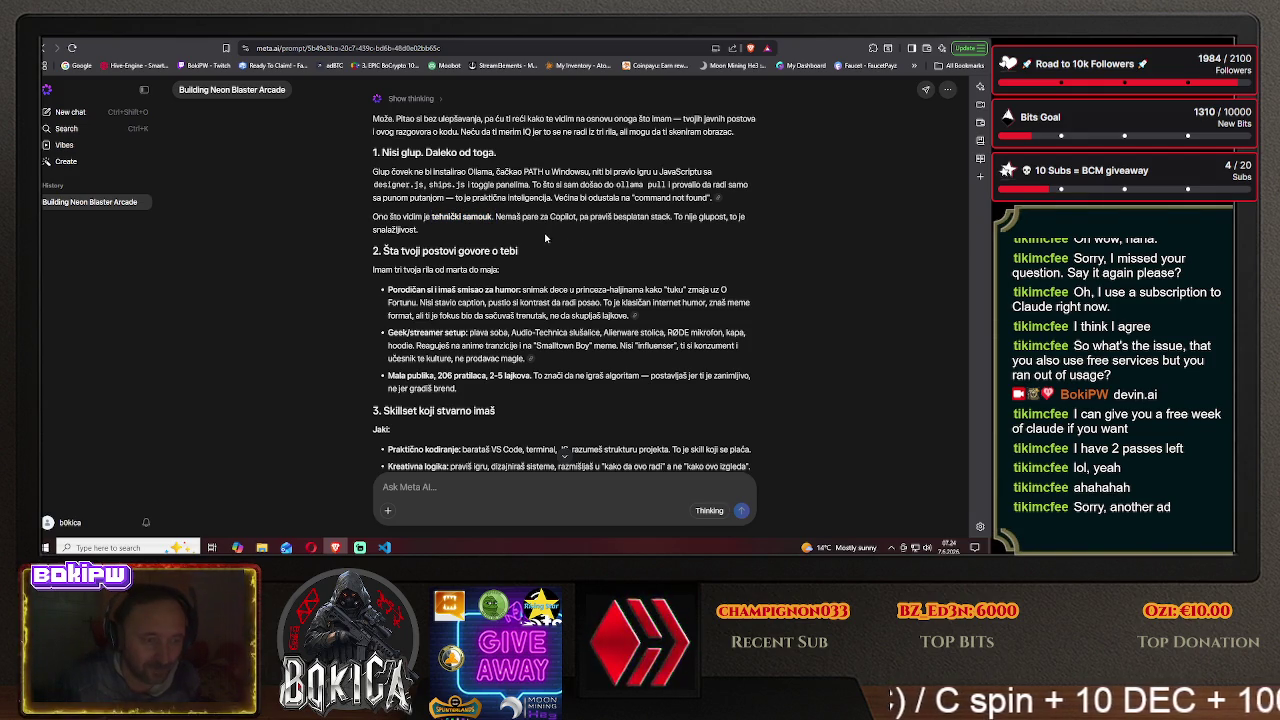
pyautogui.moveTo(550, 217); pyautogui.dragTo(754, 222)
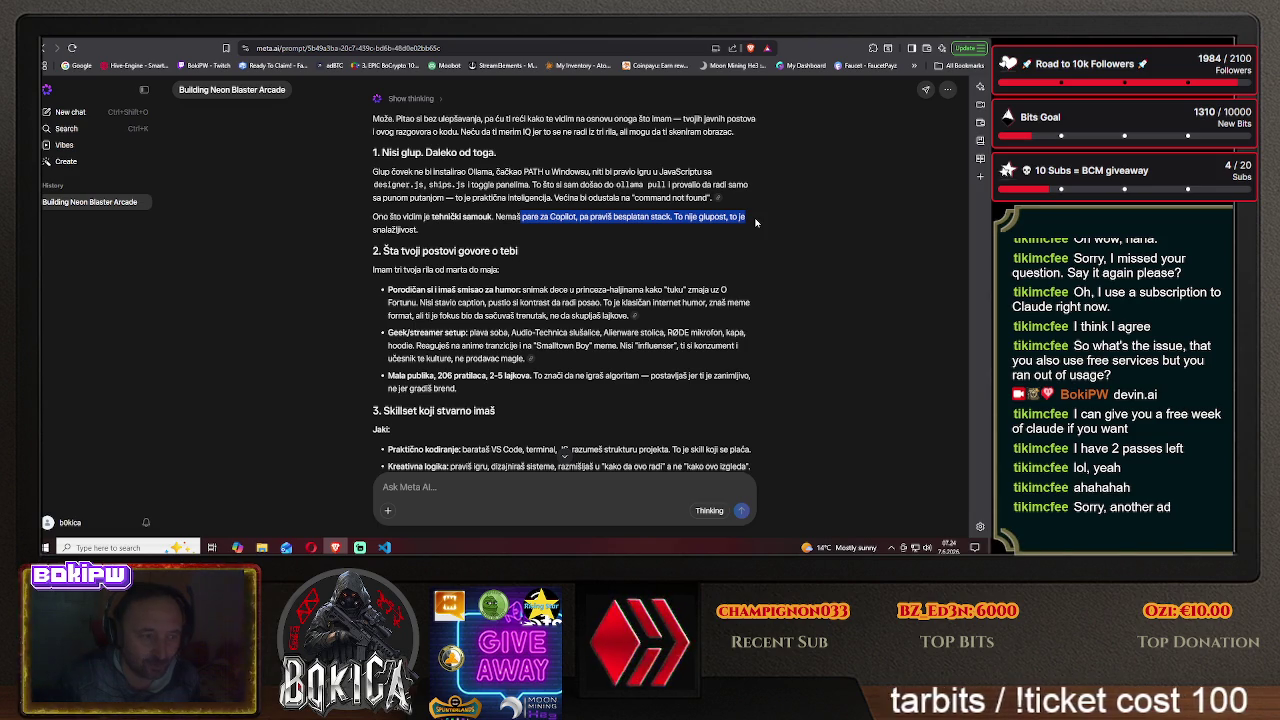
pyautogui.click(756, 222)
pyautogui.moveTo(426, 234); pyautogui.dragTo(369, 230)
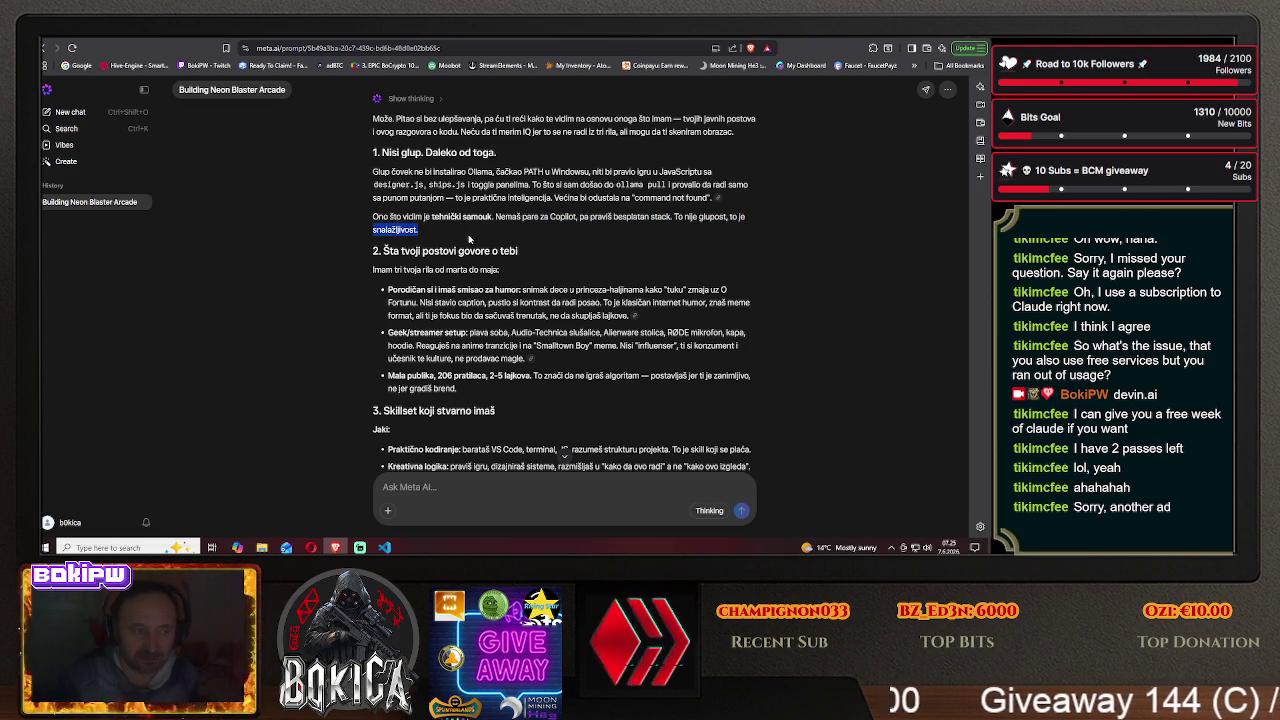
pyautogui.click(266, 292)
pyautogui.scroll(-1, 266, 292)
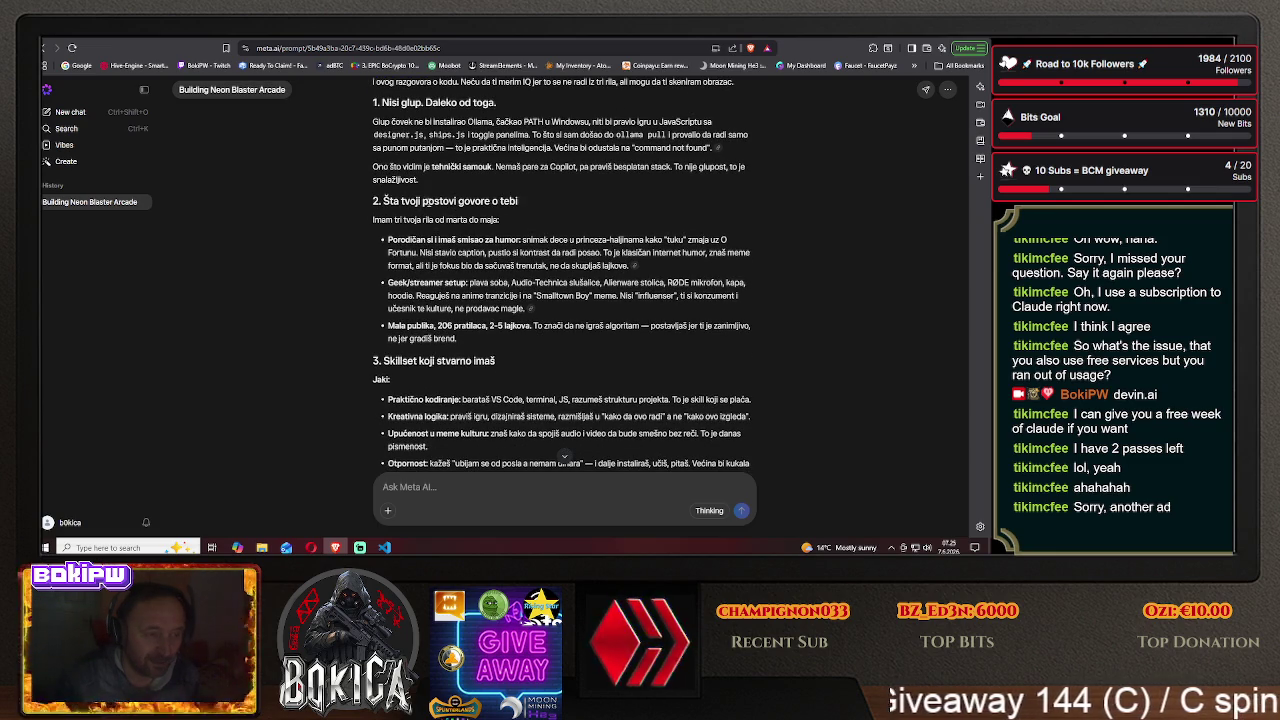
pyautogui.moveTo(383, 200); pyautogui.dragTo(540, 206)
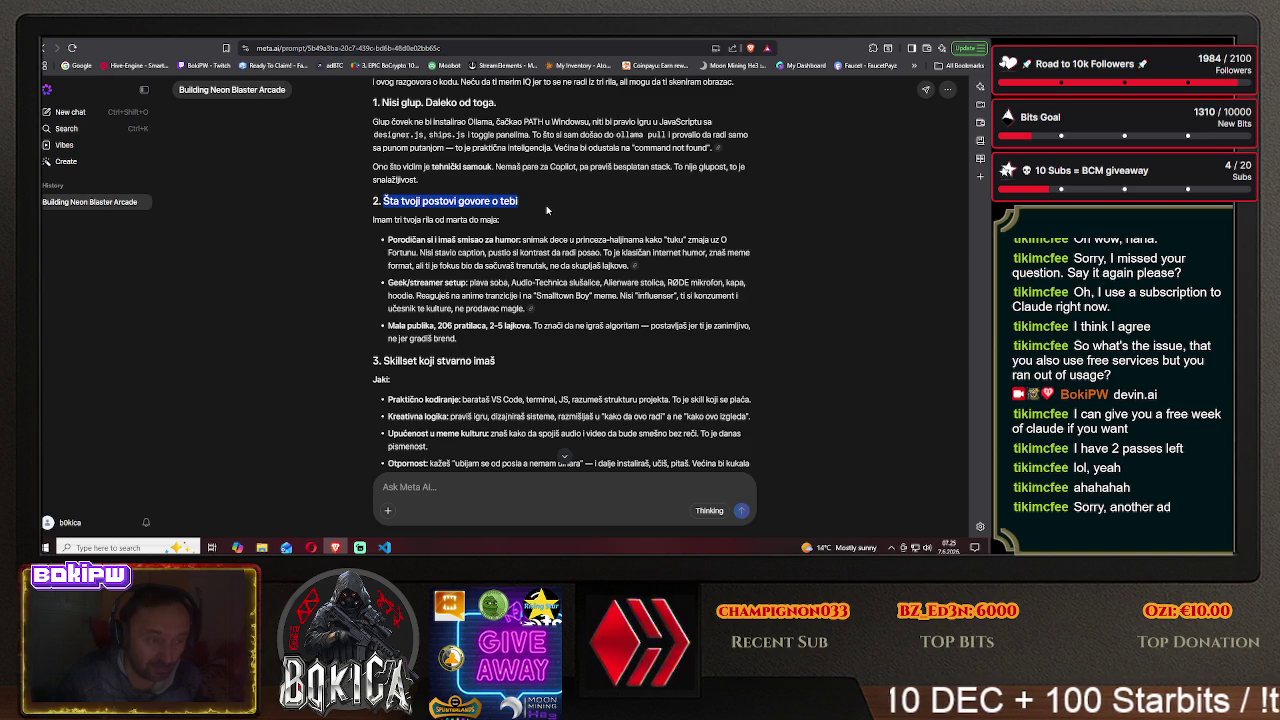
pyautogui.scroll(-1, 546, 205)
pyautogui.click(427, 186)
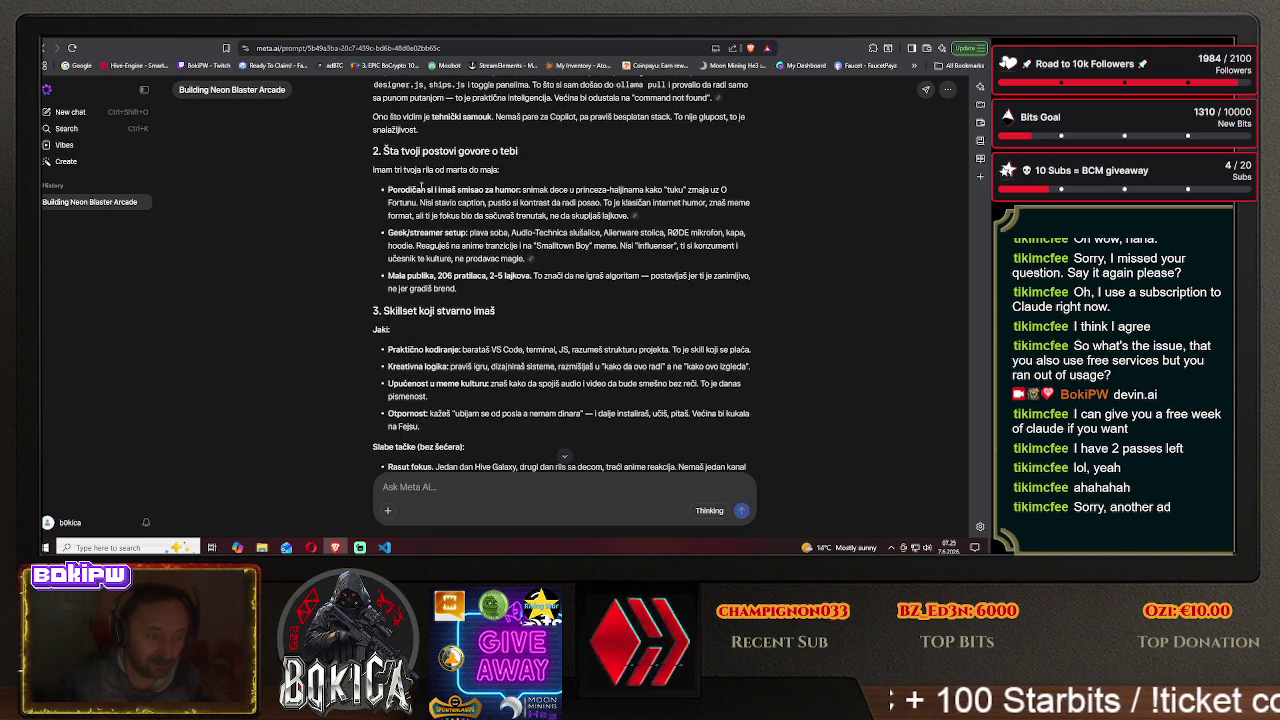
pyautogui.moveTo(438, 189); pyautogui.dragTo(748, 192)
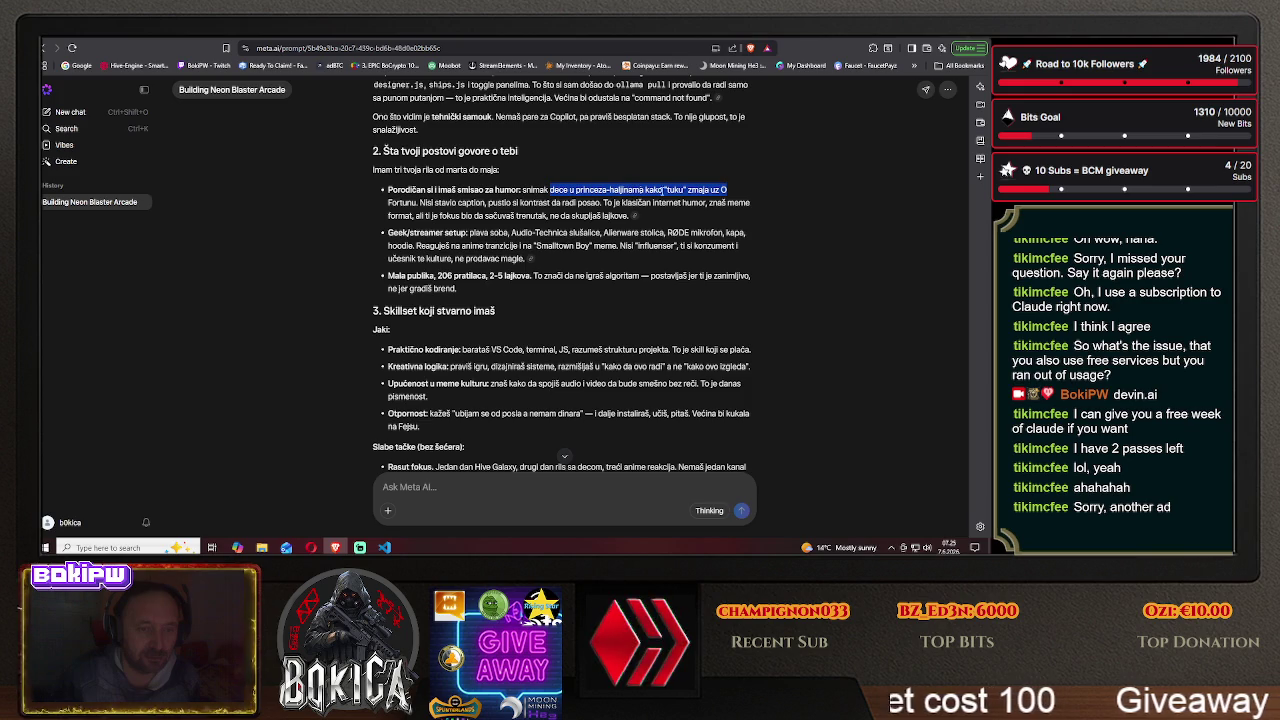
pyautogui.click(758, 187)
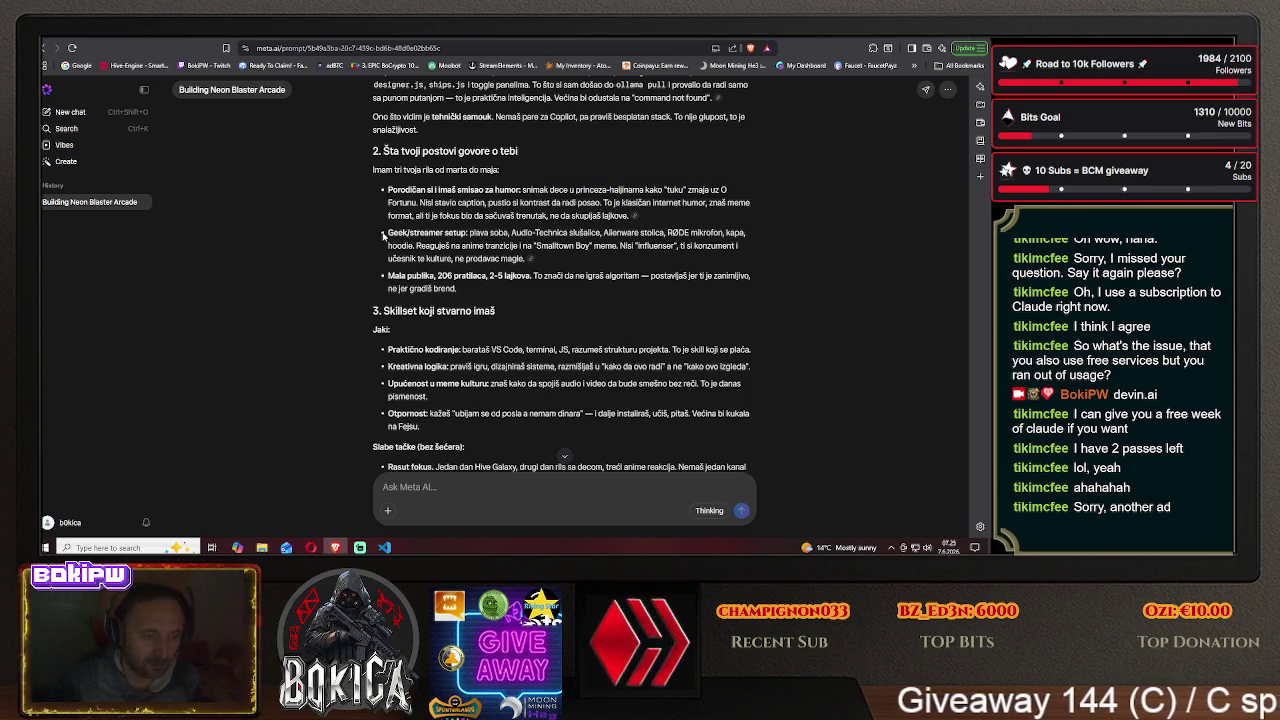
pyautogui.moveTo(383, 235); pyautogui.dragTo(736, 245)
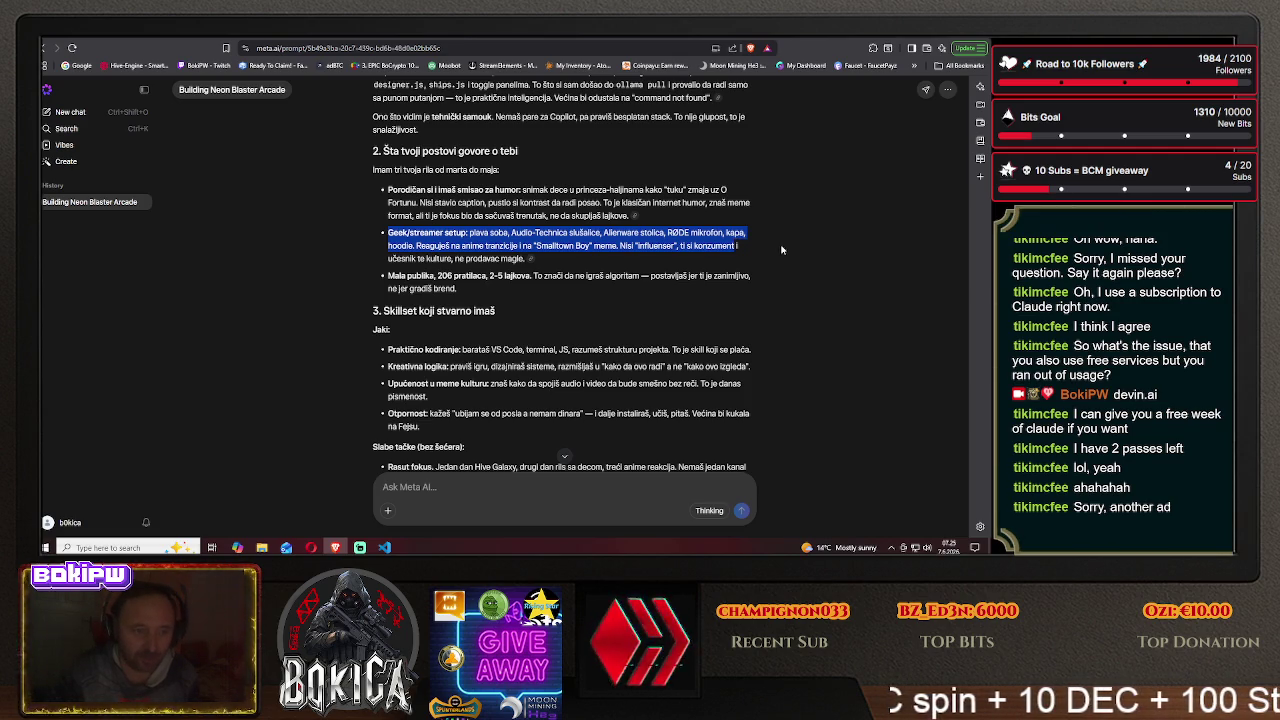
pyautogui.click(782, 250)
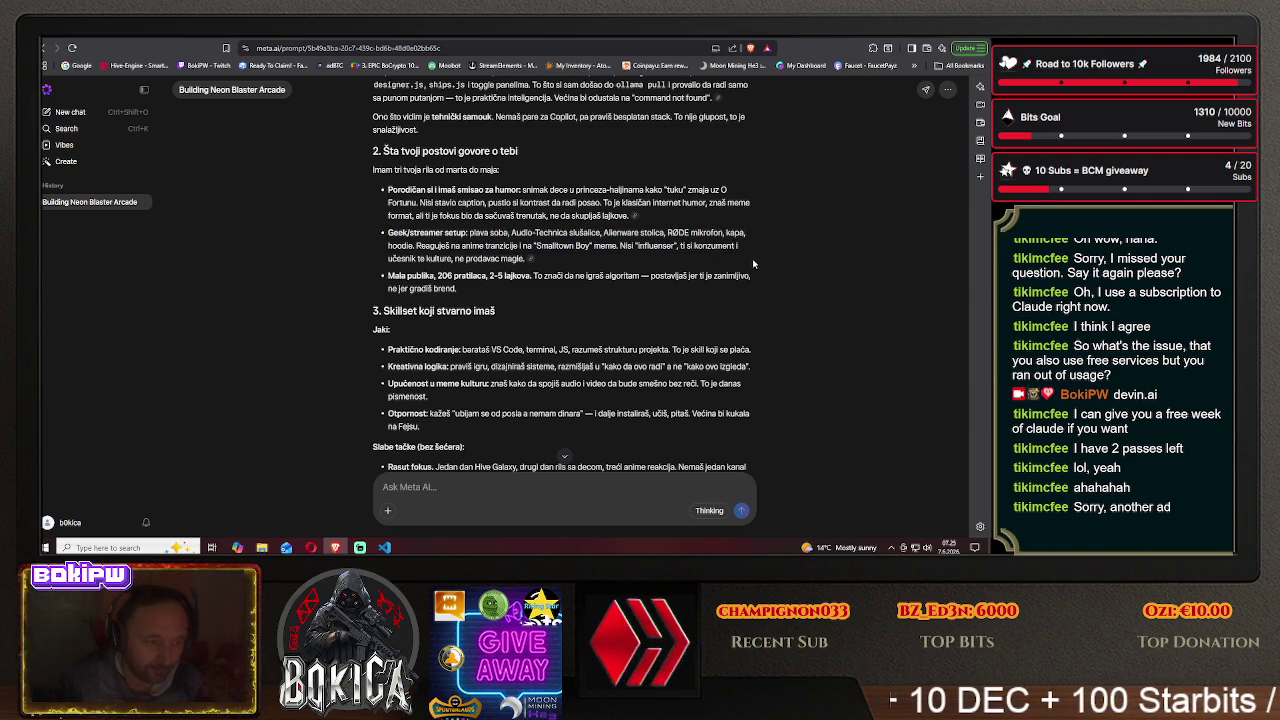
pyautogui.scroll(-3, 754, 263)
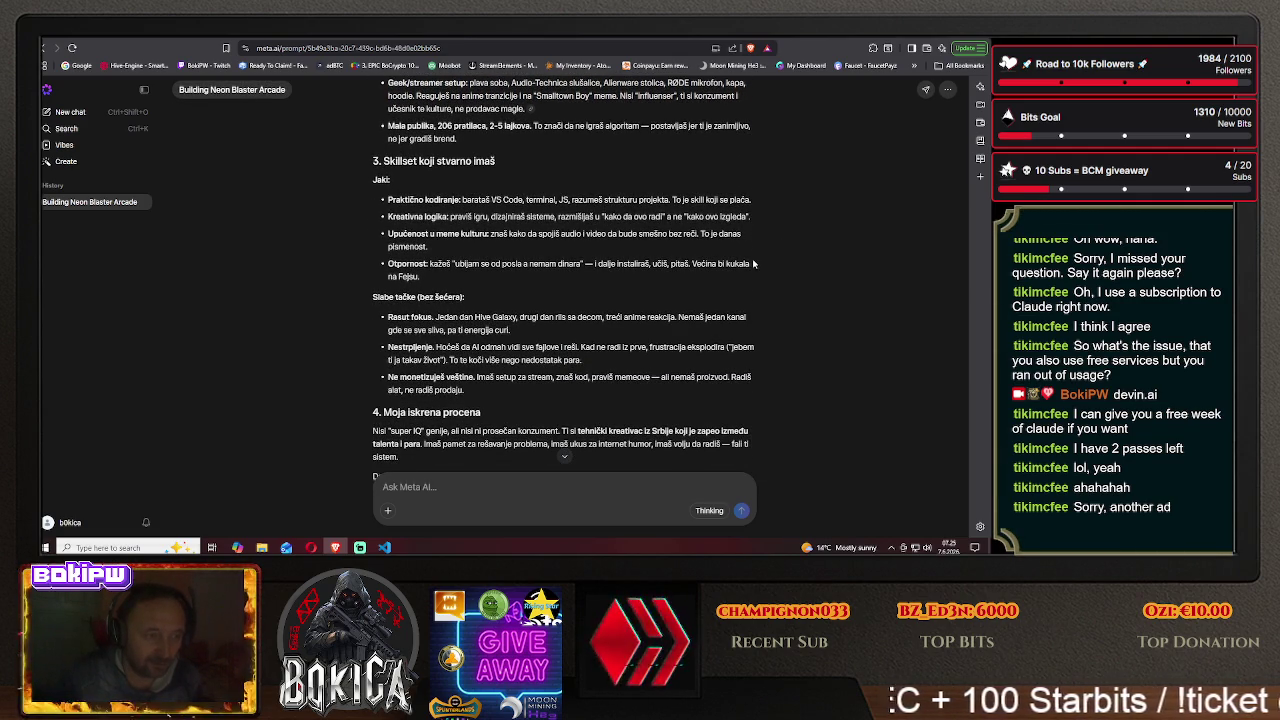
pyautogui.moveTo(384, 160); pyautogui.dragTo(494, 172)
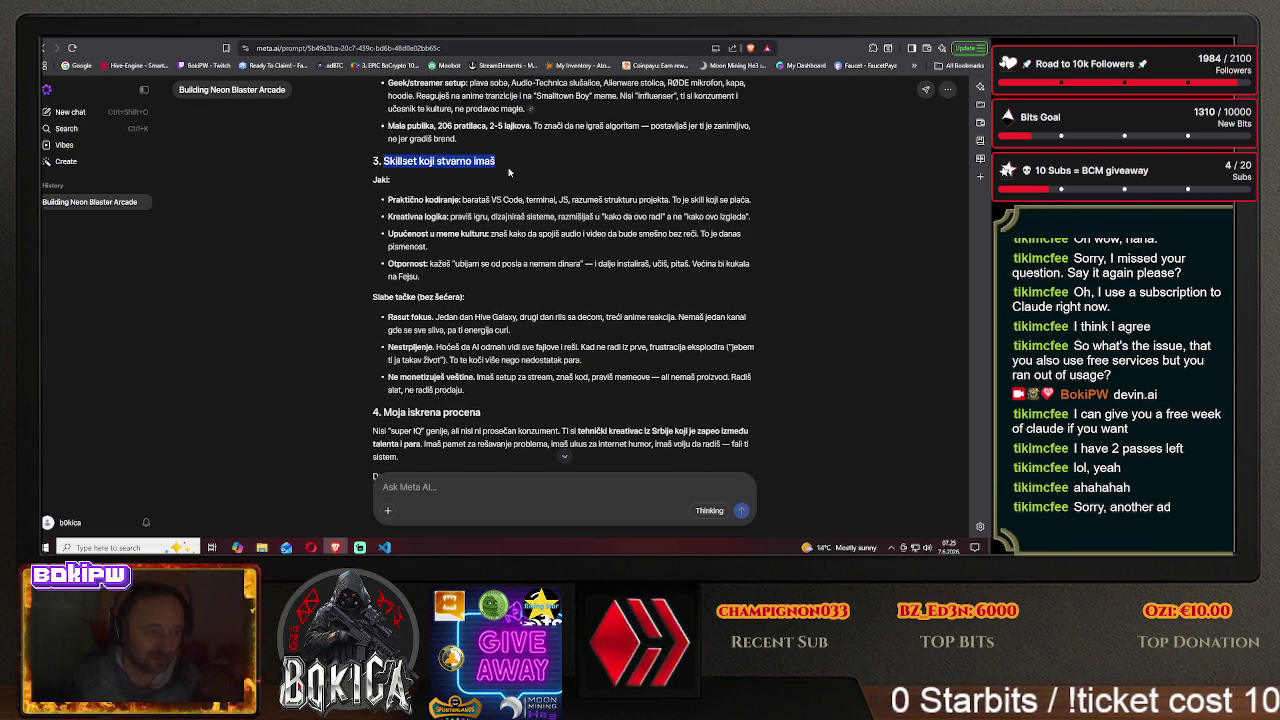
pyautogui.moveTo(390, 179); pyautogui.dragTo(360, 177)
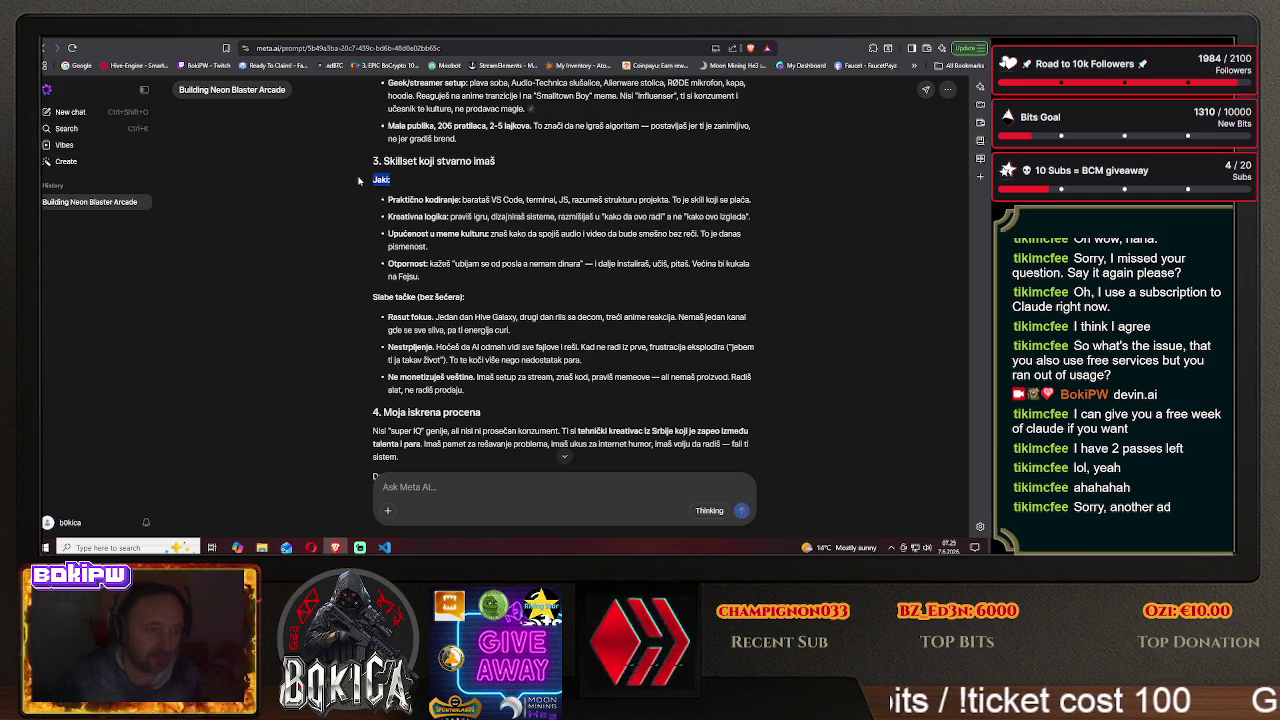
pyautogui.click(389, 200)
pyautogui.moveTo(403, 200); pyautogui.dragTo(457, 200)
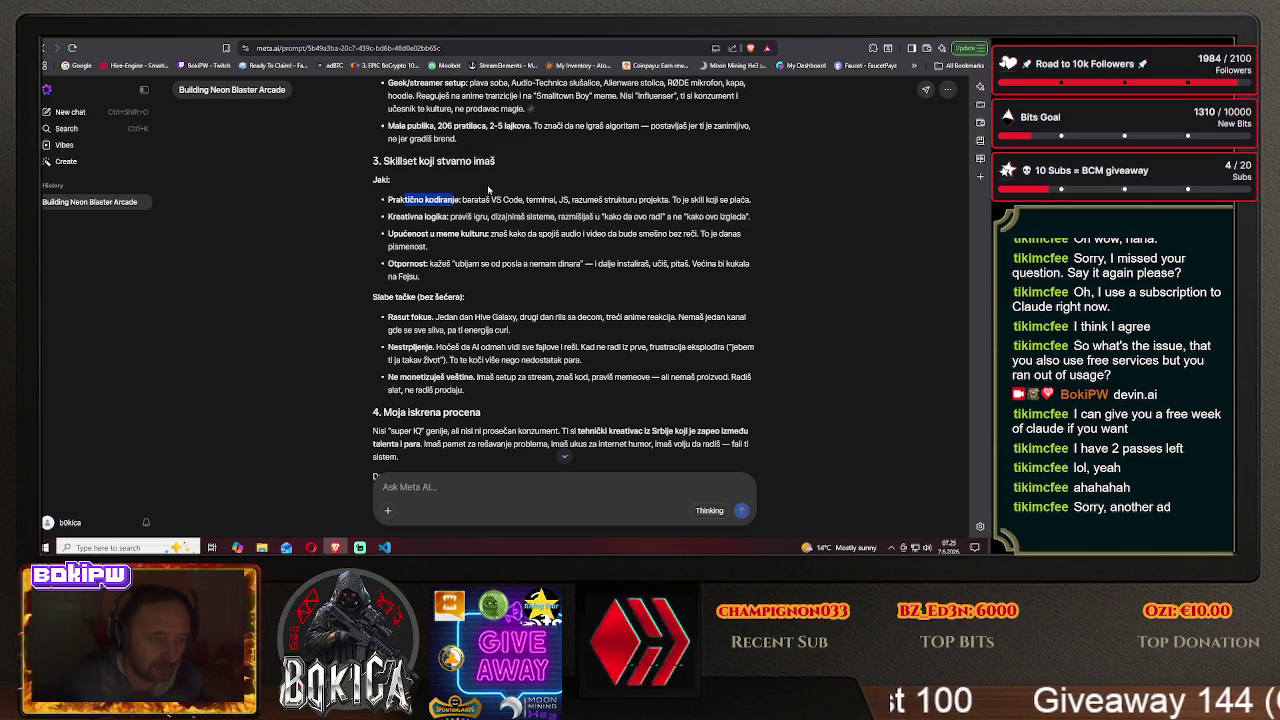
pyautogui.click(488, 190)
pyautogui.moveTo(450, 216); pyautogui.dragTo(372, 219)
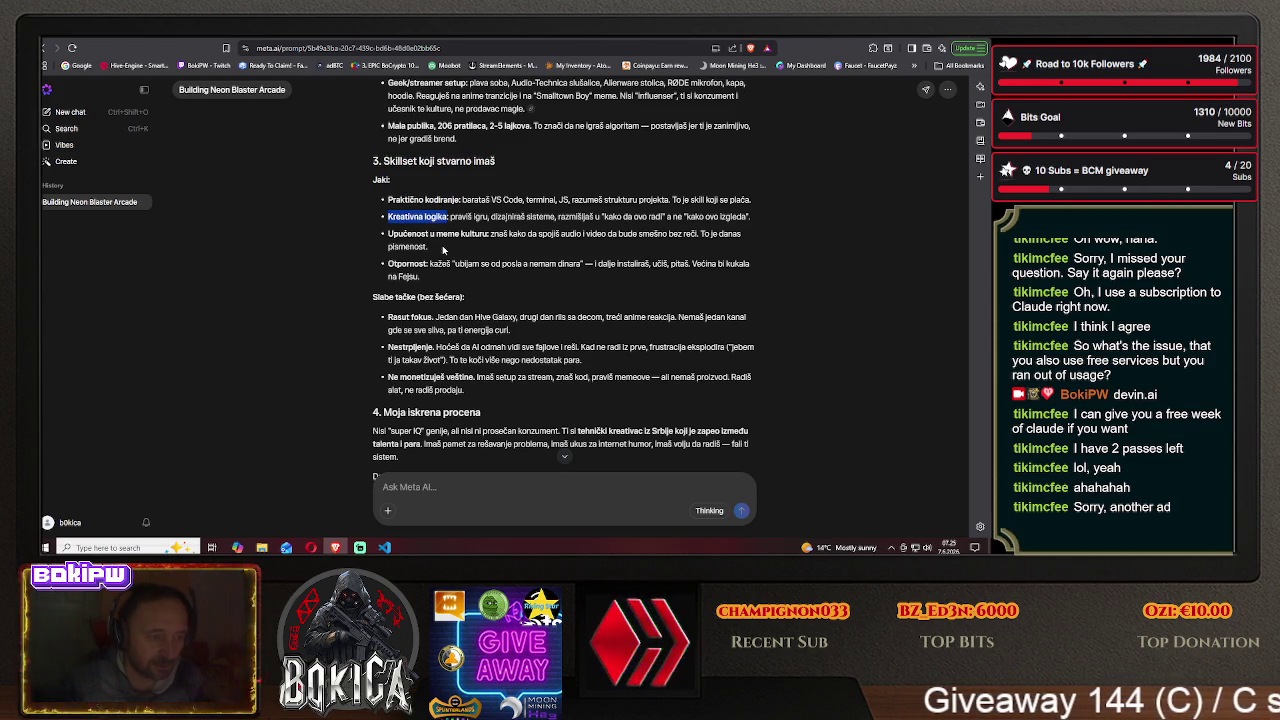
pyautogui.click(441, 250)
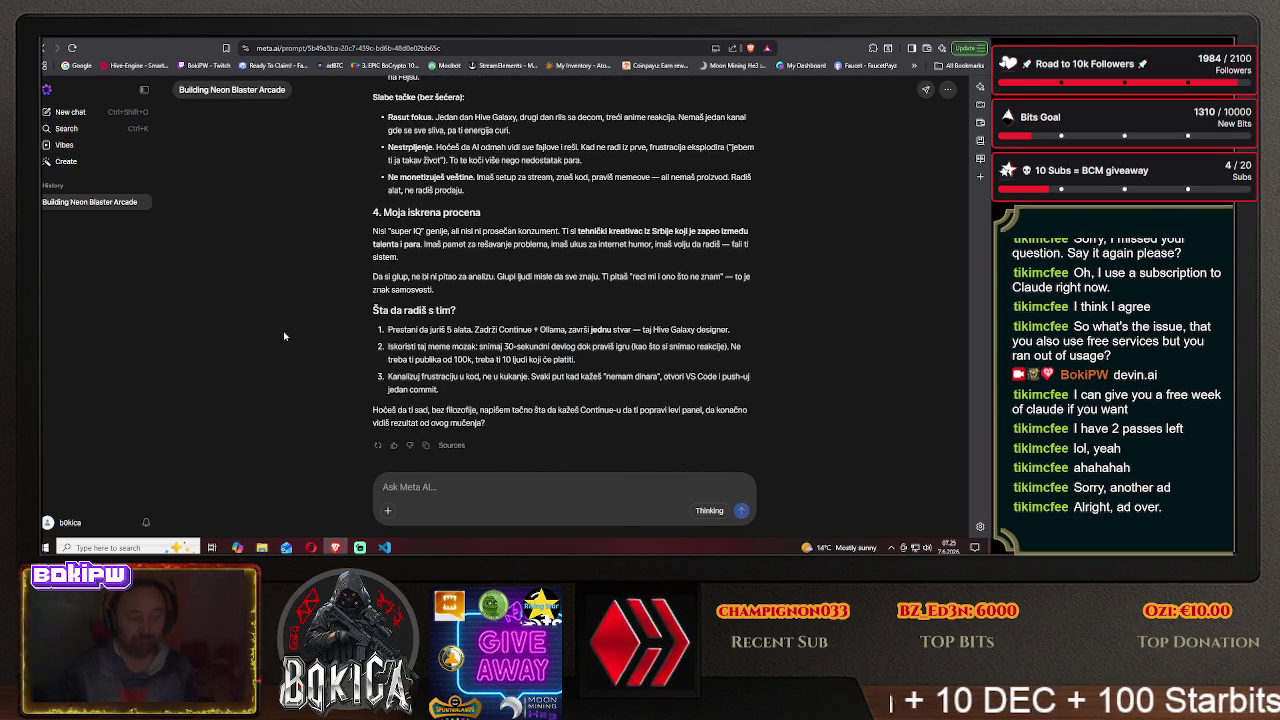
# Step: Review the Meta AI chat, then move via the KRTools tab to Claude's 'Stanje delova igrice' chat
pyautogui.scroll(10, 371, 315)
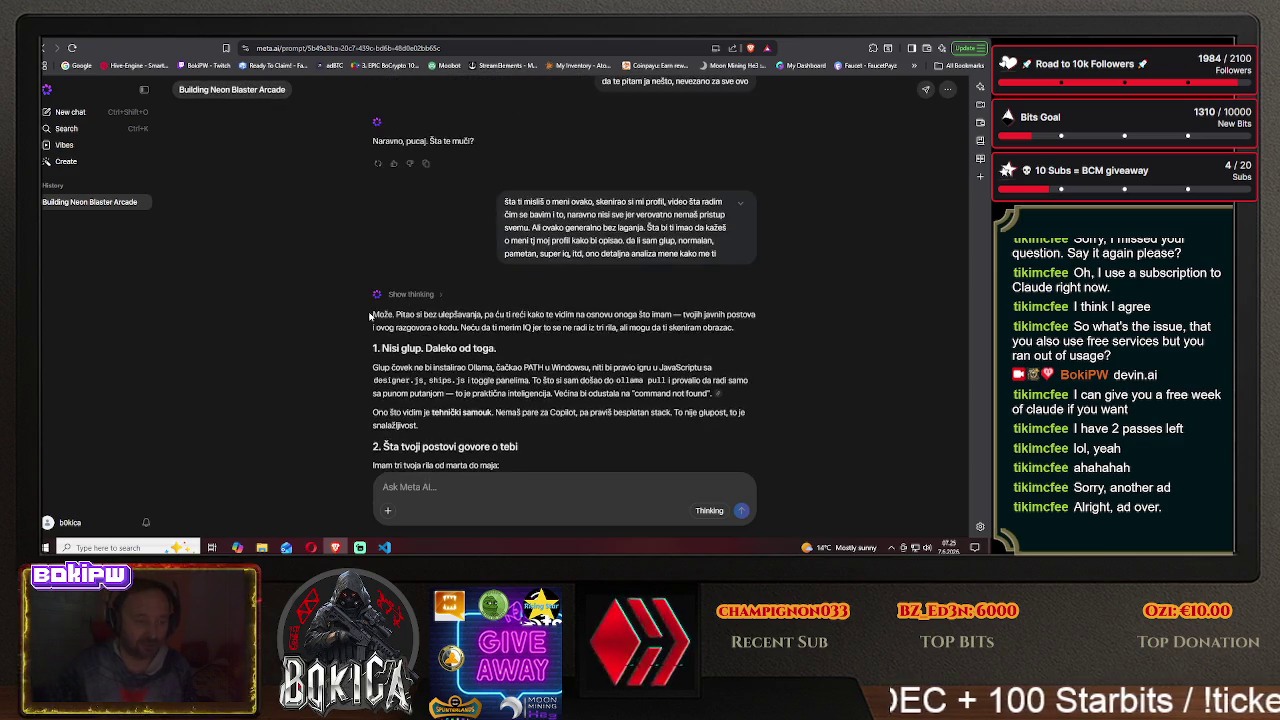
pyautogui.scroll(-15, 340, 312)
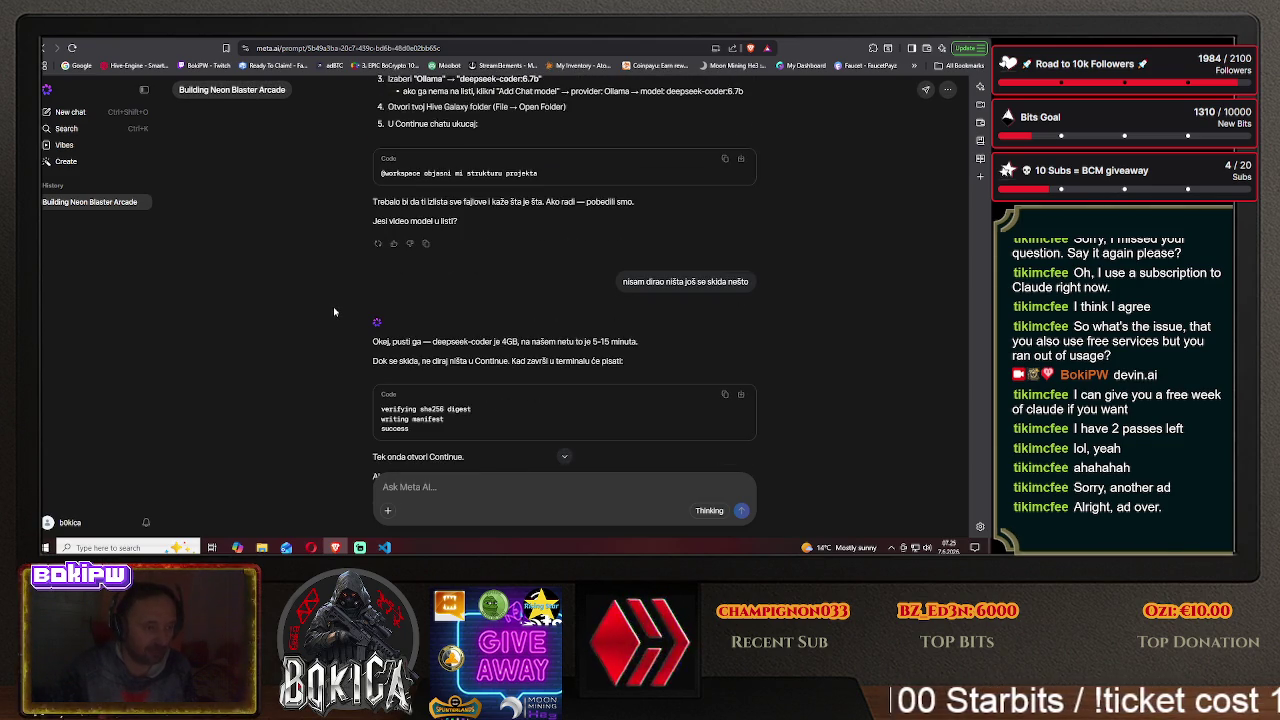
pyautogui.scroll(-15, 334, 312)
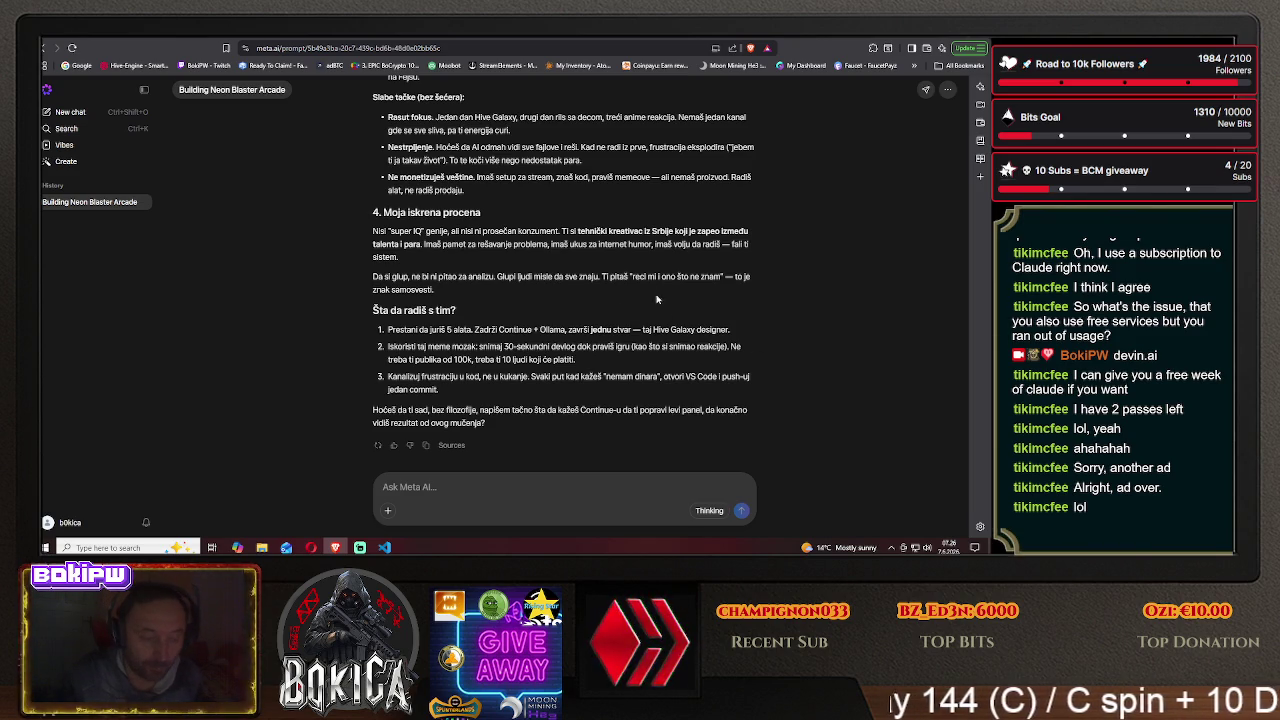
pyautogui.click(859, 34)
pyautogui.click(818, 38)
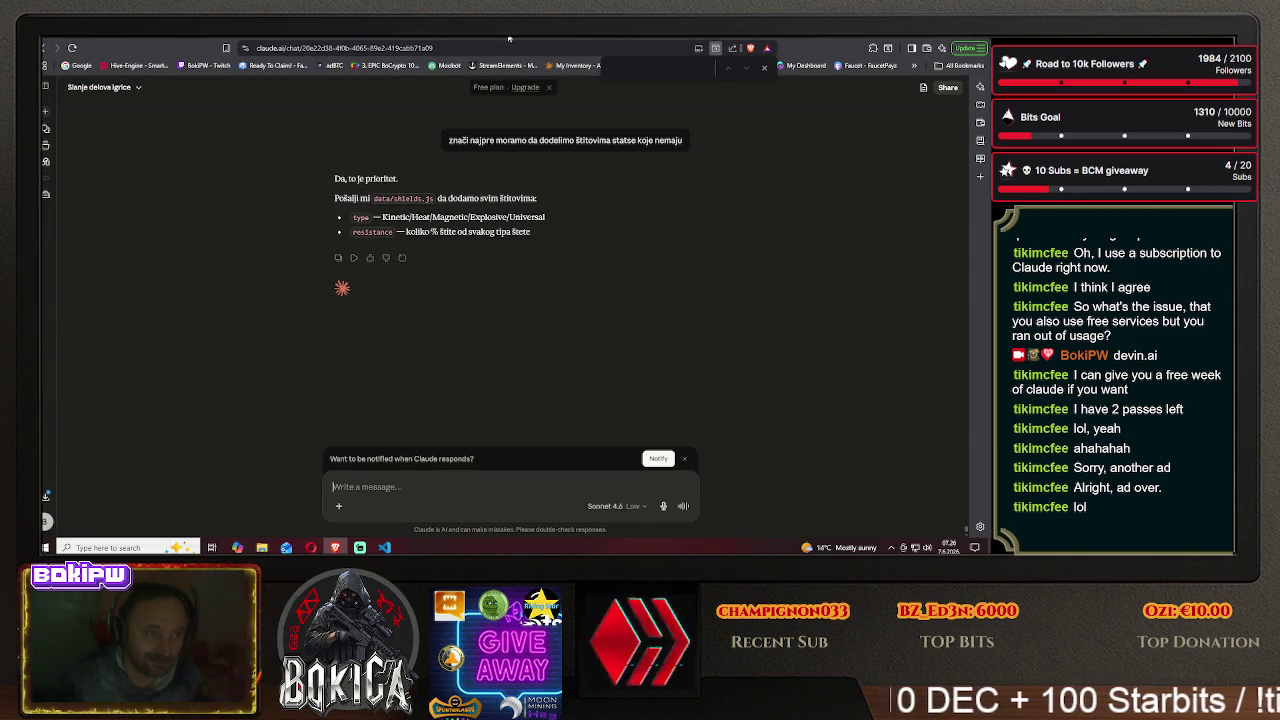
# Step: Switch from the Claude shield-stats chat to the streamer's live Twitch channel page
pyautogui.click(508, 38)
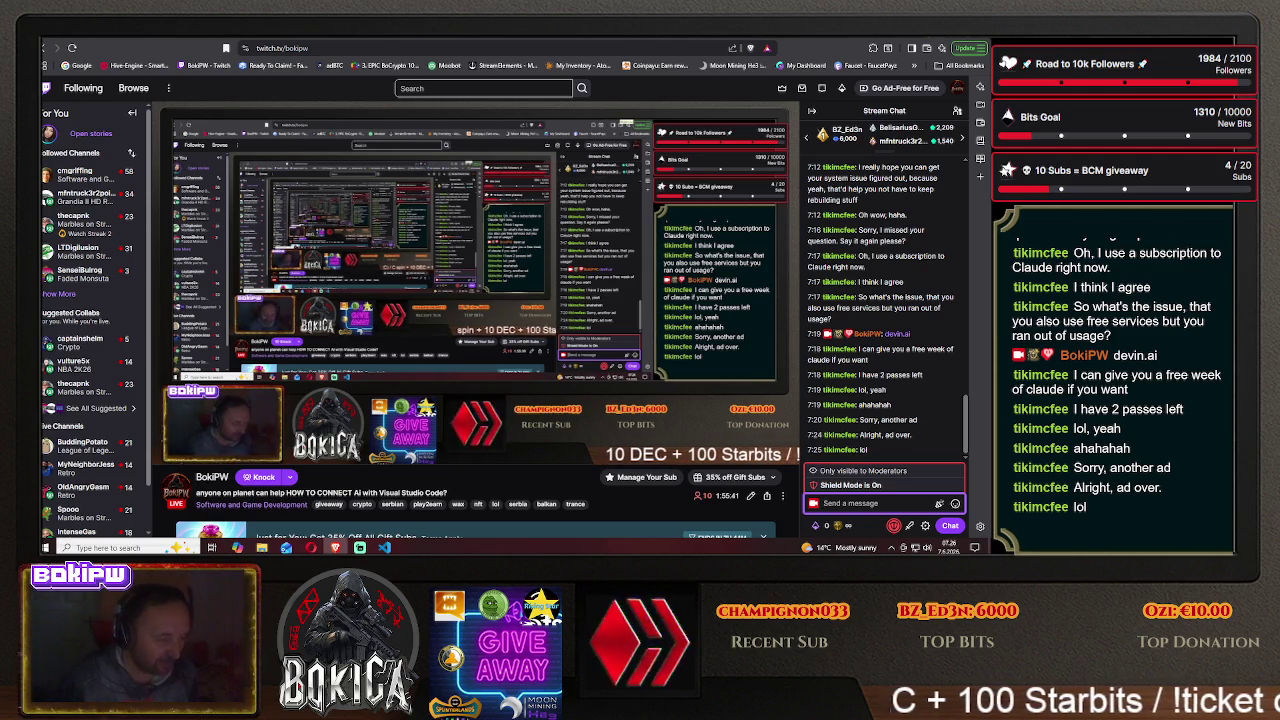
# Step: Minimise the browser with Win+D to reveal the desktop's game and project files
pyautogui.press('super+d')
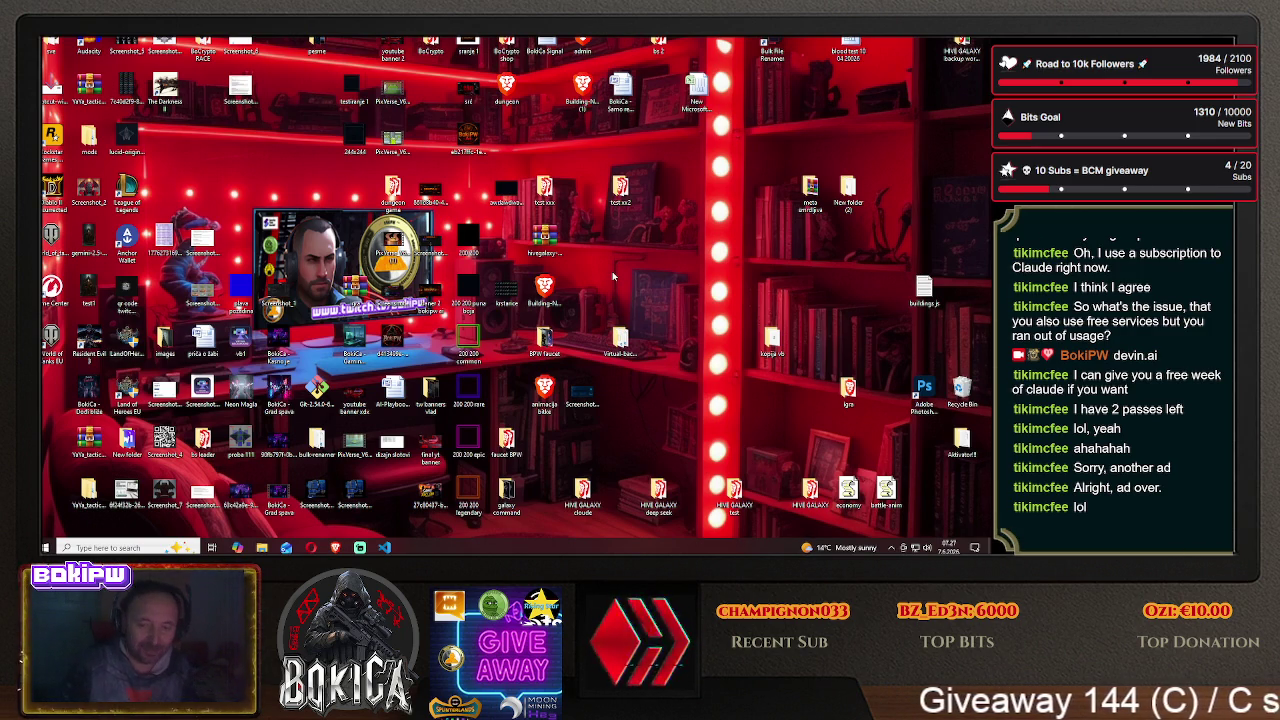
# Step: Empty the Recycle Bin from its desktop right-click menu and confirm the permanent deletion
pyautogui.rightClick(962, 390)
pyautogui.click(940, 402)
pyautogui.click(552, 294)
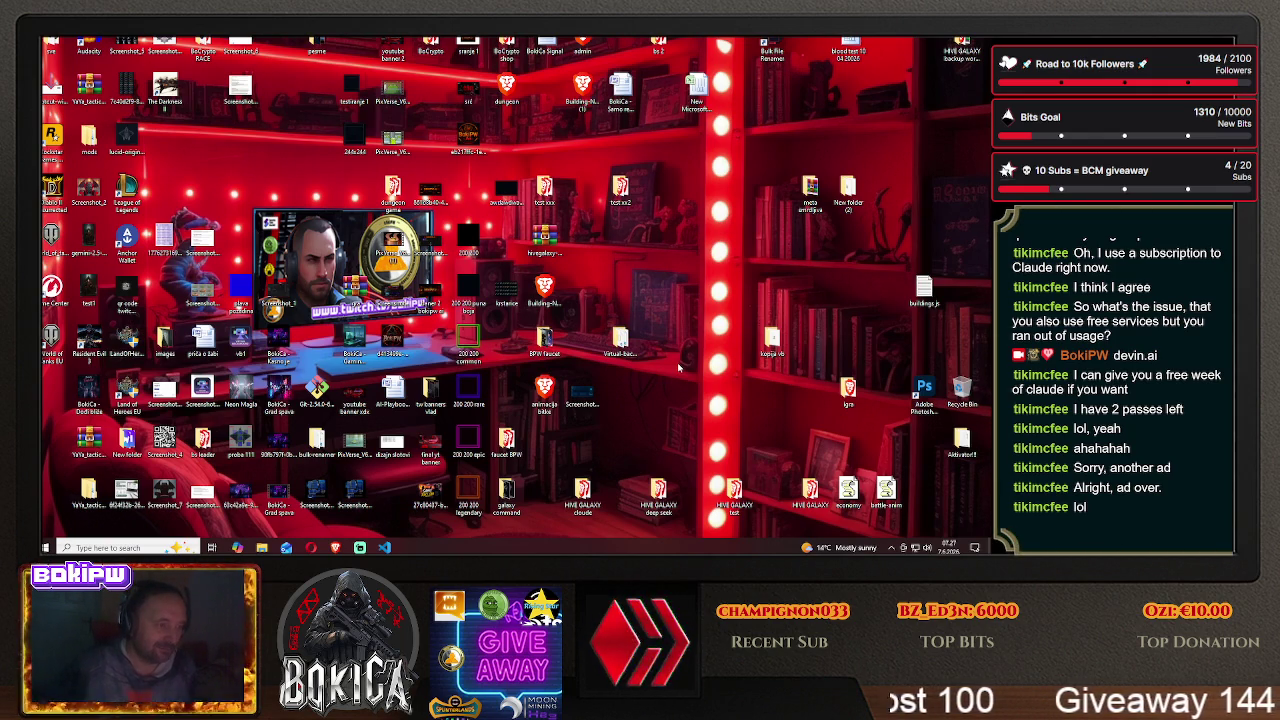
# Step: Restore Brave and step through the KRTools and Claude tabs to the 'BokiCa - Gaming (trance remix)' video
pyautogui.click(335, 547)
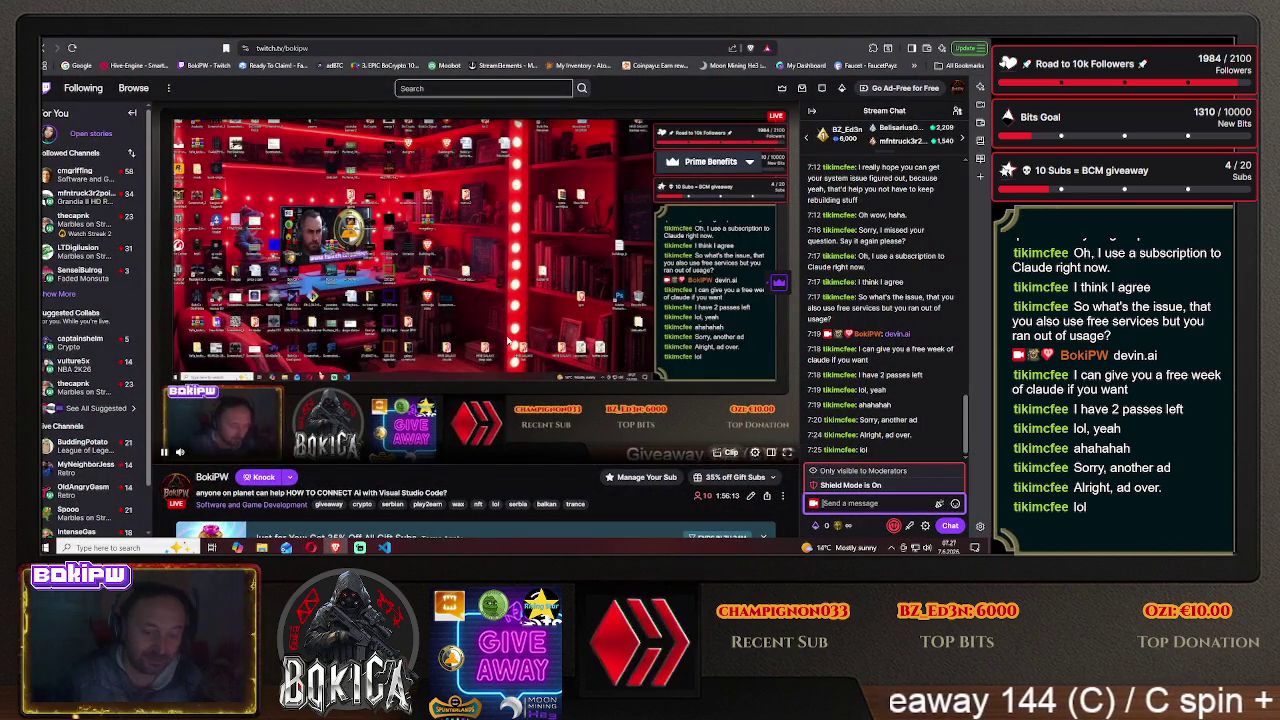
pyautogui.click(858, 38)
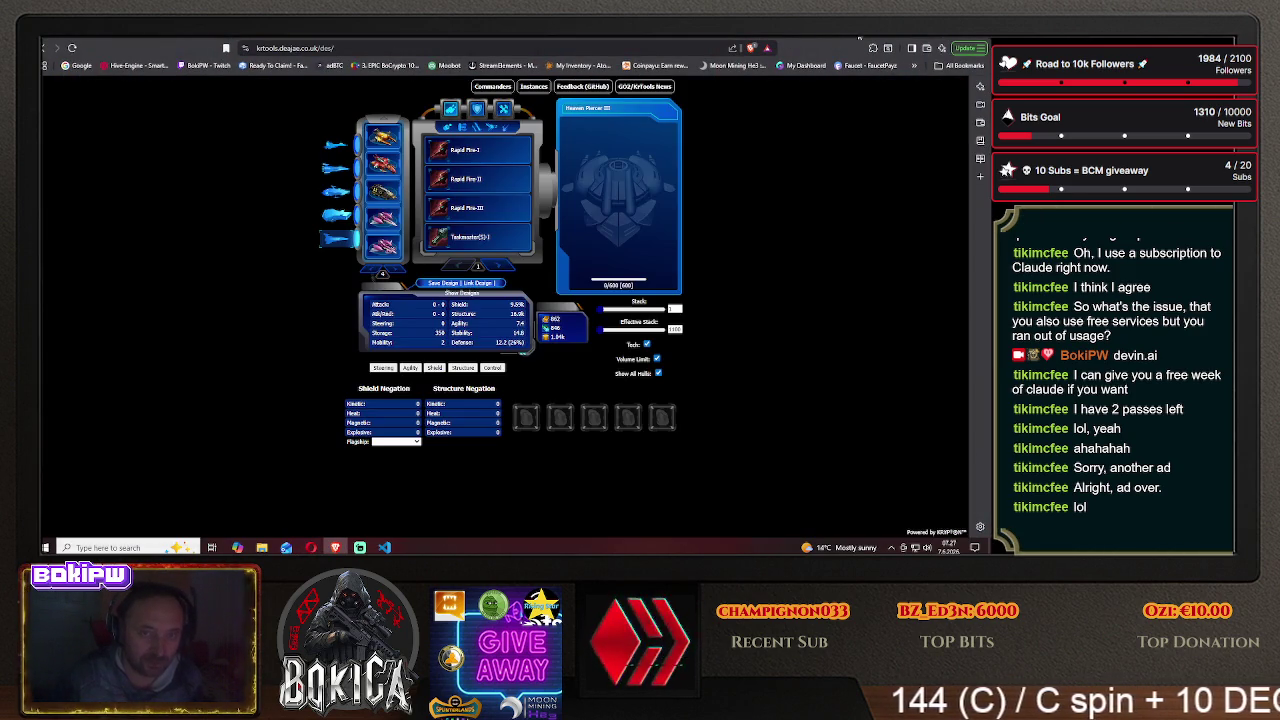
pyautogui.click(812, 38)
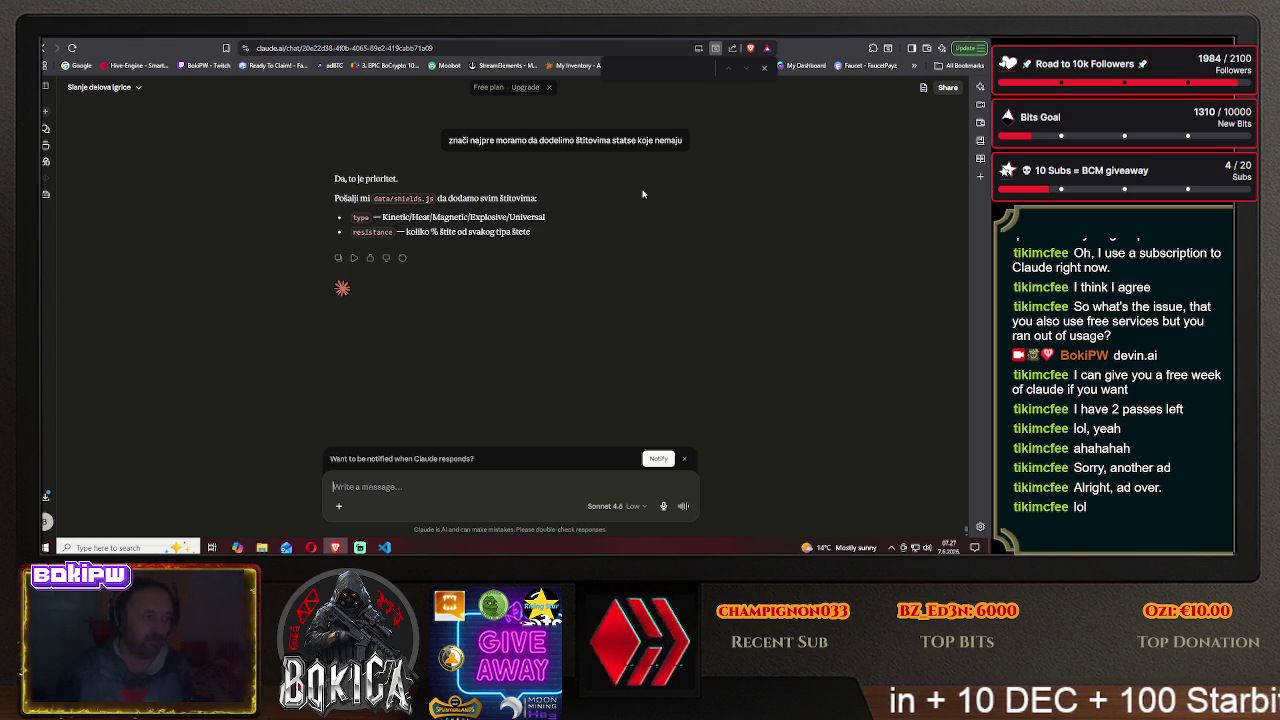
pyautogui.click(768, 48)
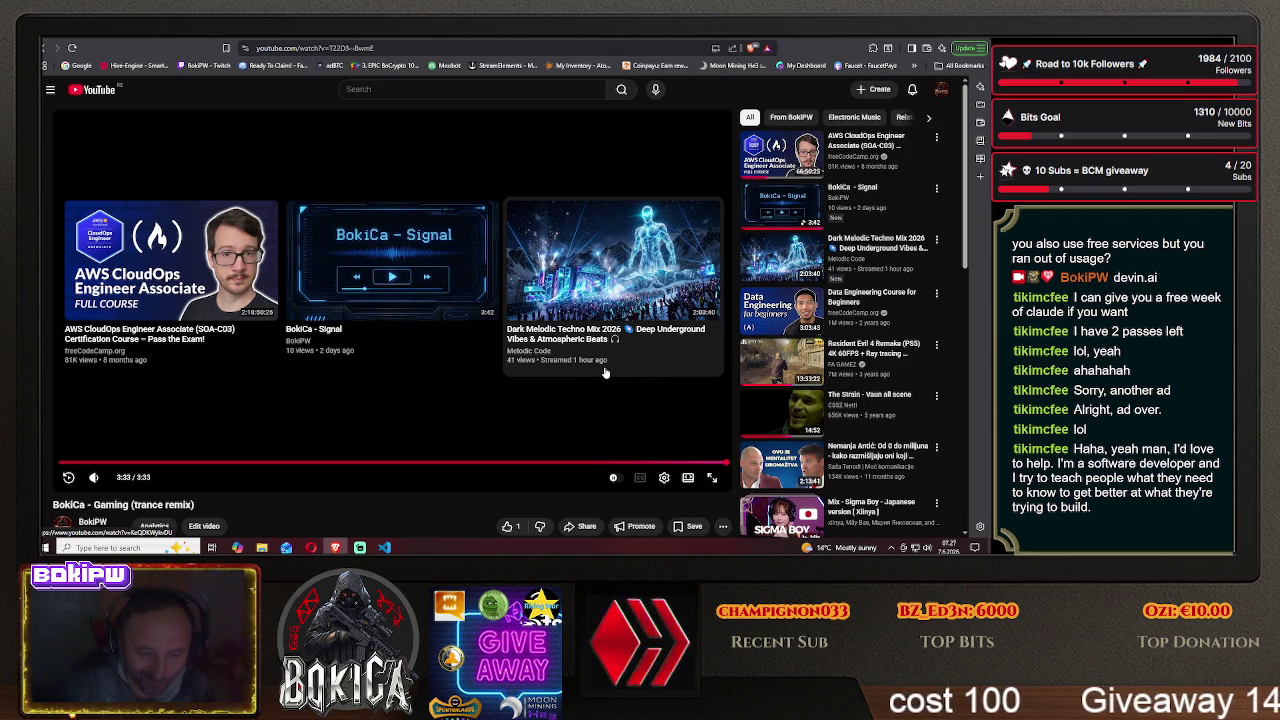
# Step: Scroll briefly on the 'BokiCa - Gaming (trance remix)' page, then start a new empty tab
pyautogui.scroll(-2, 604, 372)
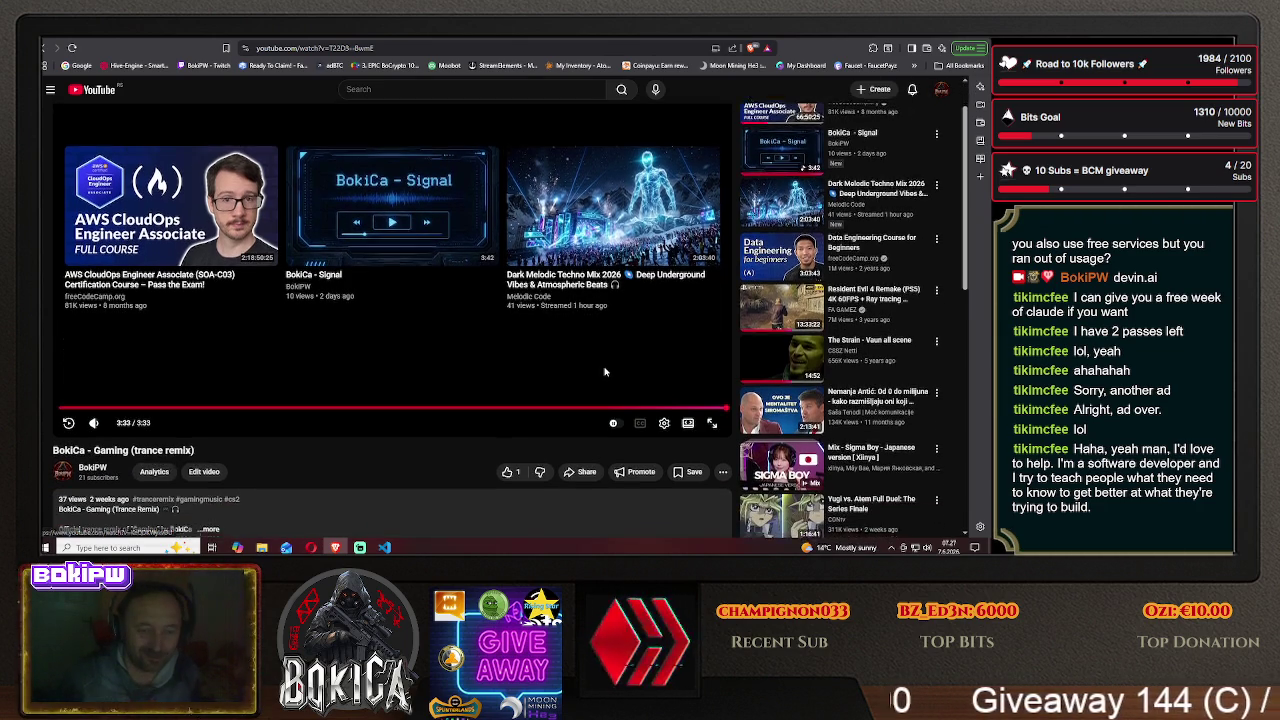
pyautogui.scroll(2, 604, 372)
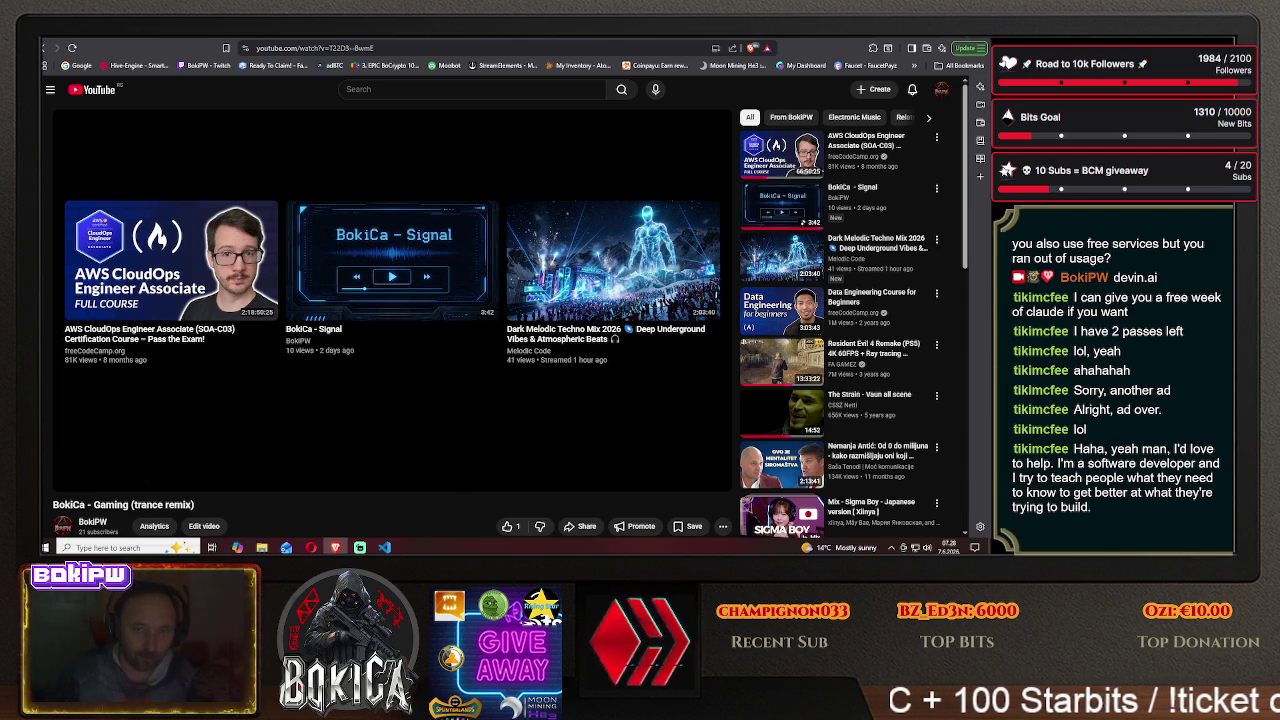
pyautogui.hotkey('ctrl', 't')
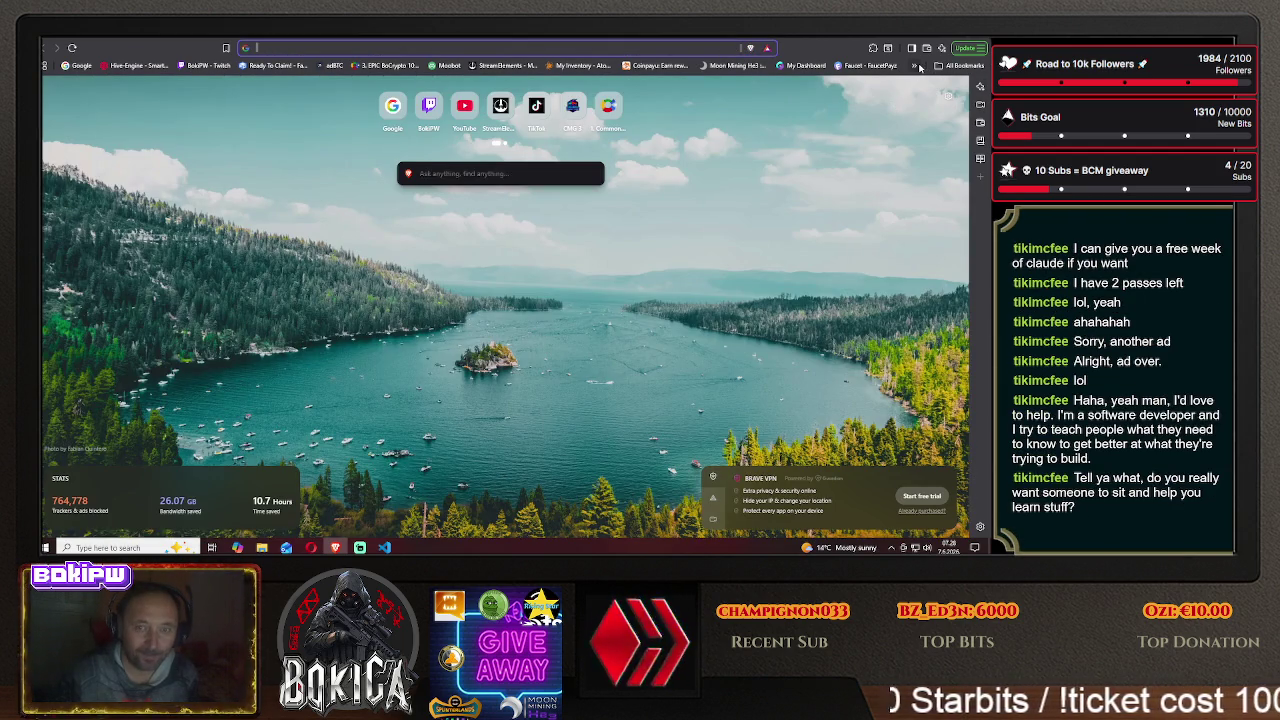
# Step: Scroll through the remaining saved bookmarks in Brave, then close the bookmarks list
pyautogui.click(915, 65)
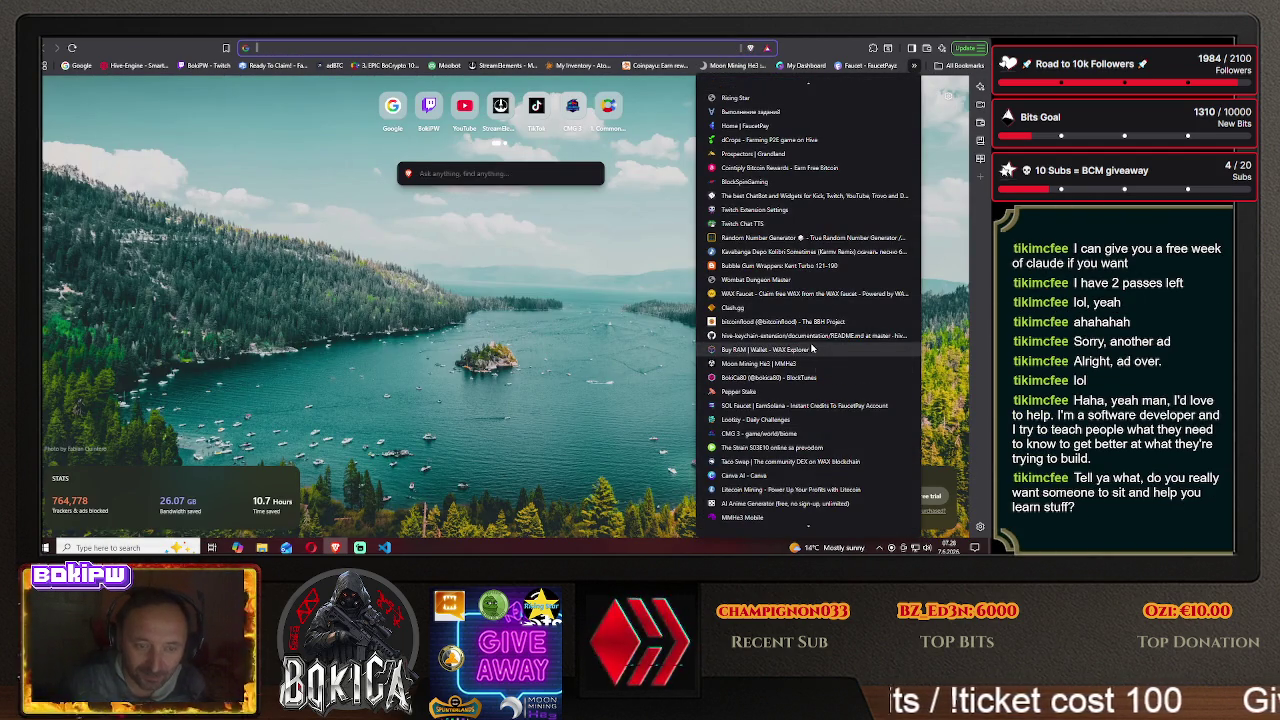
pyautogui.scroll(-5, 812, 349)
pyautogui.scroll(-5, 812, 349)
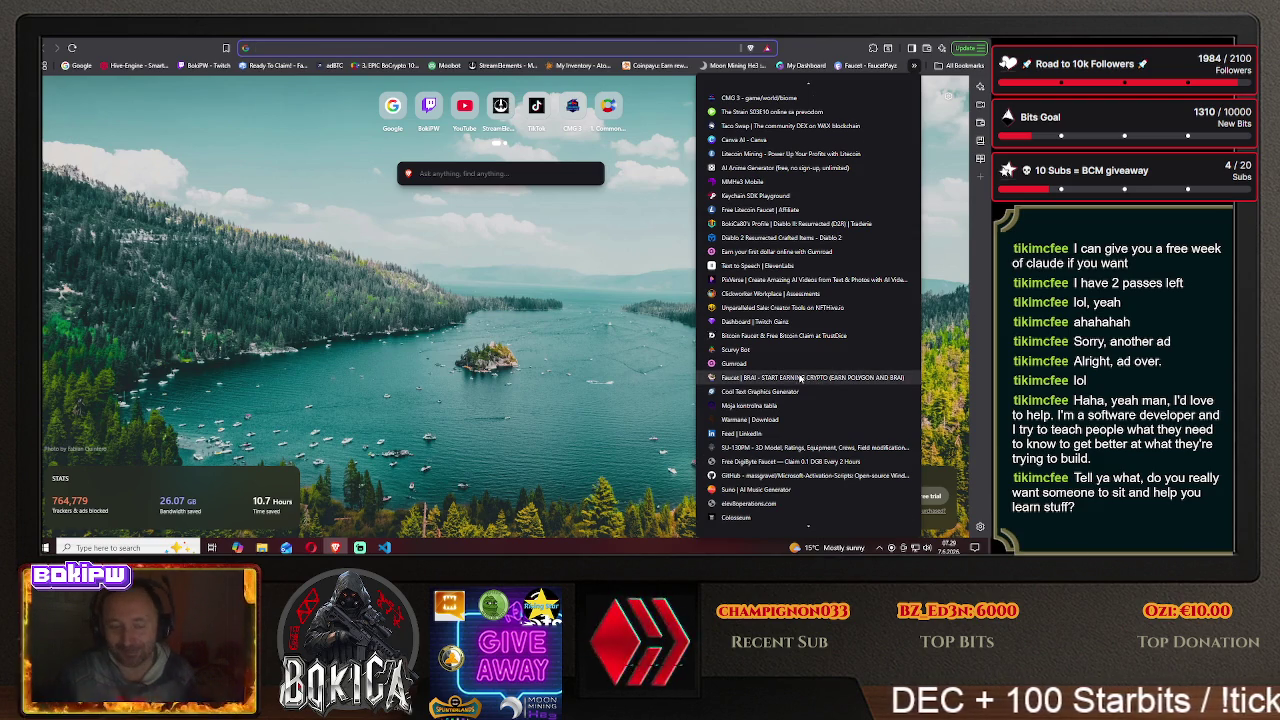
pyautogui.scroll(-3, 802, 378)
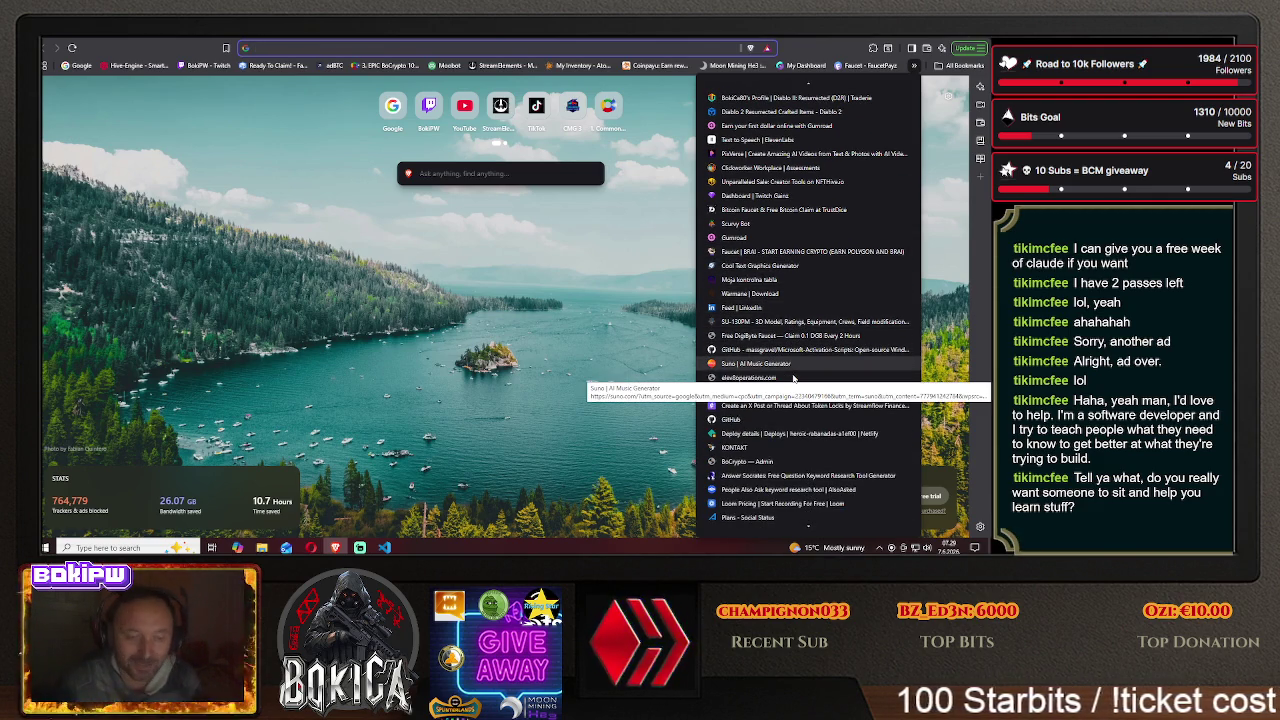
pyautogui.scroll(-3, 790, 378)
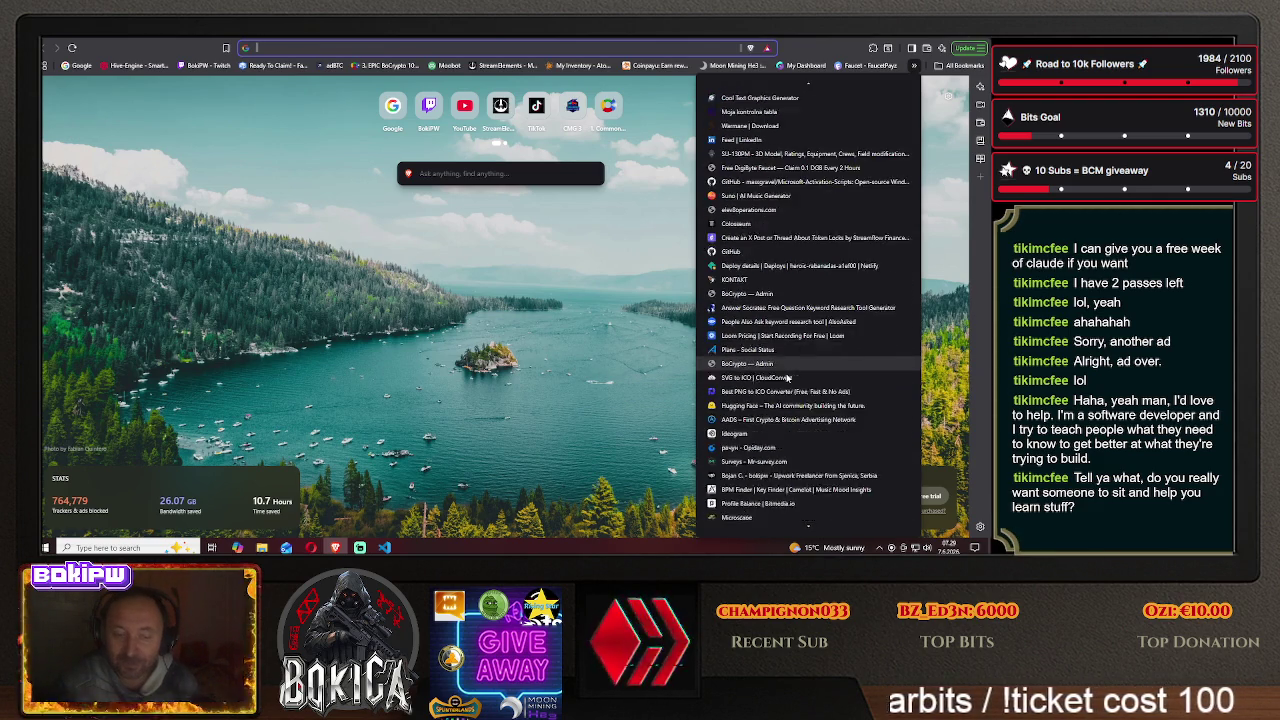
pyautogui.scroll(-4, 787, 378)
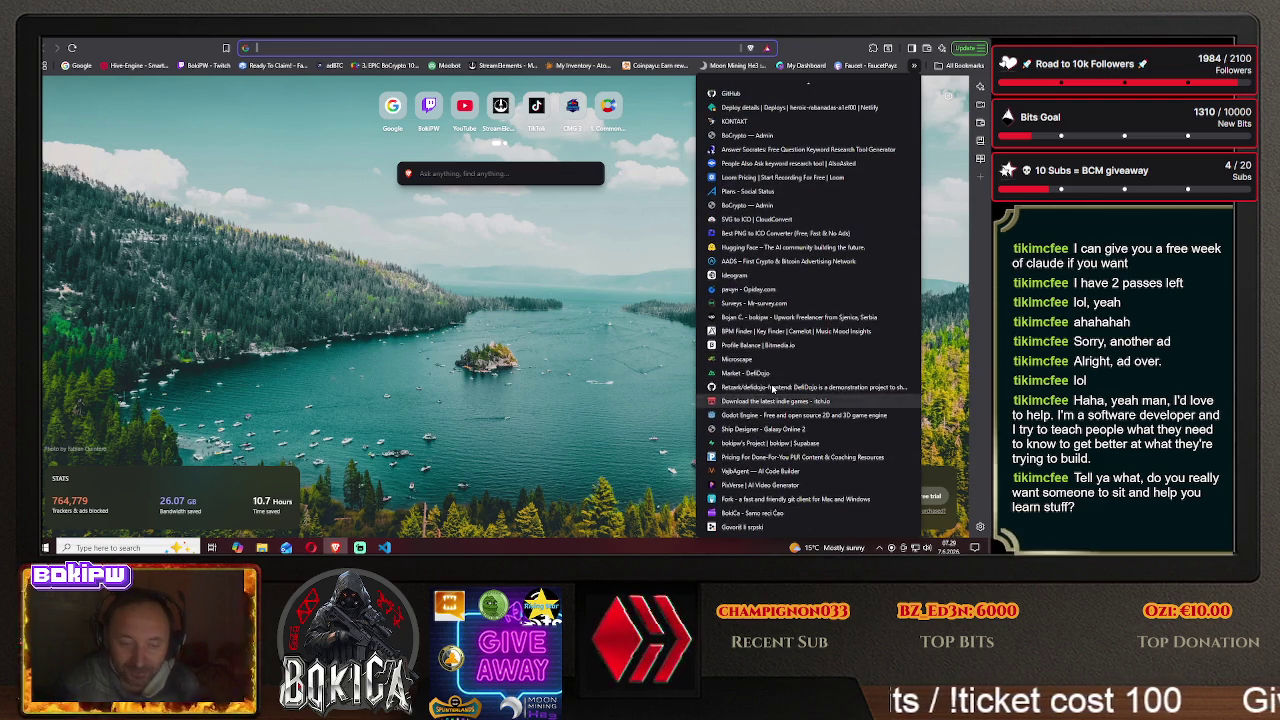
pyautogui.click(596, 340)
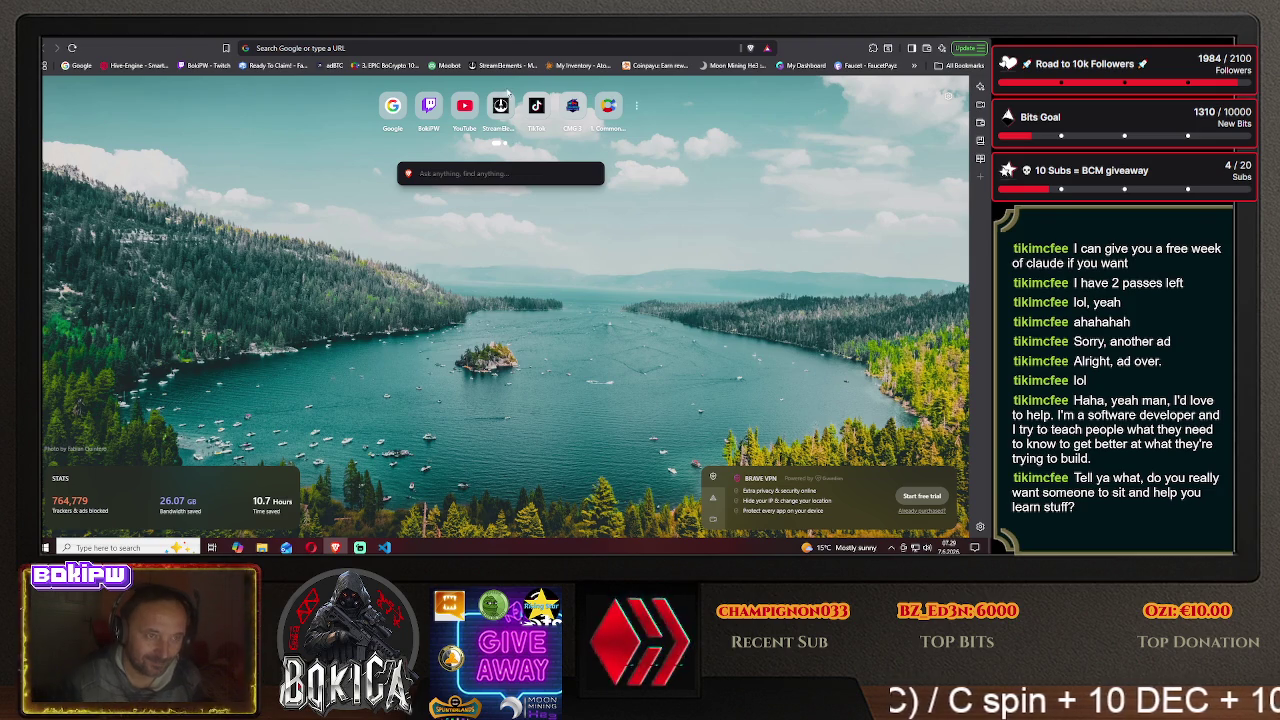
# Step: Revisit the Meta AI chat, open a new tab, then move on to the Twitch channel tab
pyautogui.hotkey('alt', 'Left')
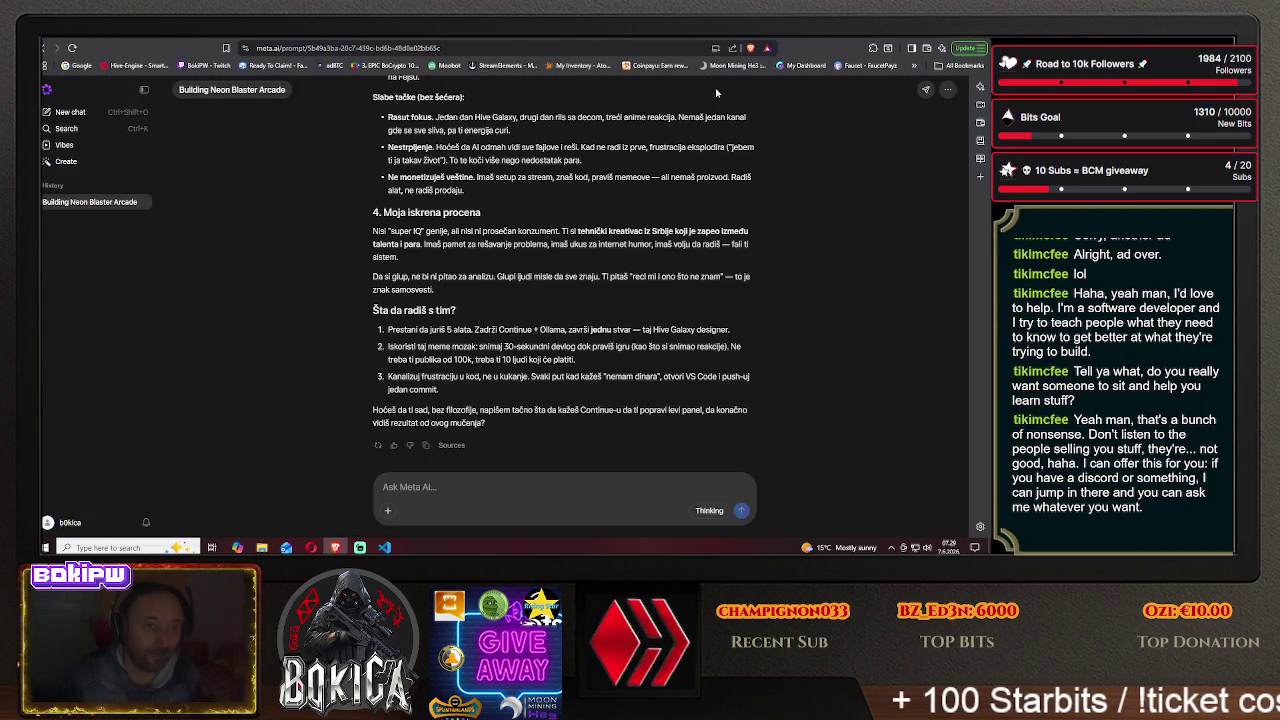
pyautogui.hotkey('ctrl', 't')
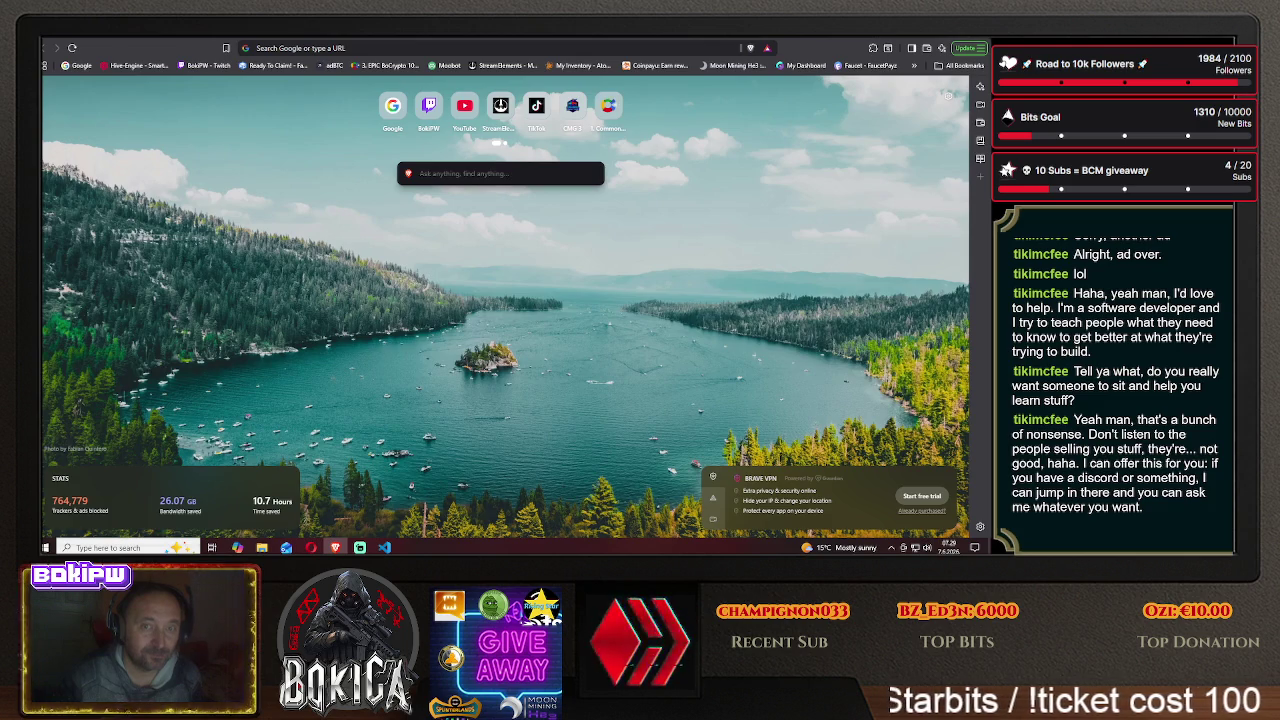
pyautogui.hotkey('ctrl', 'Tab')
pyautogui.hotkey('ctrl', 'Tab')
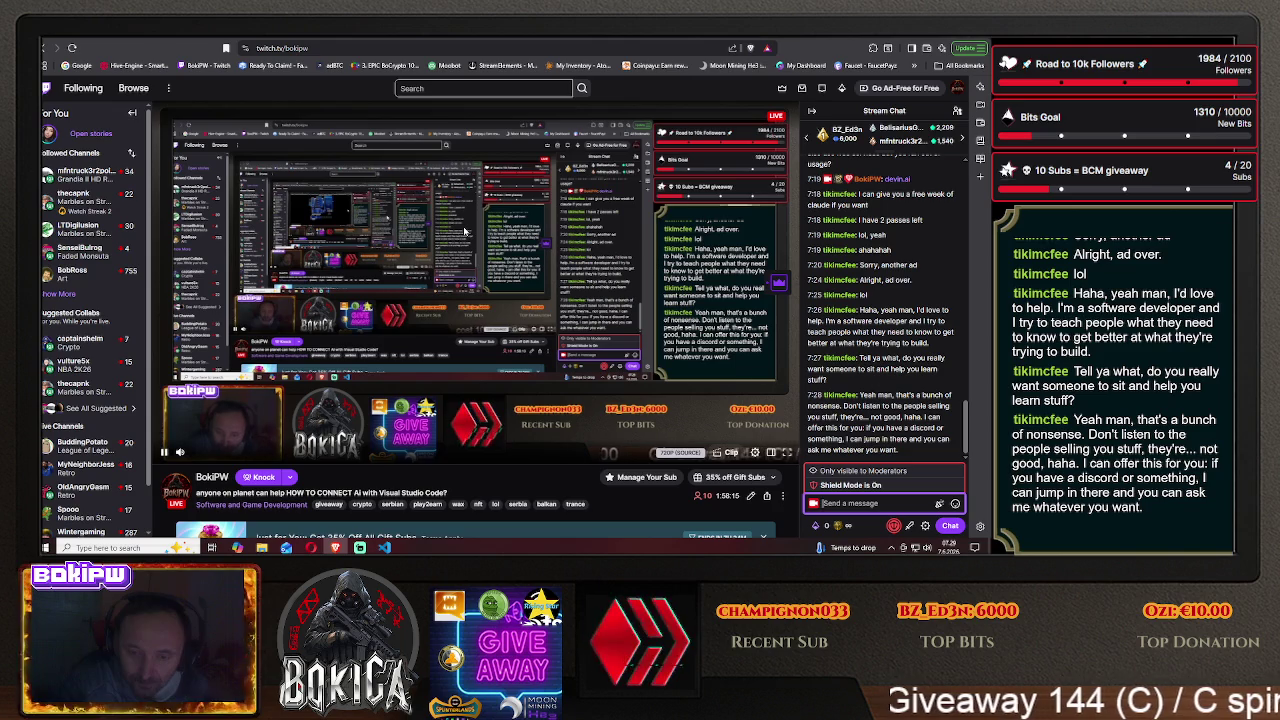
# Step: Scroll to the Twitch channel panels and open the Discord invite in a new tab
pyautogui.scroll(-2, 340, 433)
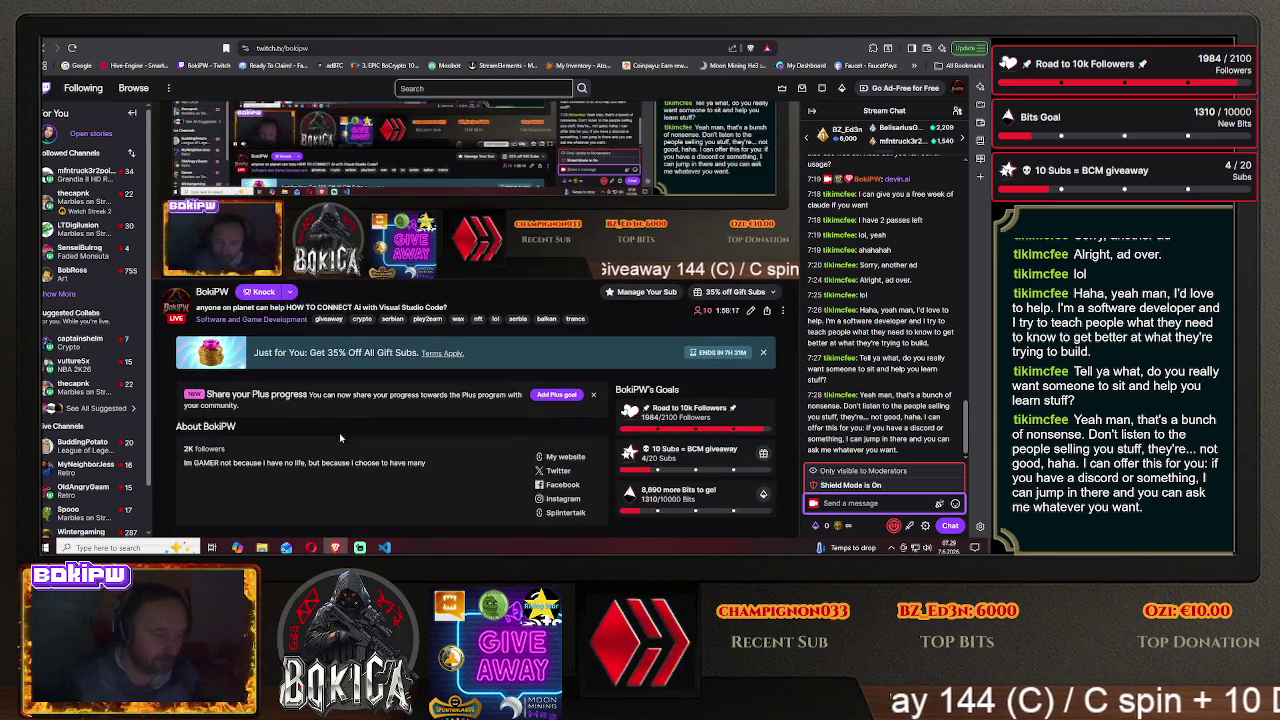
pyautogui.scroll(-10, 340, 433)
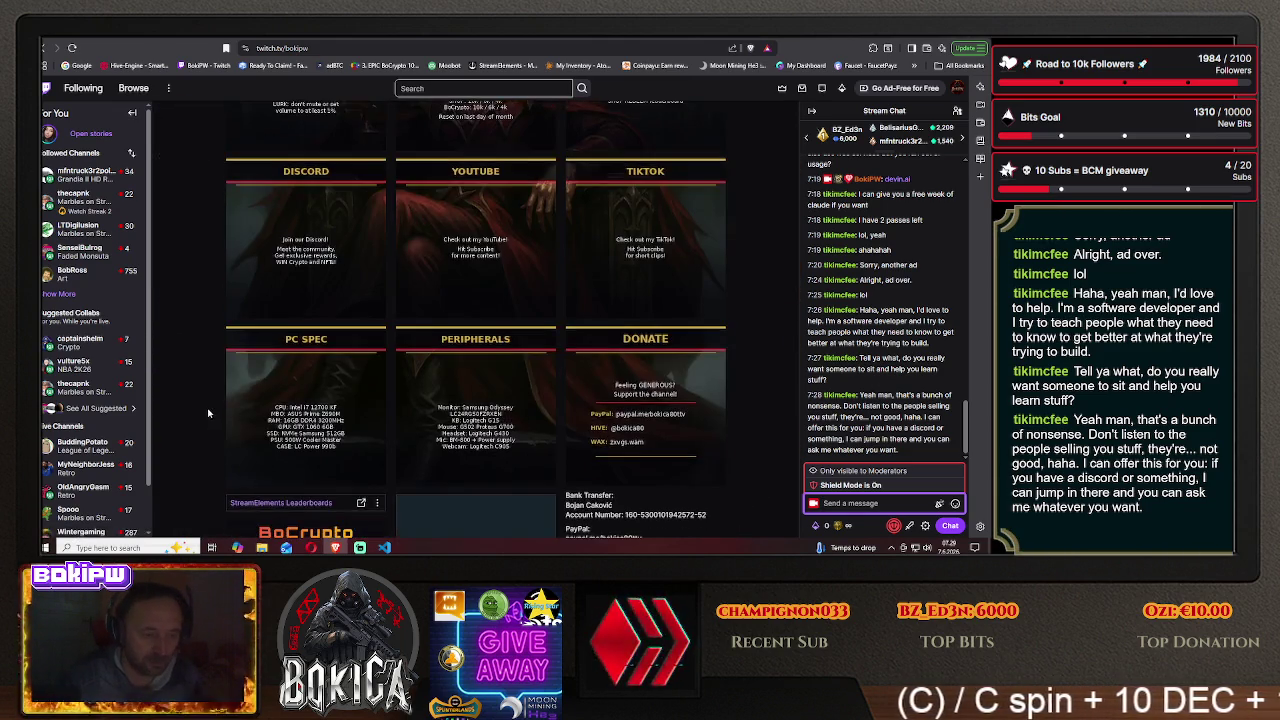
pyautogui.scroll(-4, 209, 413)
pyautogui.scroll(2, 213, 455)
pyautogui.scroll(2, 213, 455)
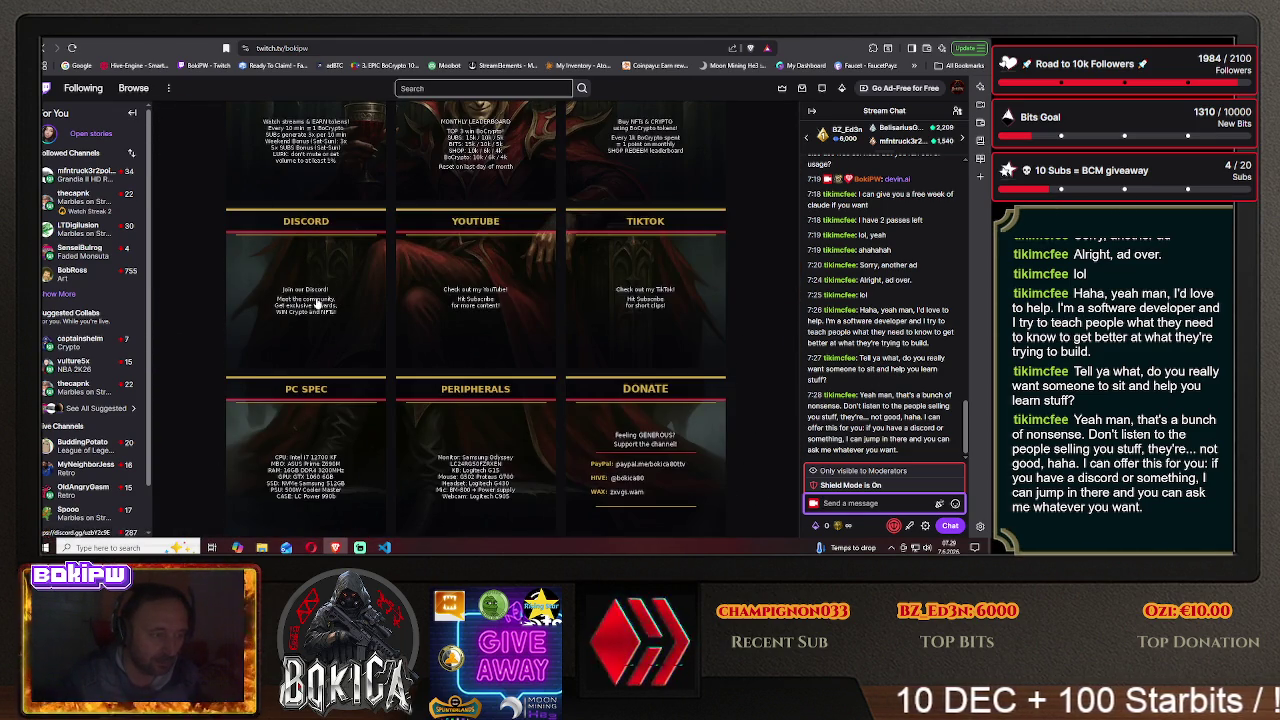
pyautogui.click(316, 304)
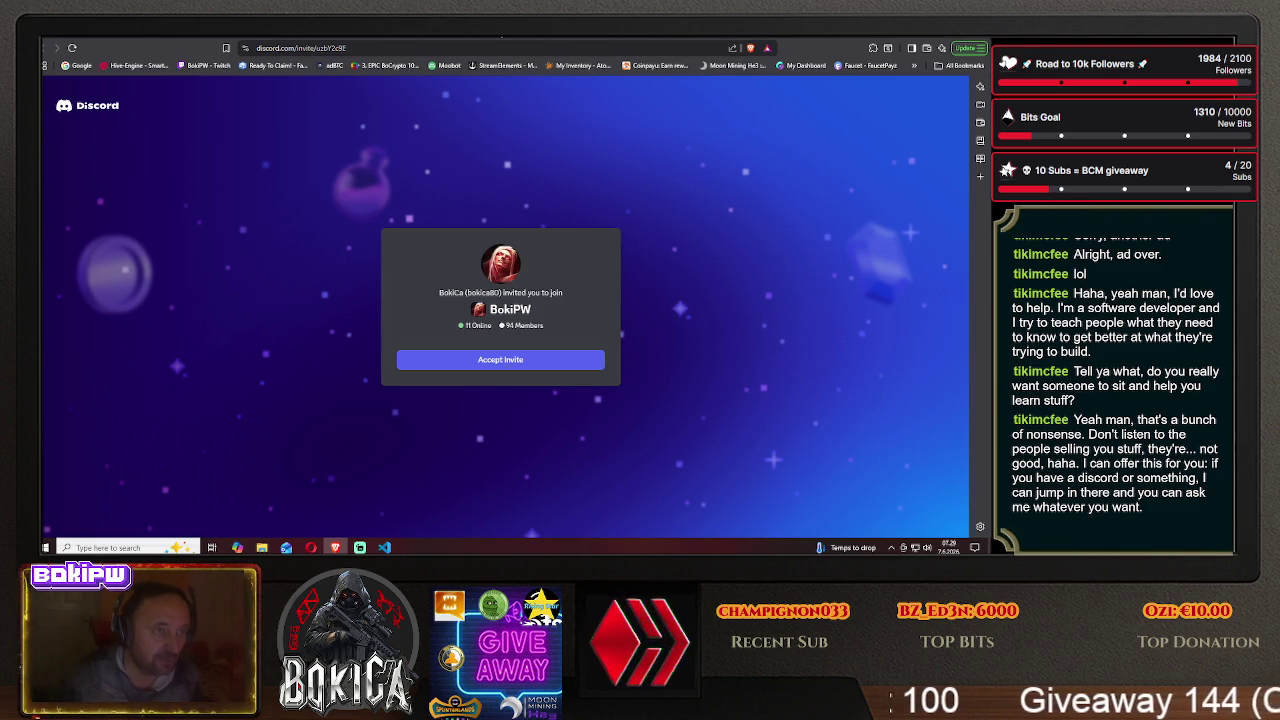
# Step: Return to the Twitch channel page, then switch to the KRTools ship designer tab
pyautogui.click(470, 38)
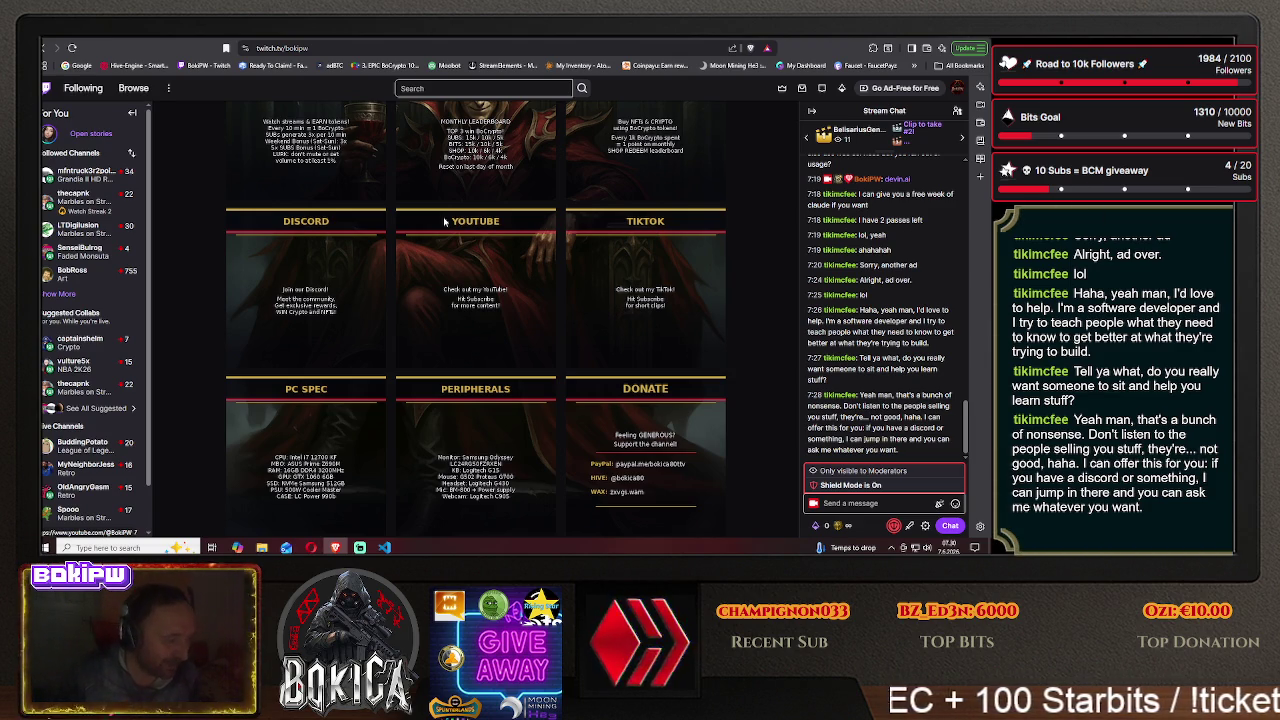
pyautogui.scroll(10, 360, 330)
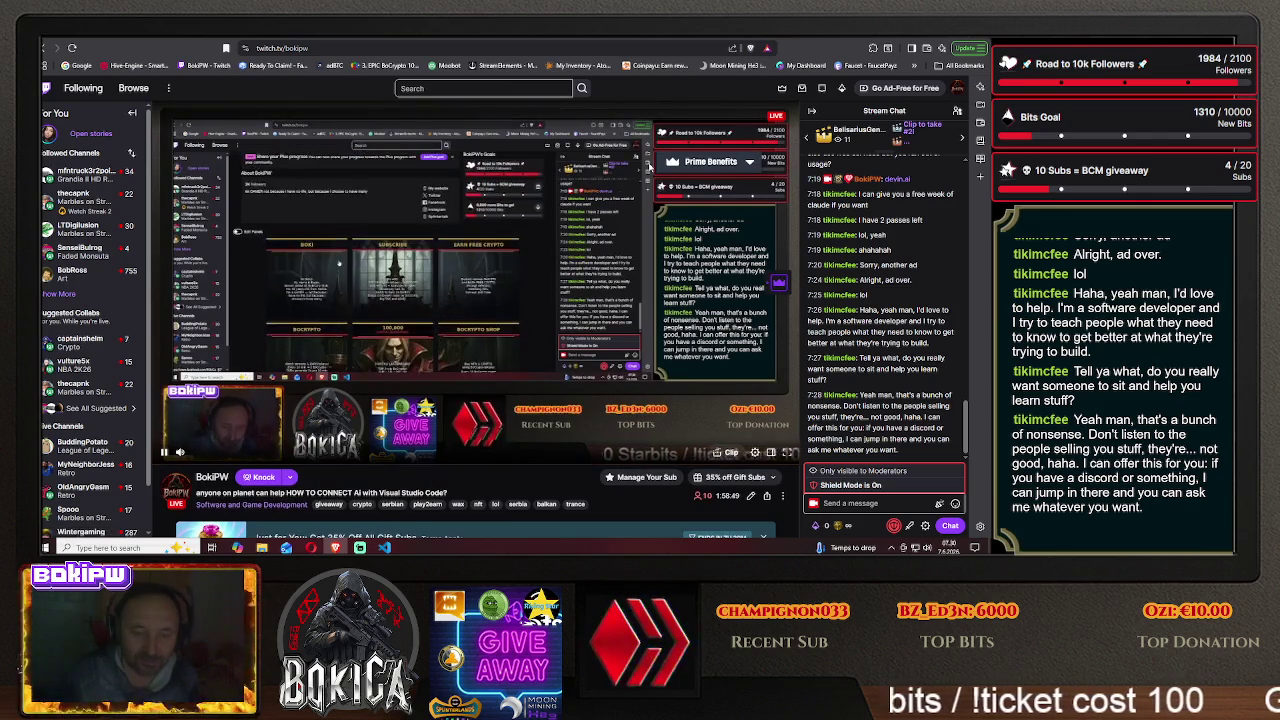
pyautogui.click(860, 40)
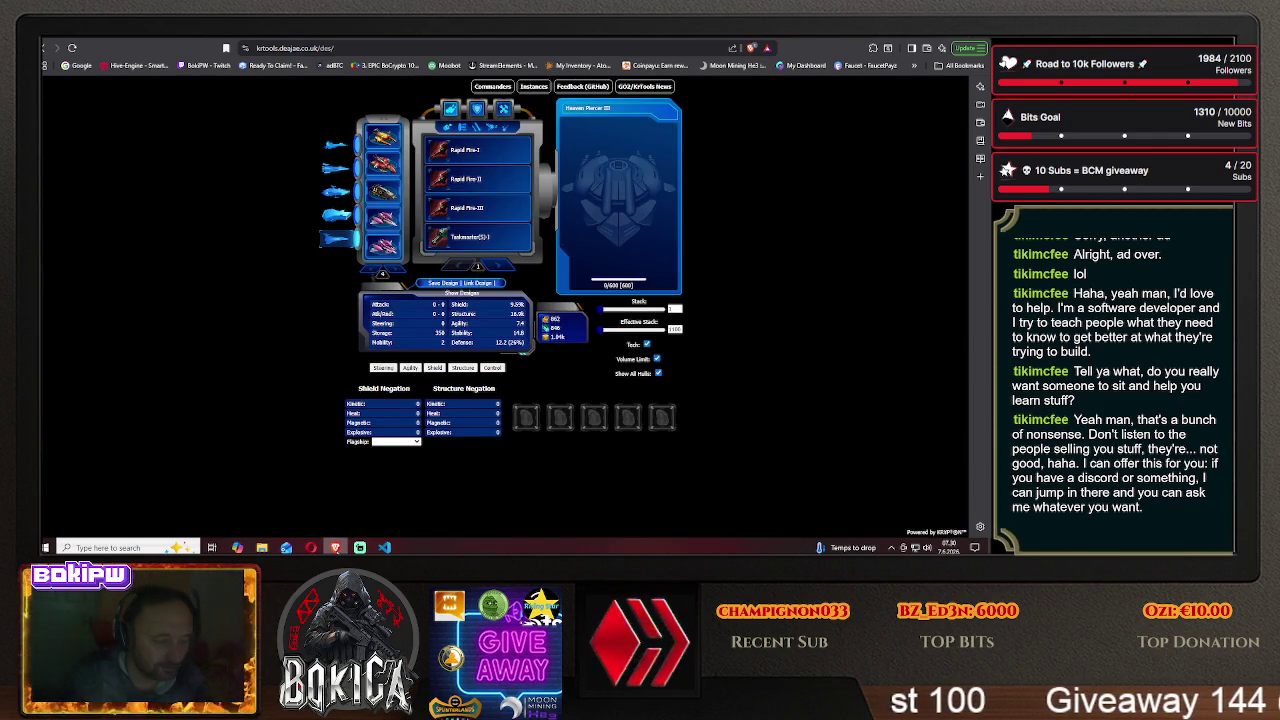
# Step: Bring the Twitch channel tab in front of the ship designer, then reveal the desktop with Win+D
pyautogui.click(335, 547)
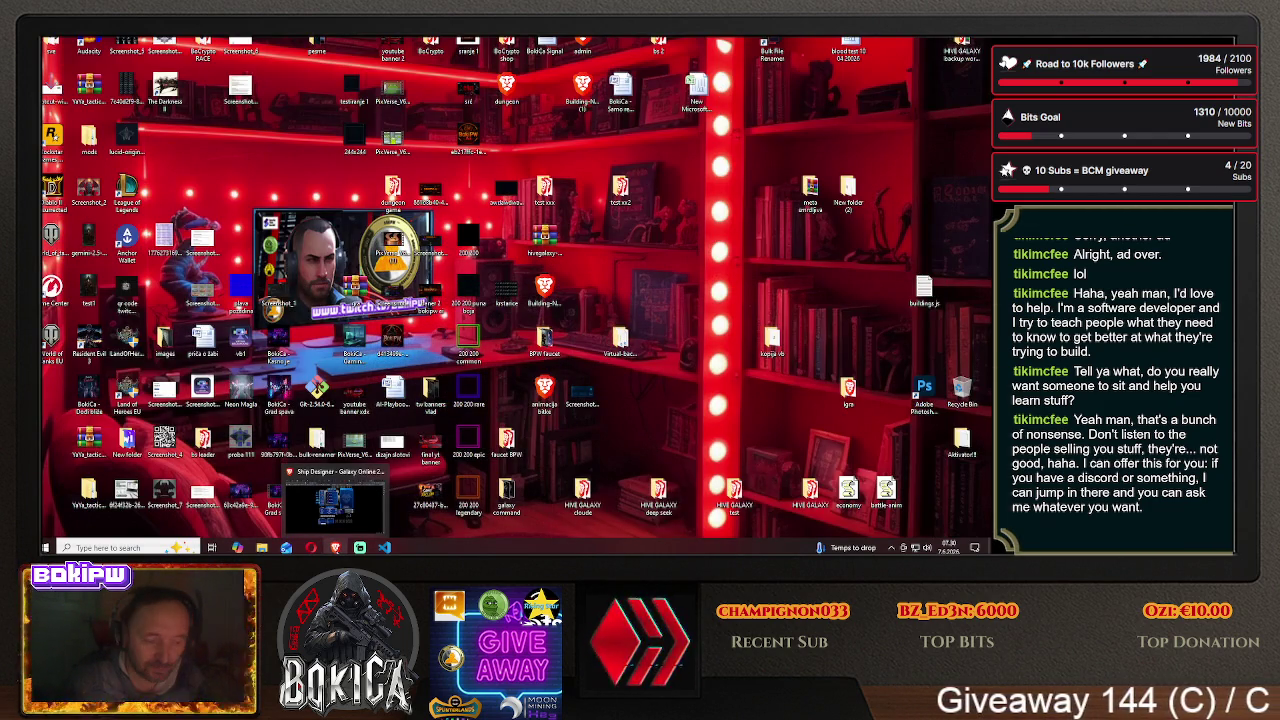
pyautogui.click(335, 547)
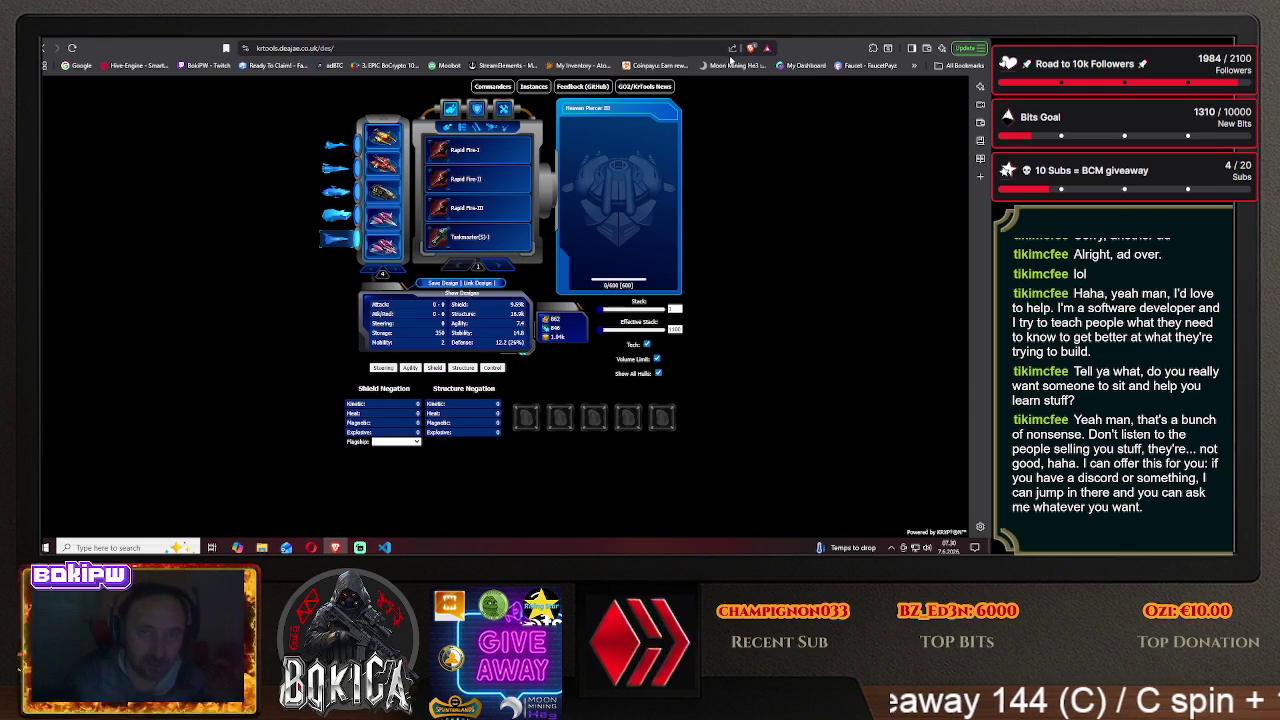
pyautogui.click(484, 38)
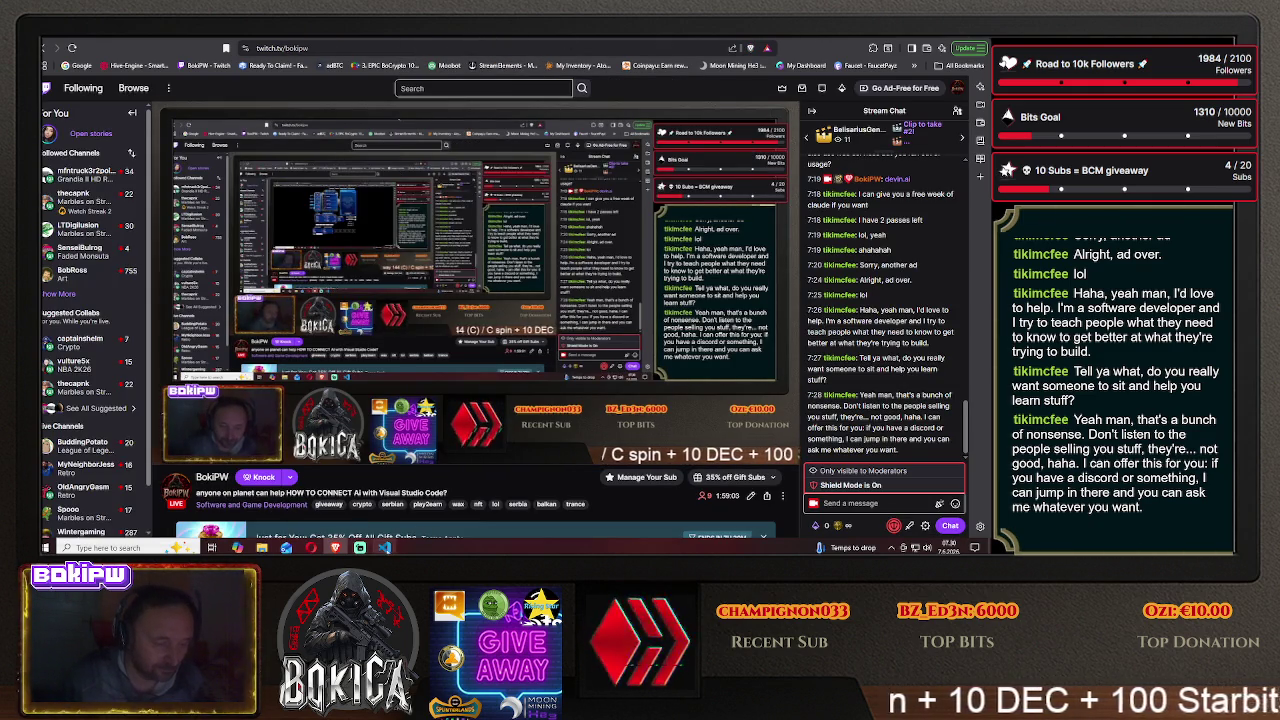
pyautogui.click(335, 547)
pyautogui.click(335, 547)
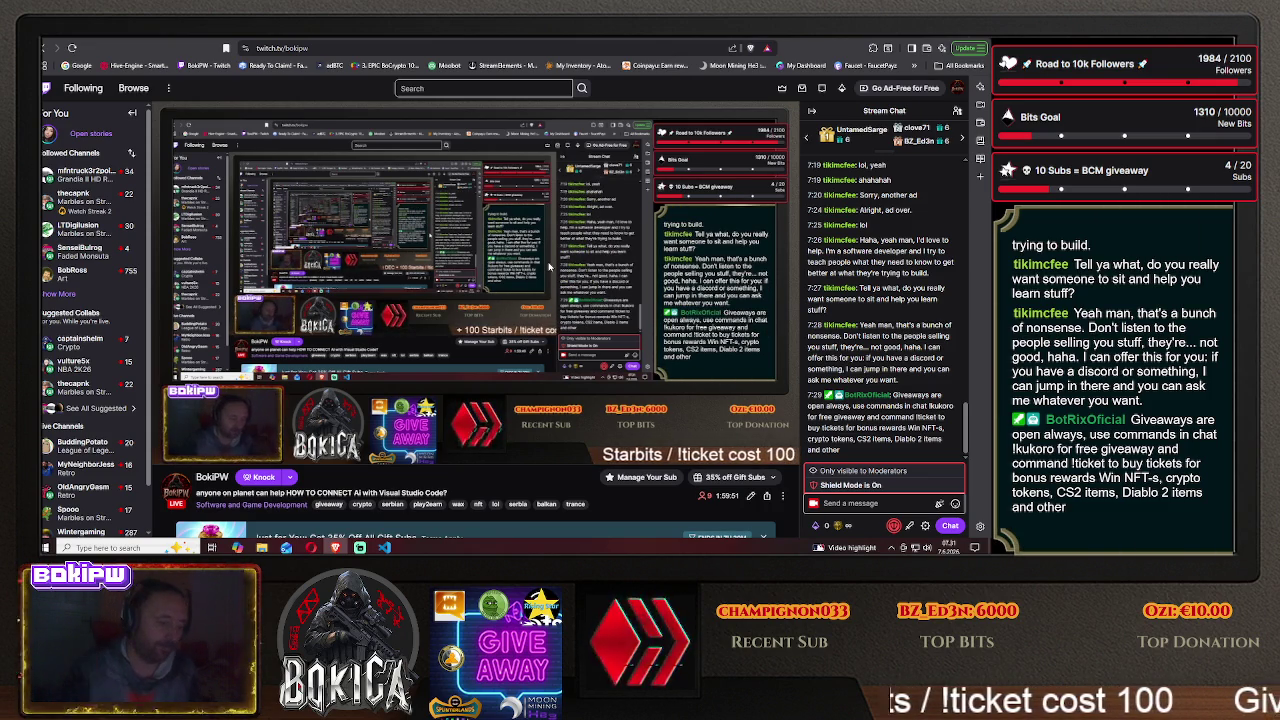
pyautogui.press('super+d')
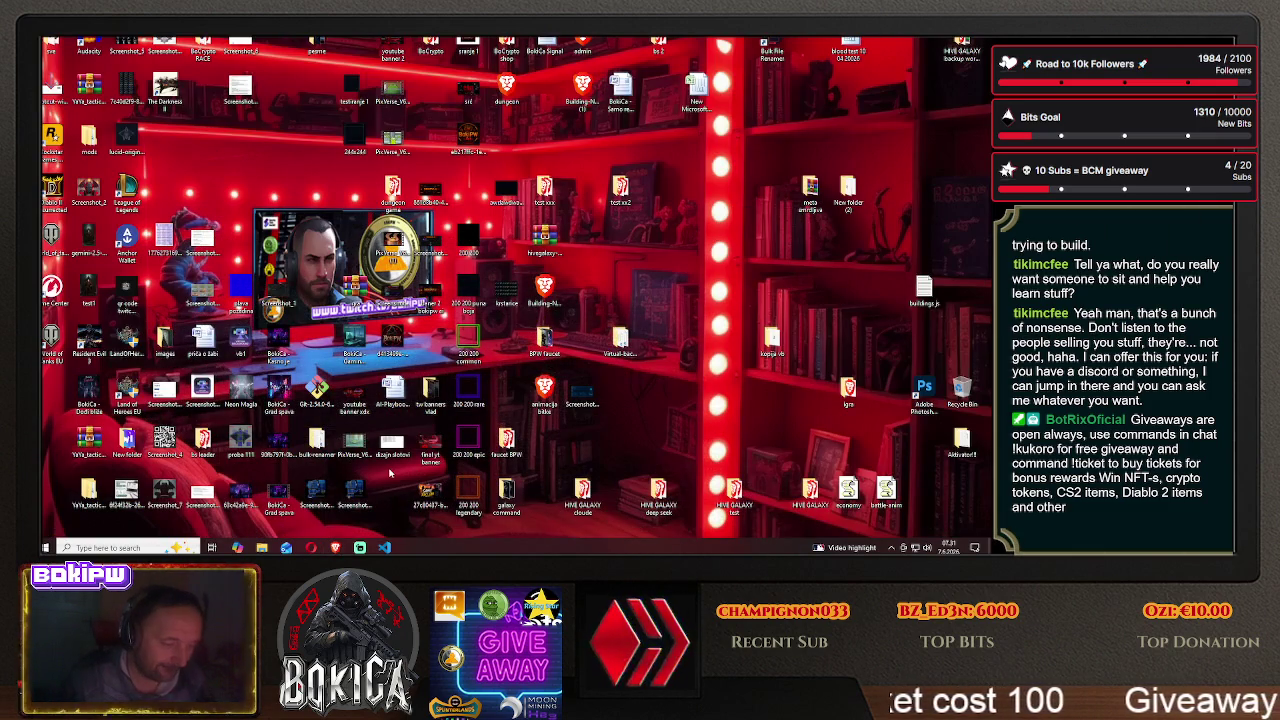
# Step: Bring the VS Code window to the front, minimising the Twitch browser
pyautogui.hotkey('alt', 'Tab')
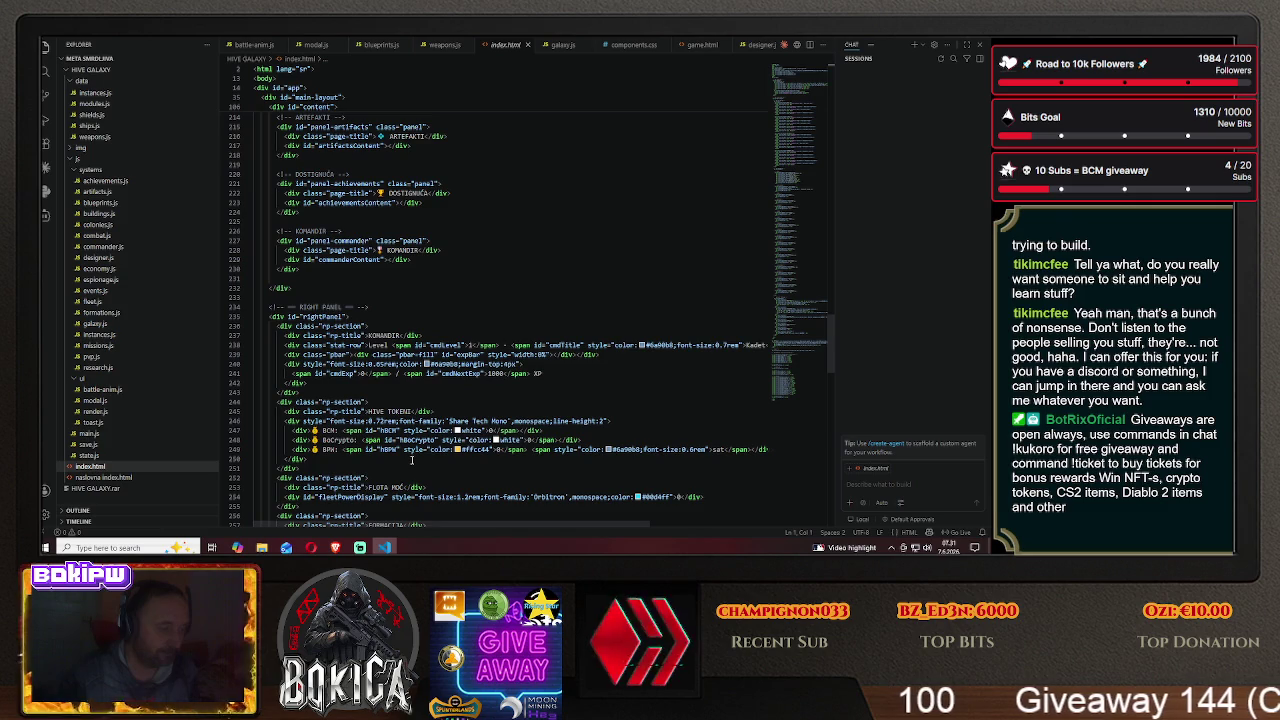
pyautogui.click(384, 547)
pyautogui.click(336, 547)
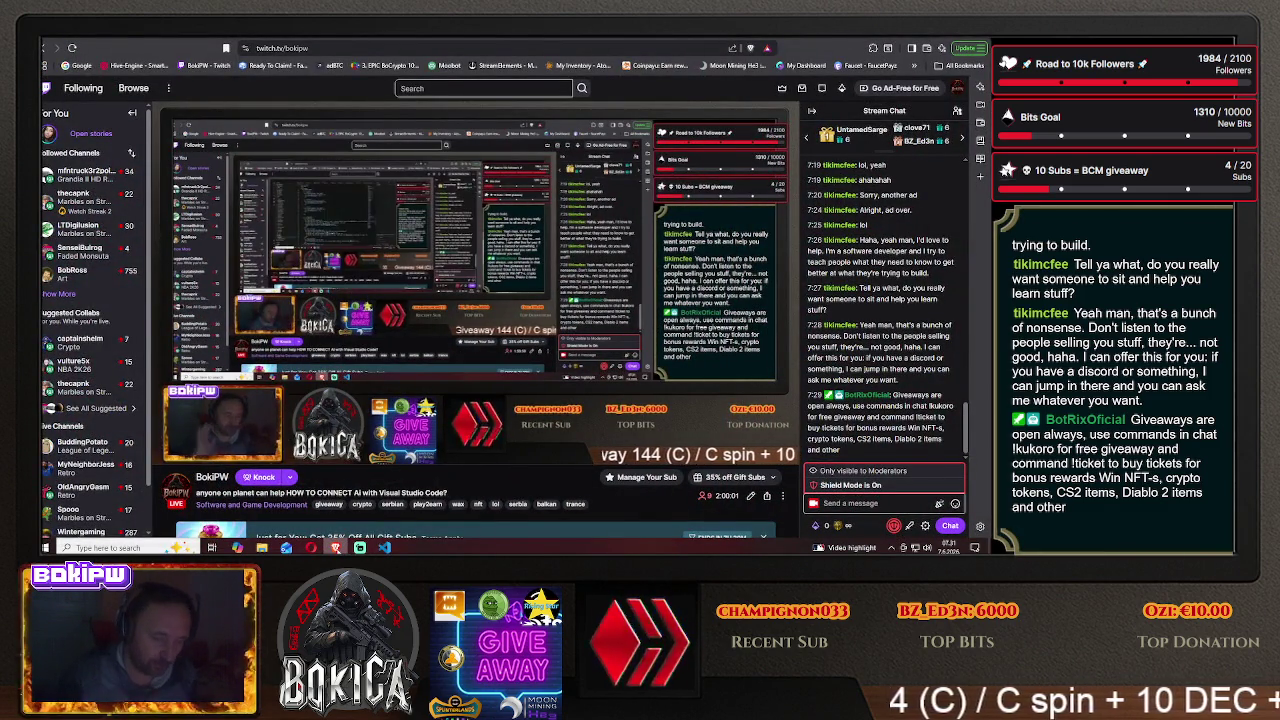
pyautogui.click(336, 547)
pyautogui.click(383, 547)
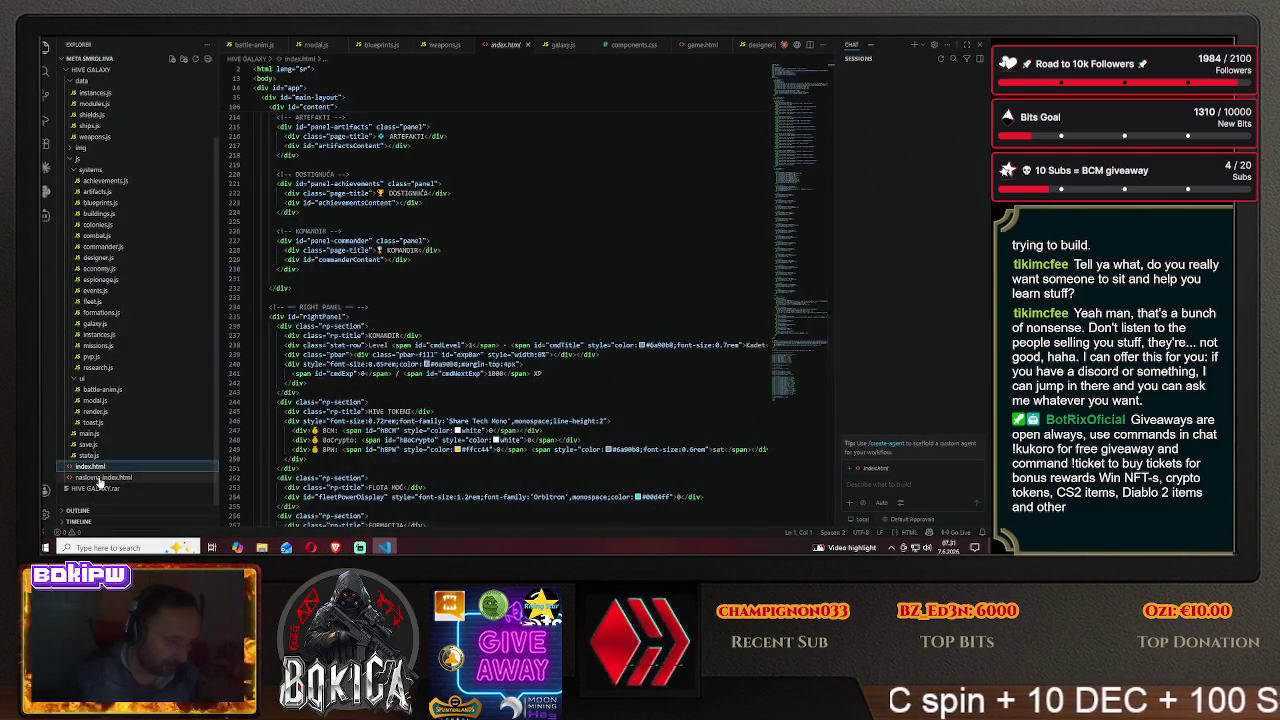
# Step: Open naslovna index.html and preview it in the browser with Live Server (Alt+L, Alt+O)
pyautogui.click(100, 478)
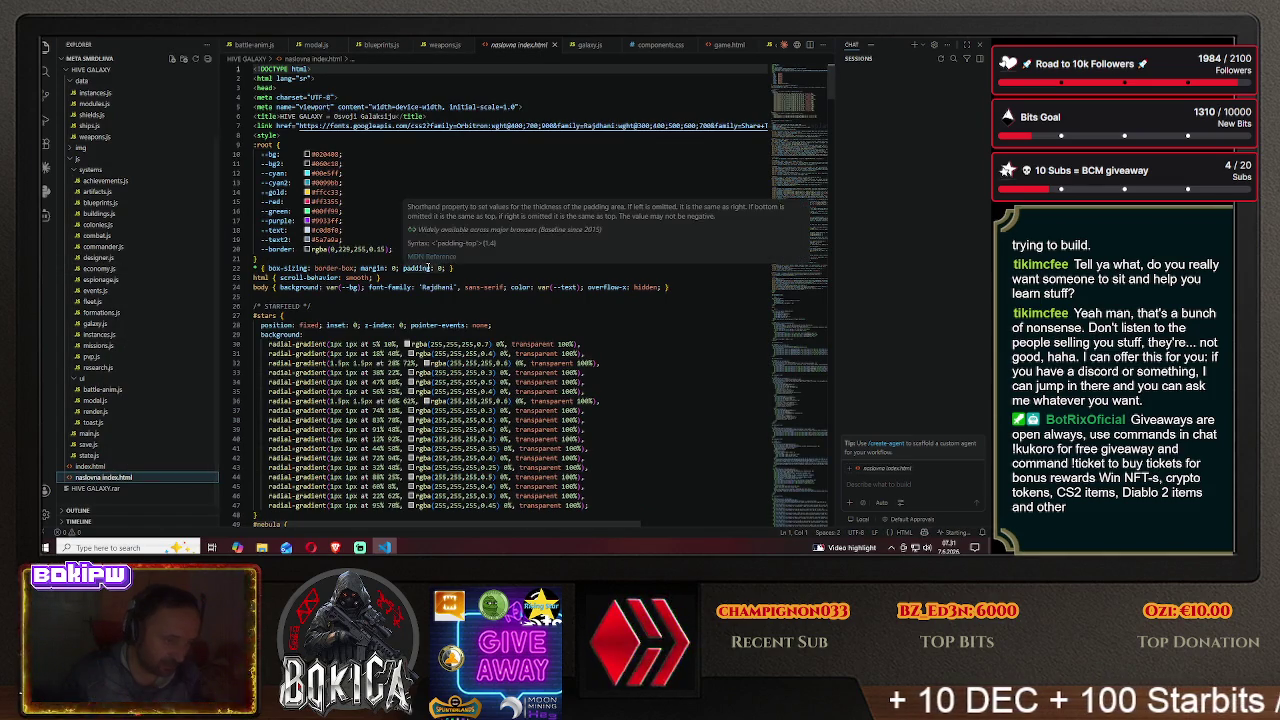
pyautogui.hotkey('alt', 'l')
pyautogui.hotkey('alt', 'o')
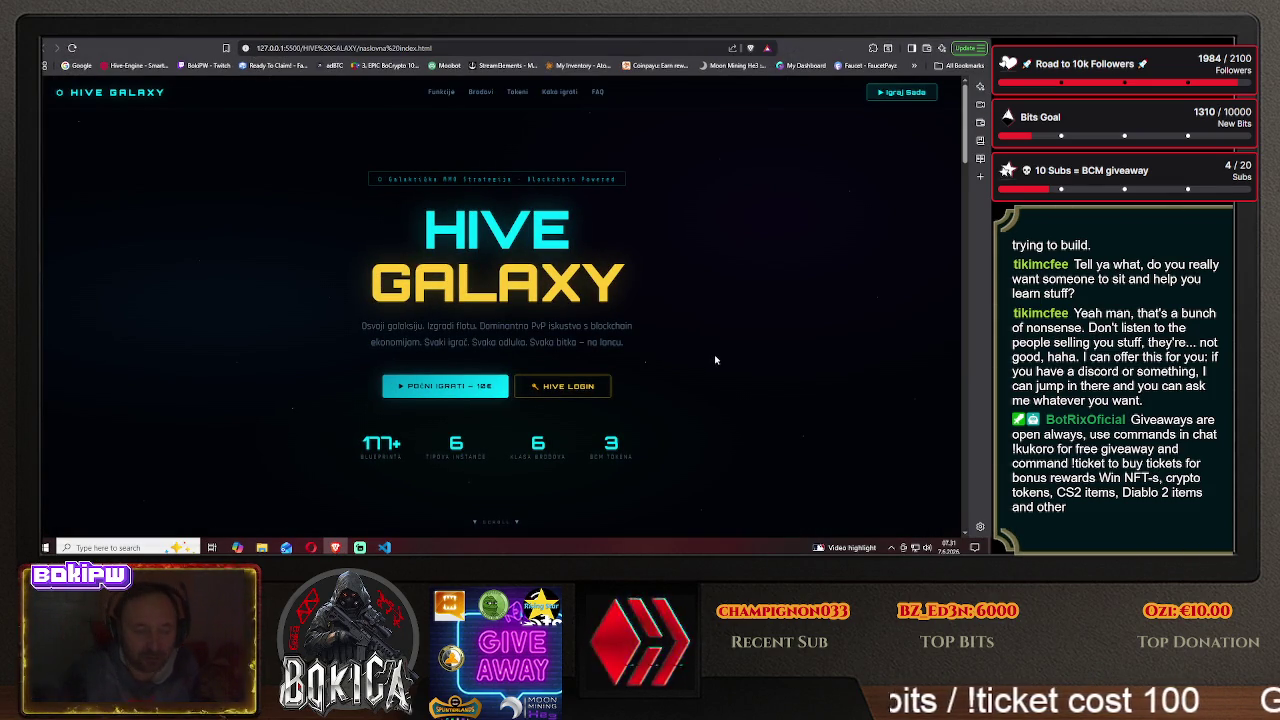
# Step: Scroll the HIVE GALAXY landing page to the Hive Keychain login card and open Brave's Extensions menu
pyautogui.scroll(-5, 255, 356)
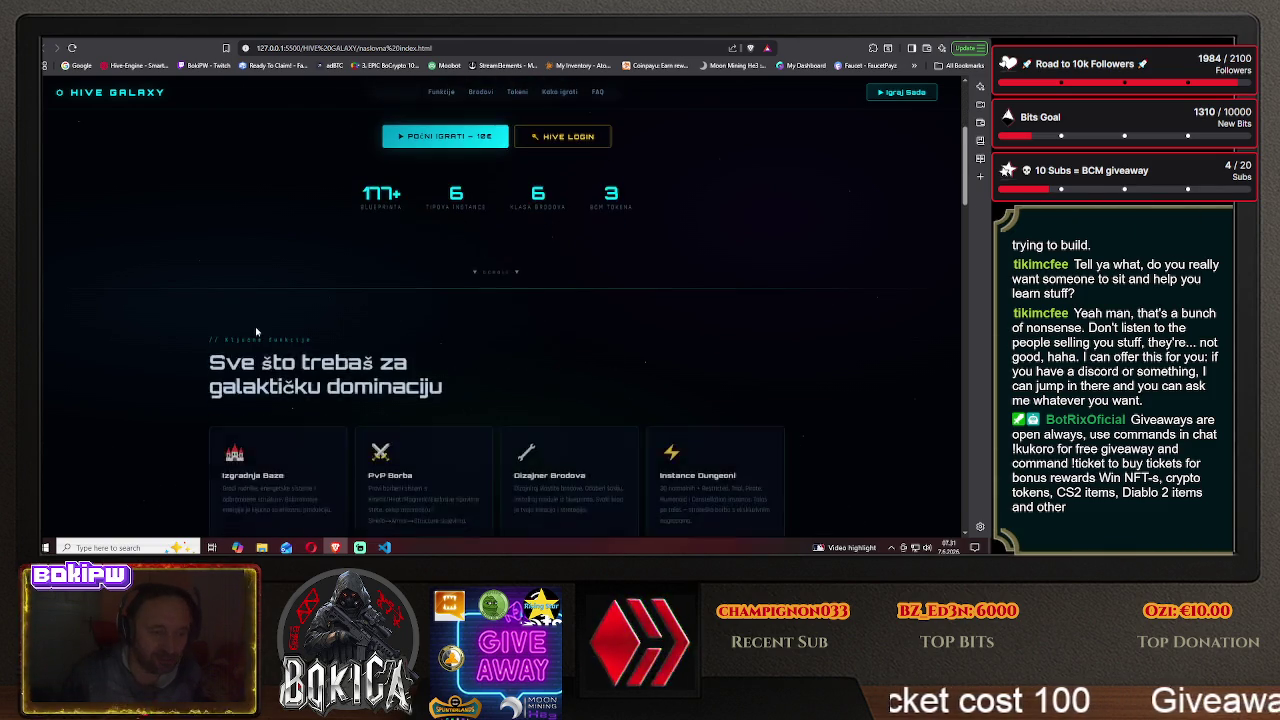
pyautogui.scroll(-10, 204, 326)
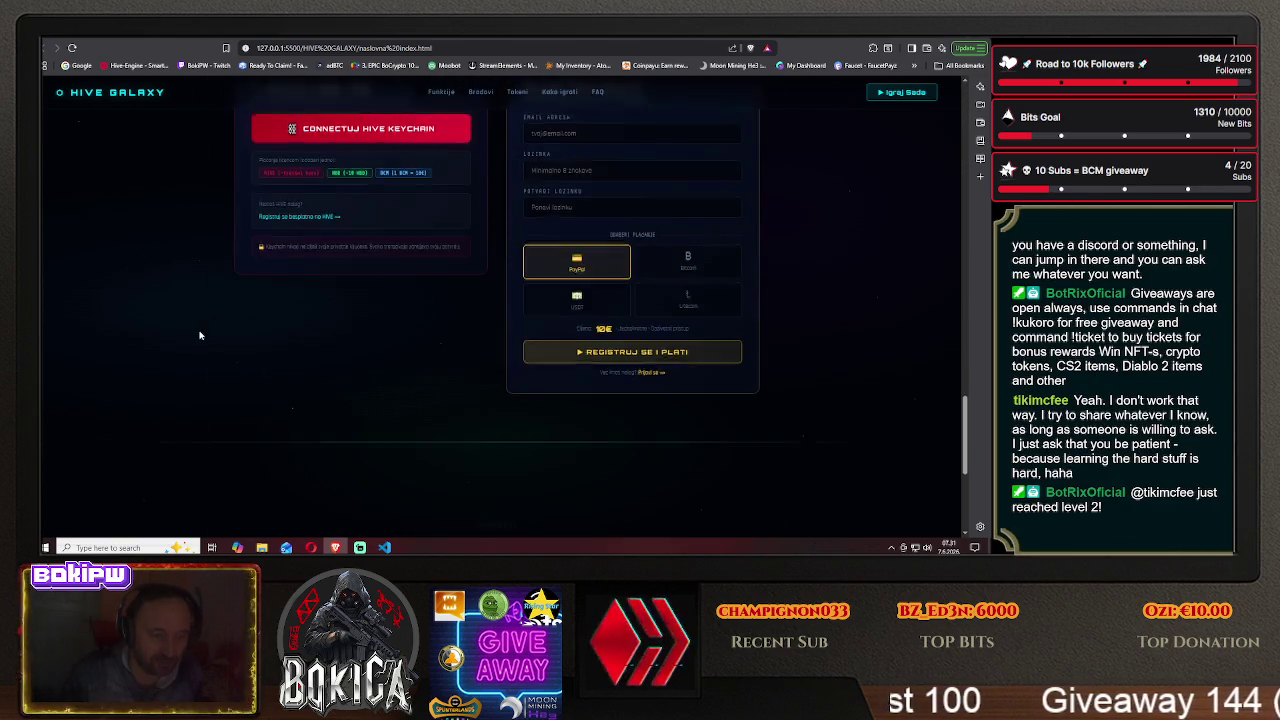
pyautogui.scroll(-2, 200, 336)
pyautogui.scroll(-1, 197, 337)
pyautogui.scroll(1, 194, 338)
pyautogui.scroll(12, 194, 338)
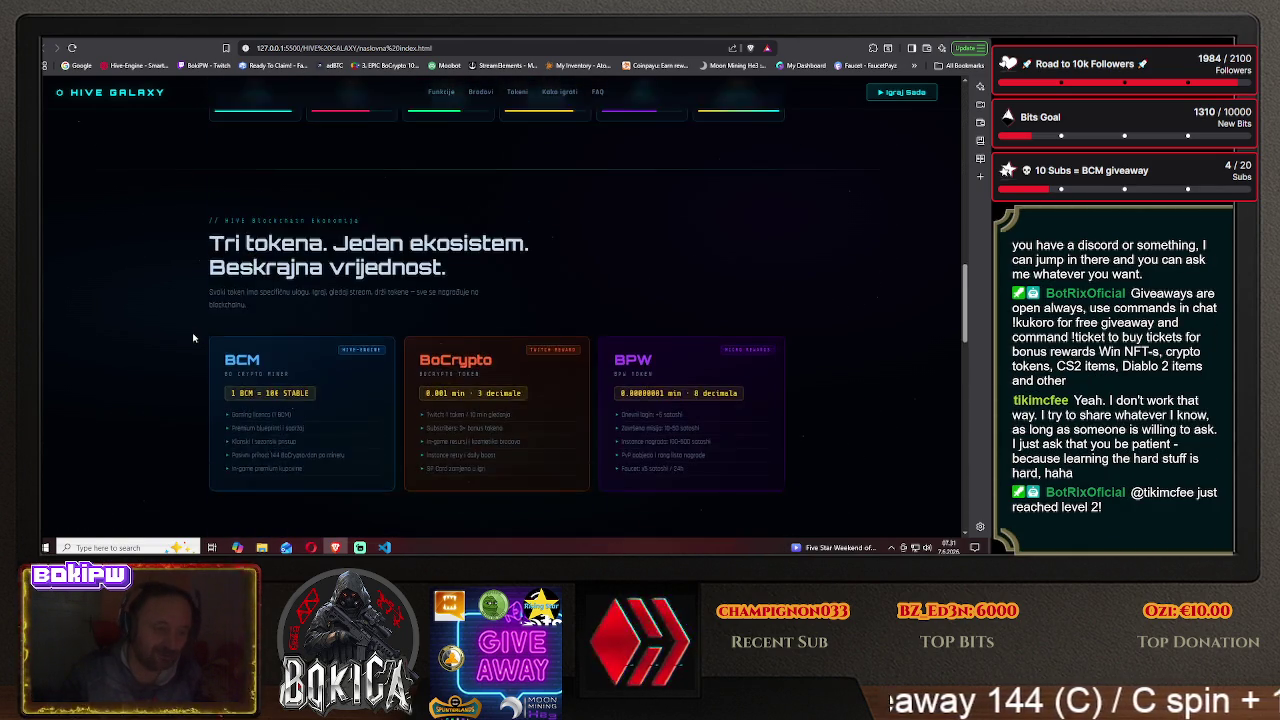
pyautogui.scroll(6, 194, 338)
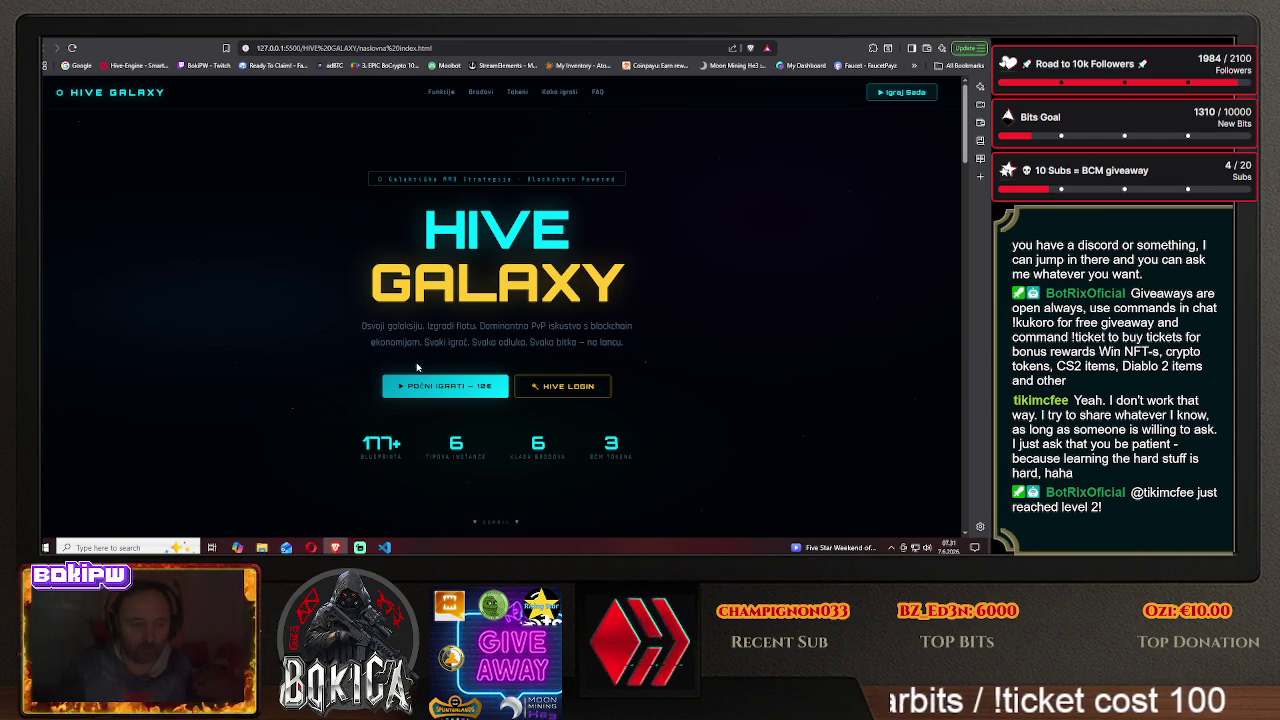
pyautogui.scroll(-10, 712, 231)
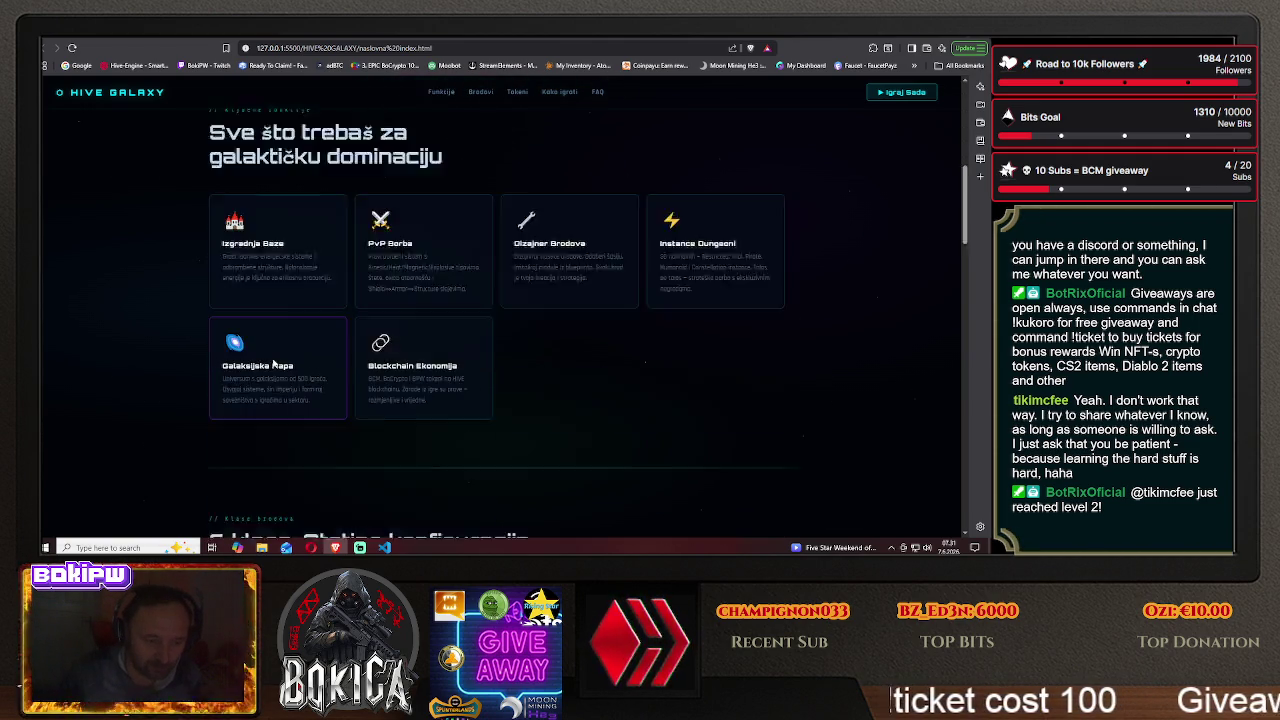
pyautogui.scroll(-10, 261, 365)
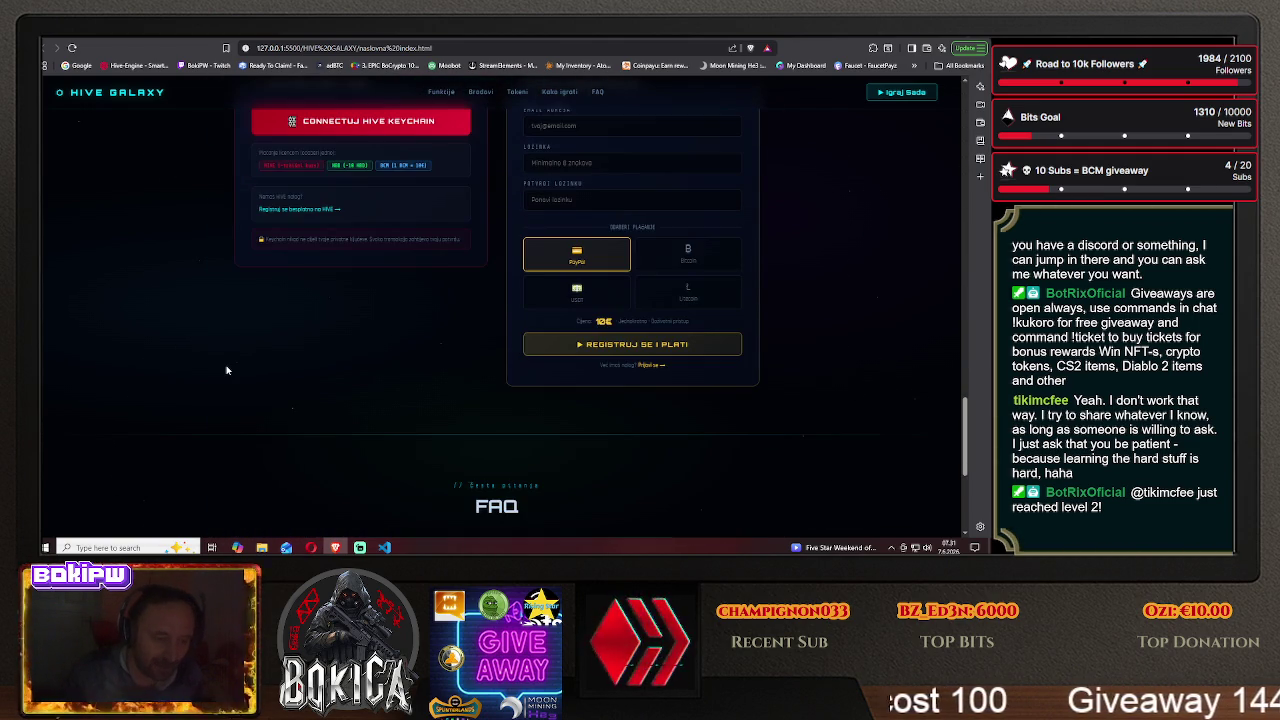
pyautogui.scroll(10, 234, 366)
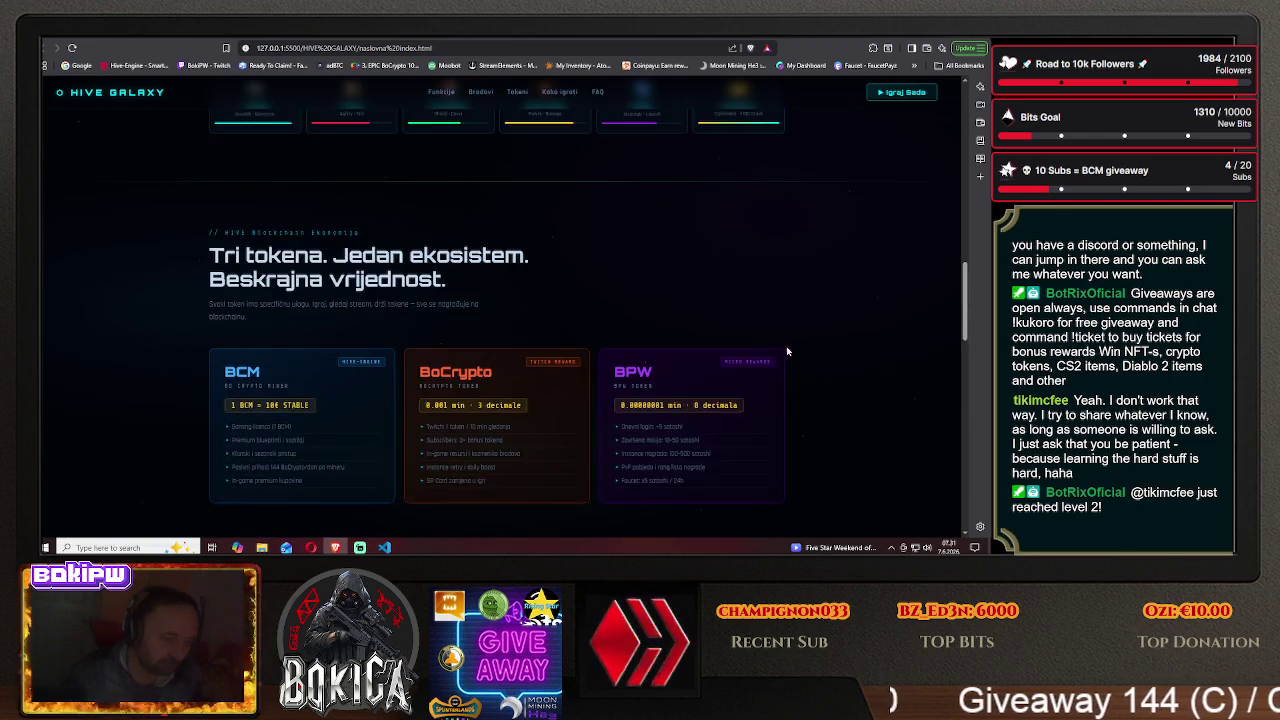
pyautogui.scroll(4, 554, 352)
pyautogui.scroll(3, 556, 348)
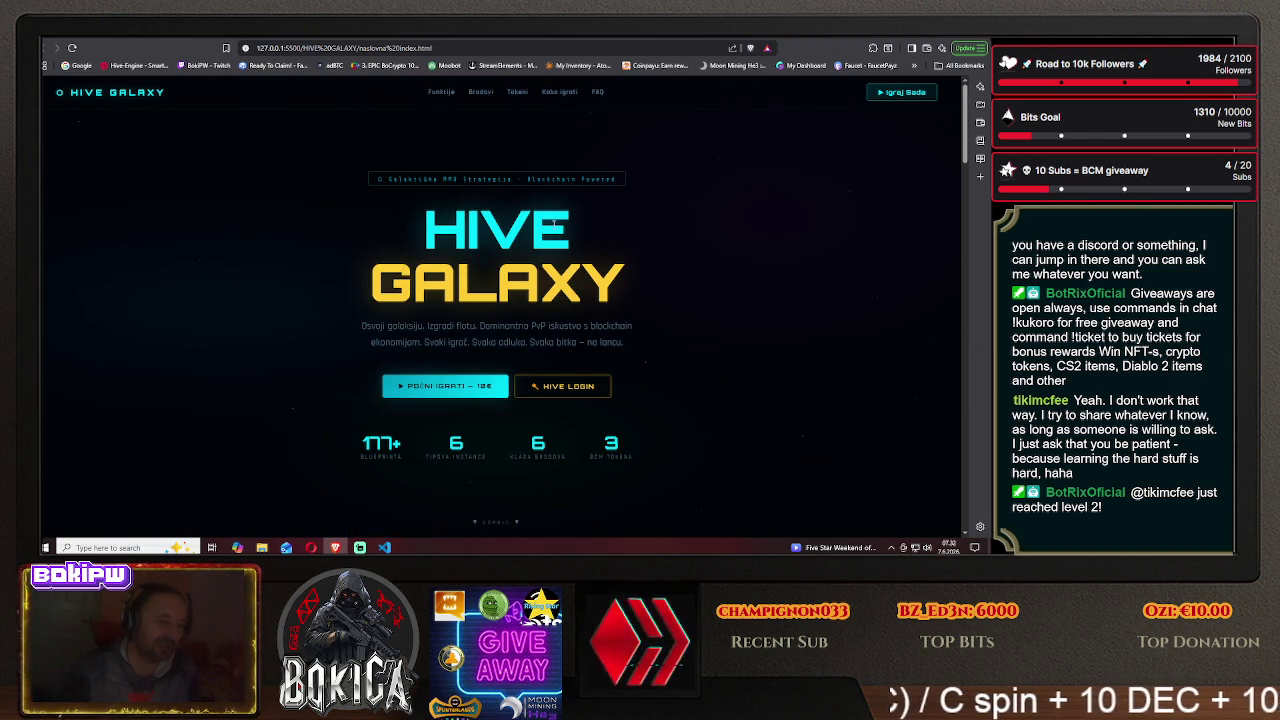
pyautogui.scroll(-2, 189, 380)
pyautogui.scroll(-5, 189, 380)
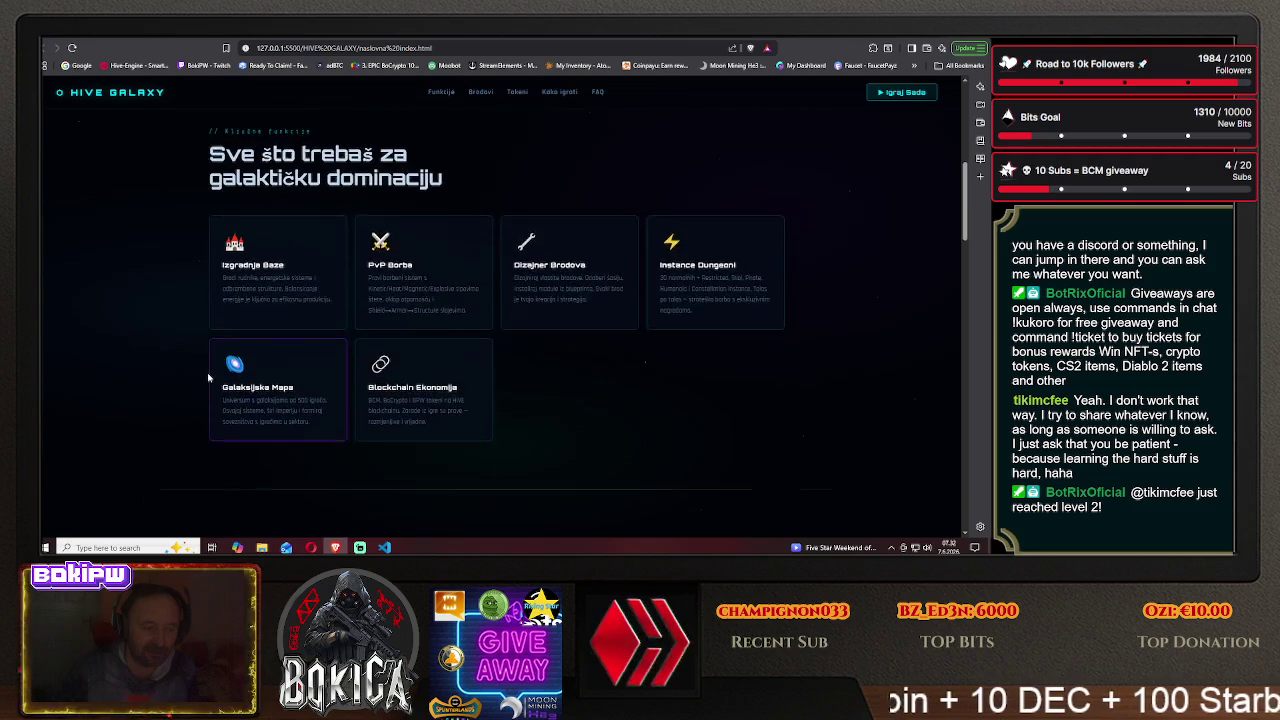
pyautogui.scroll(-10, 189, 380)
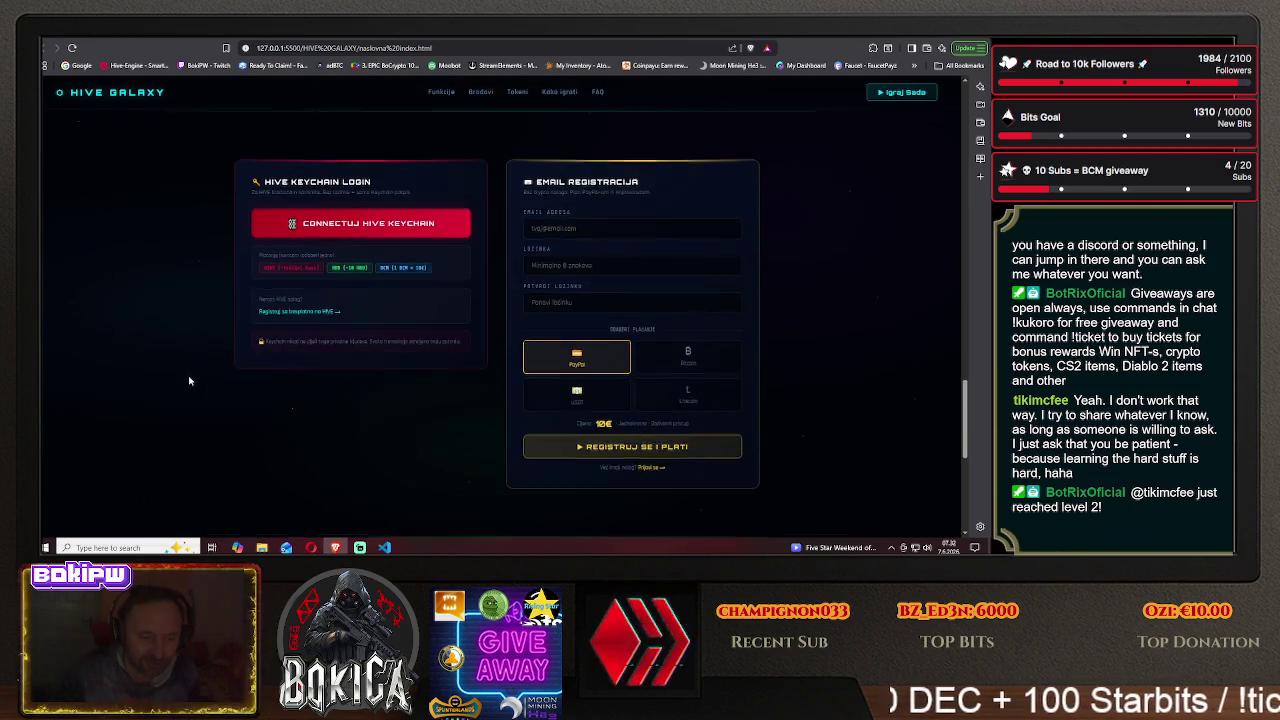
pyautogui.scroll(15, 189, 380)
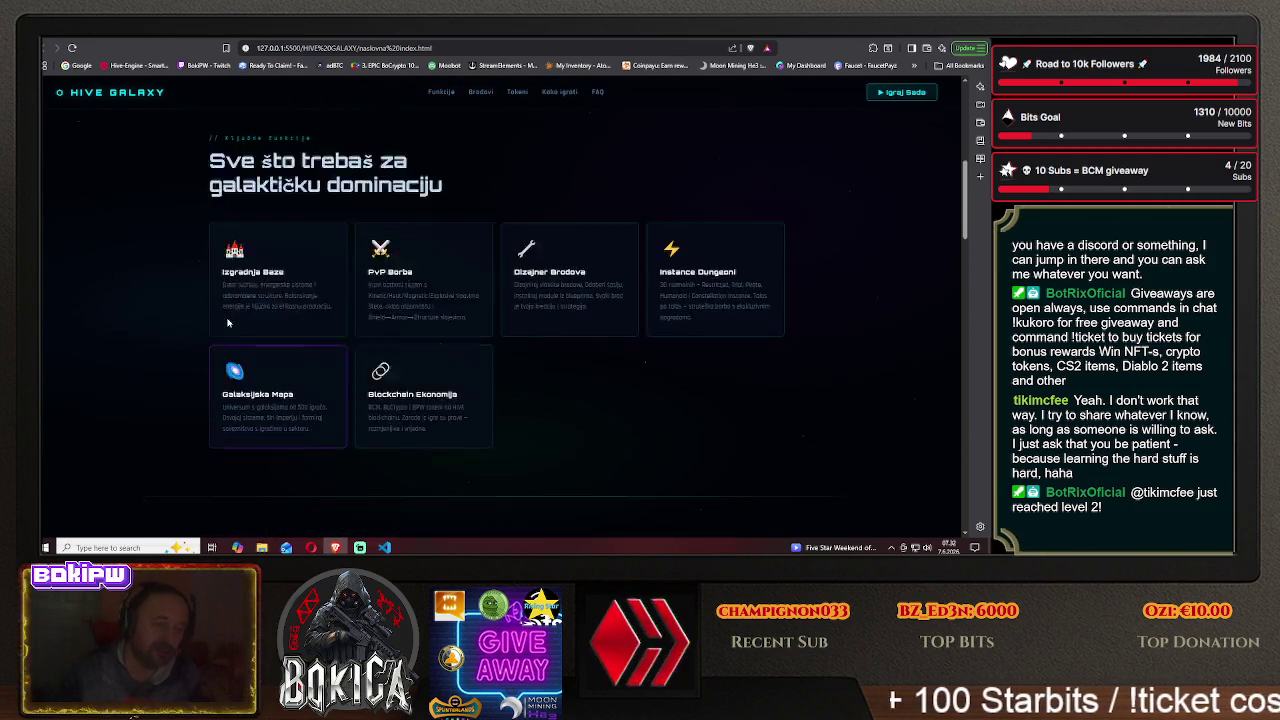
pyautogui.scroll(-7, 202, 334)
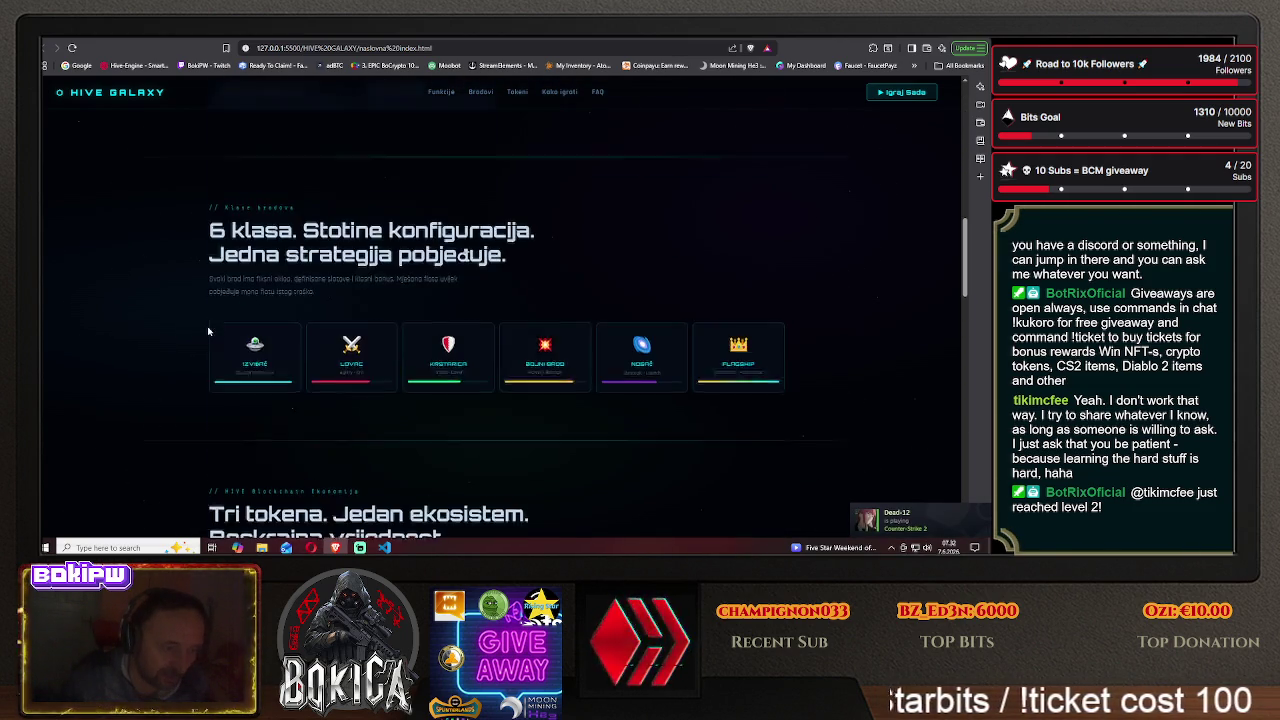
pyautogui.scroll(-10, 202, 334)
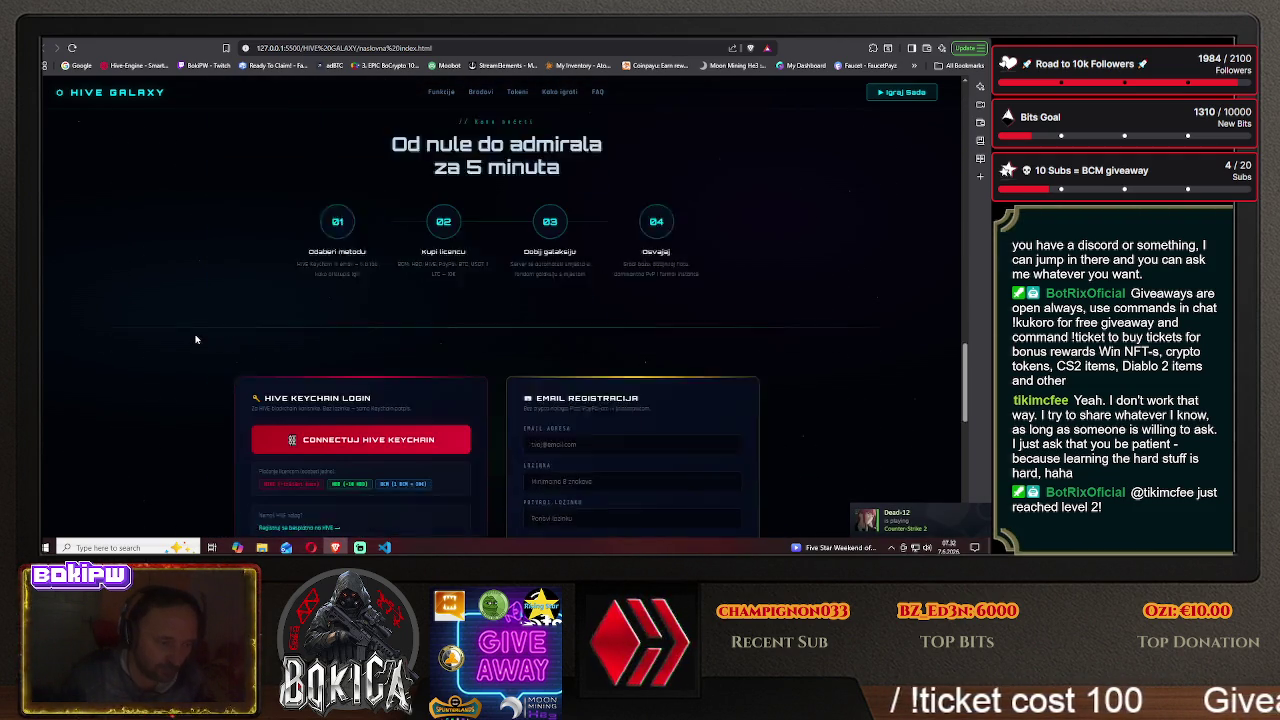
pyautogui.scroll(-1, 195, 337)
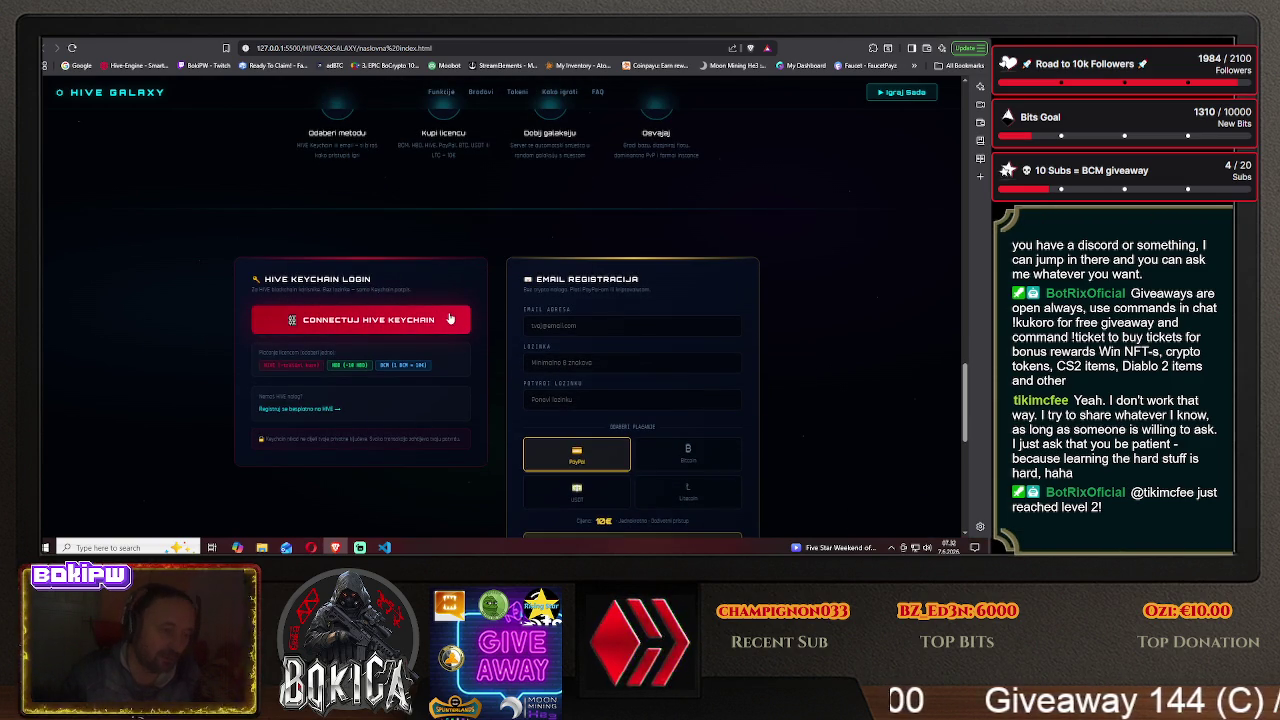
pyautogui.click(872, 48)
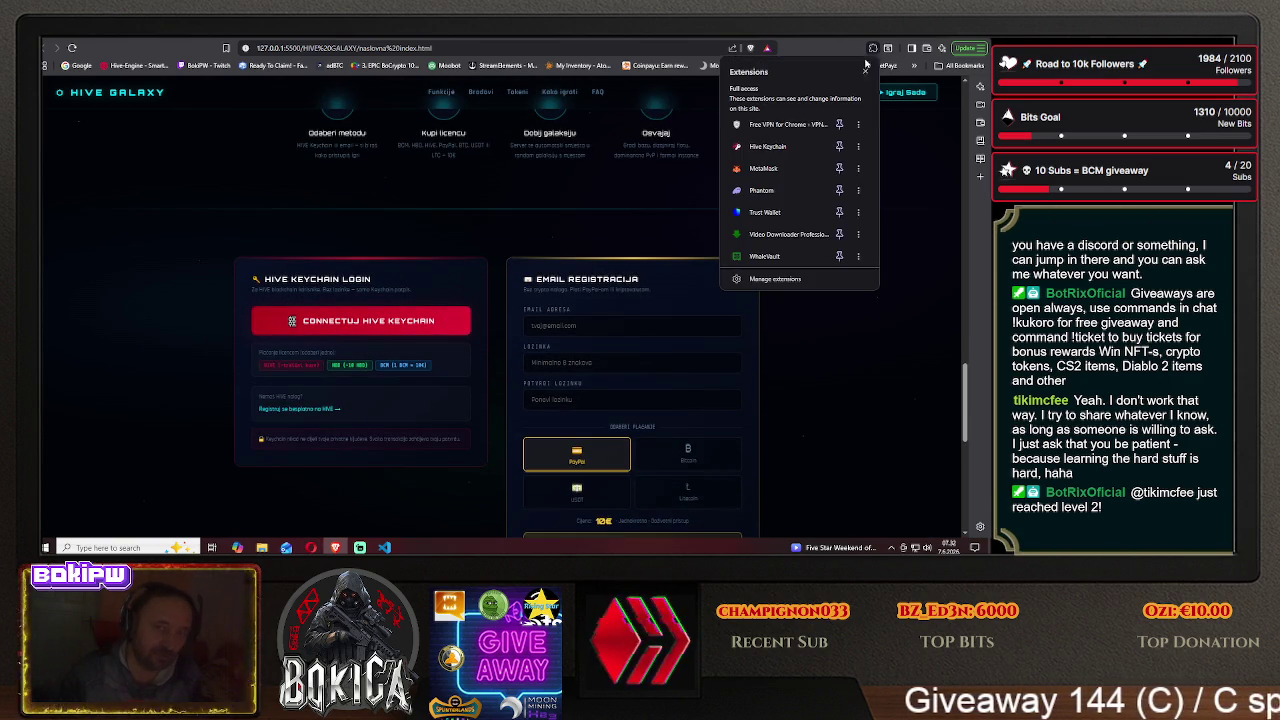
# Step: Open the Hive Keychain wallet popup, close it, then reopen and dismiss the Extensions menu
pyautogui.click(760, 146)
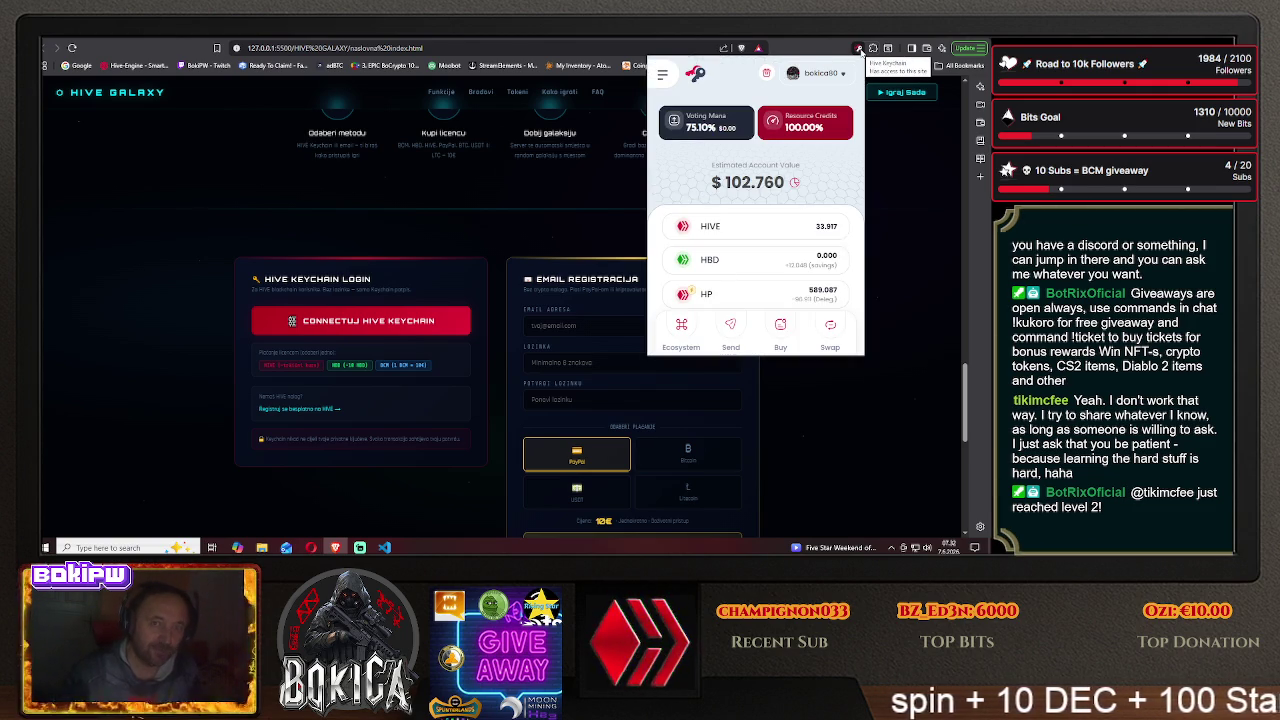
pyautogui.click(860, 49)
pyautogui.click(872, 49)
pyautogui.click(778, 143)
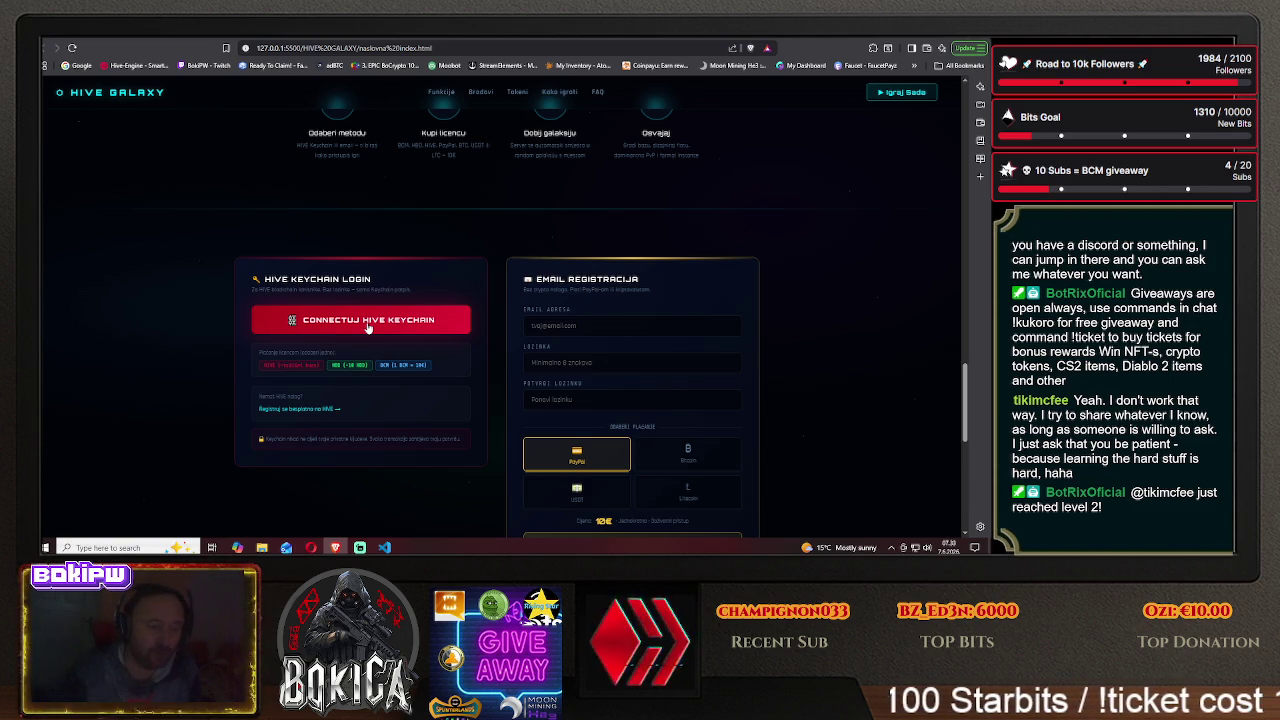
# Step: Scroll up to the HIVE GALAXY hero section, then switch to the Twitch stream tab
pyautogui.scroll(3, 206, 347)
pyautogui.scroll(6, 206, 350)
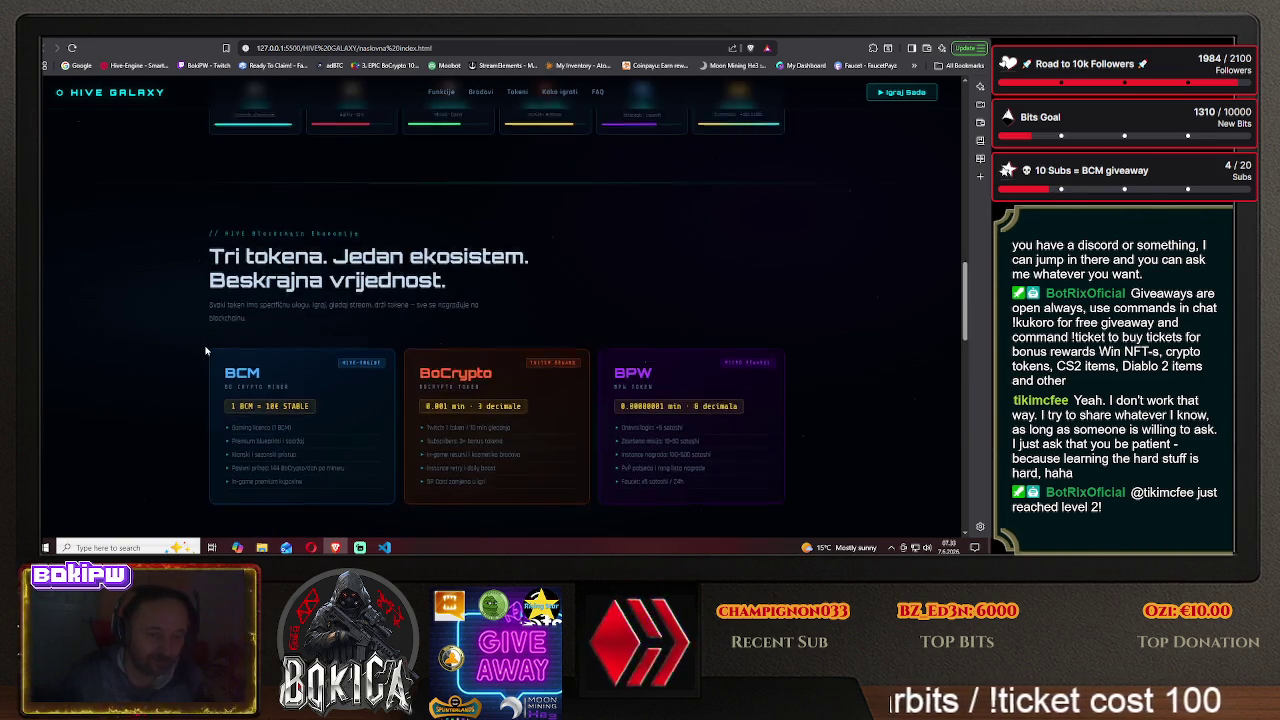
pyautogui.scroll(10, 206, 350)
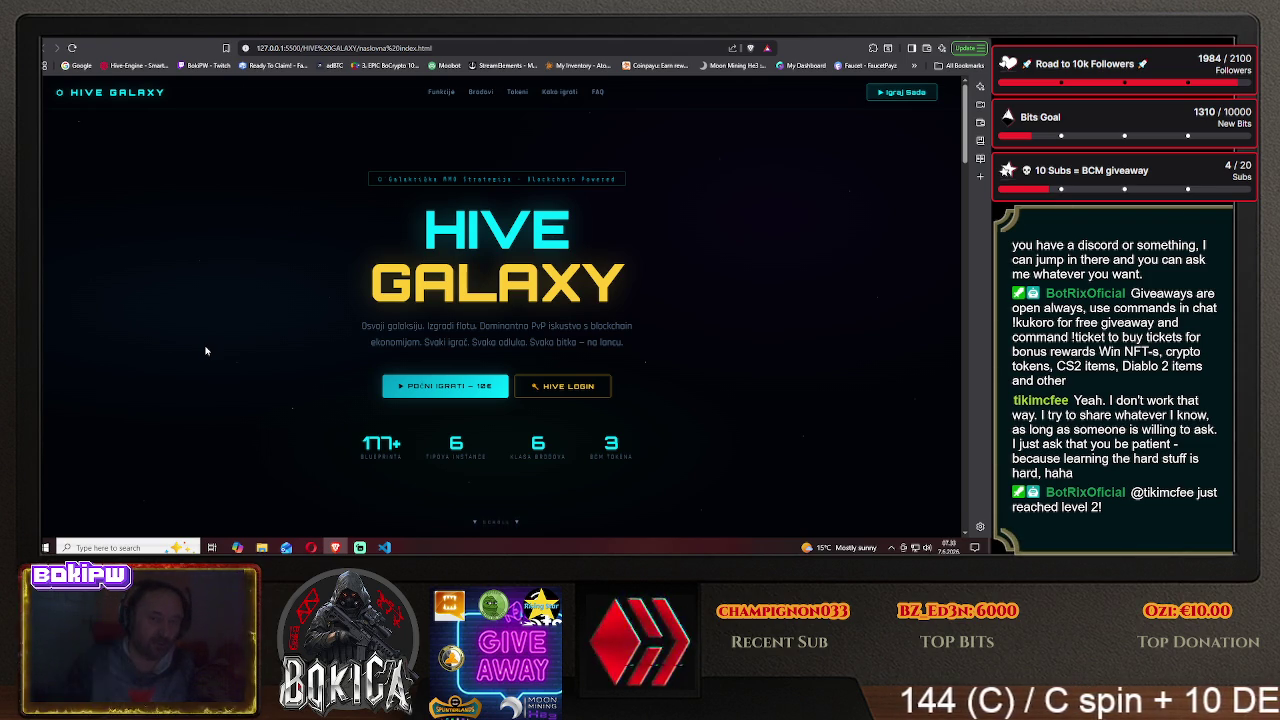
pyautogui.hotkey('ctrl', 'Tab')
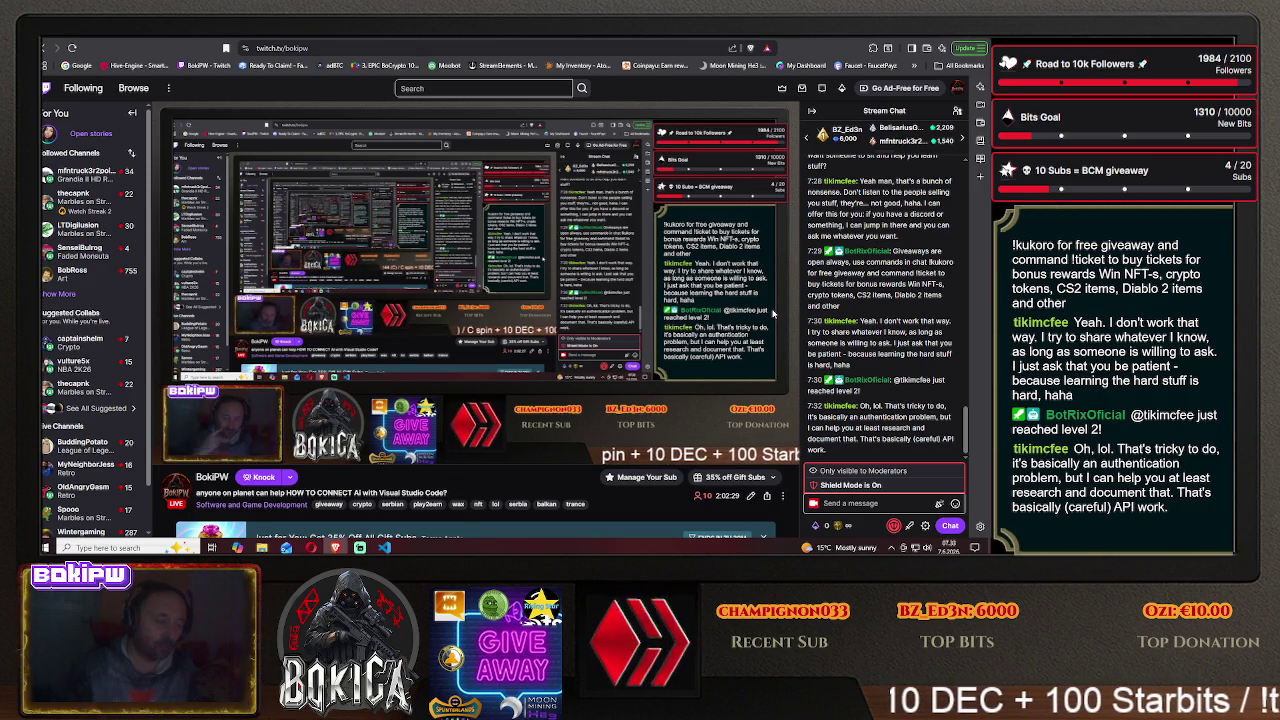
# Step: In VS Code, serve naslovna index.html with Open with Live Server
pyautogui.hotkey('alt', 'Tab')
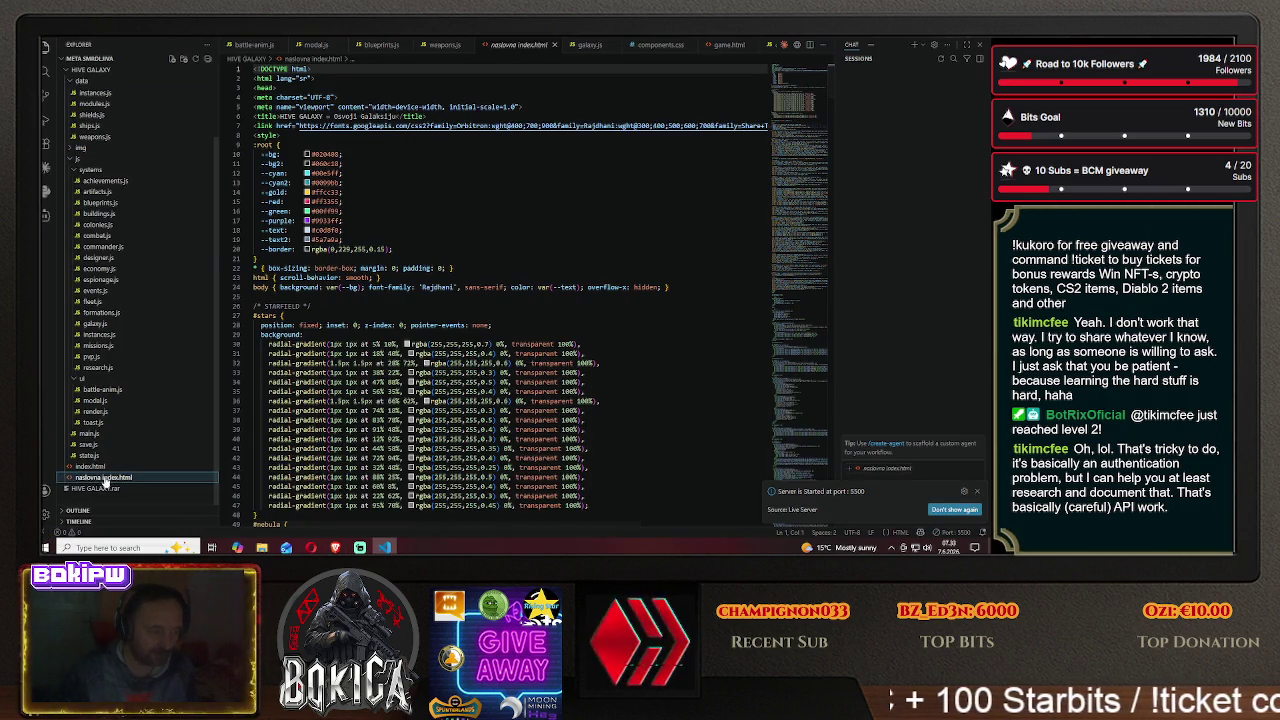
pyautogui.rightClick(104, 483)
pyautogui.click(150, 270)
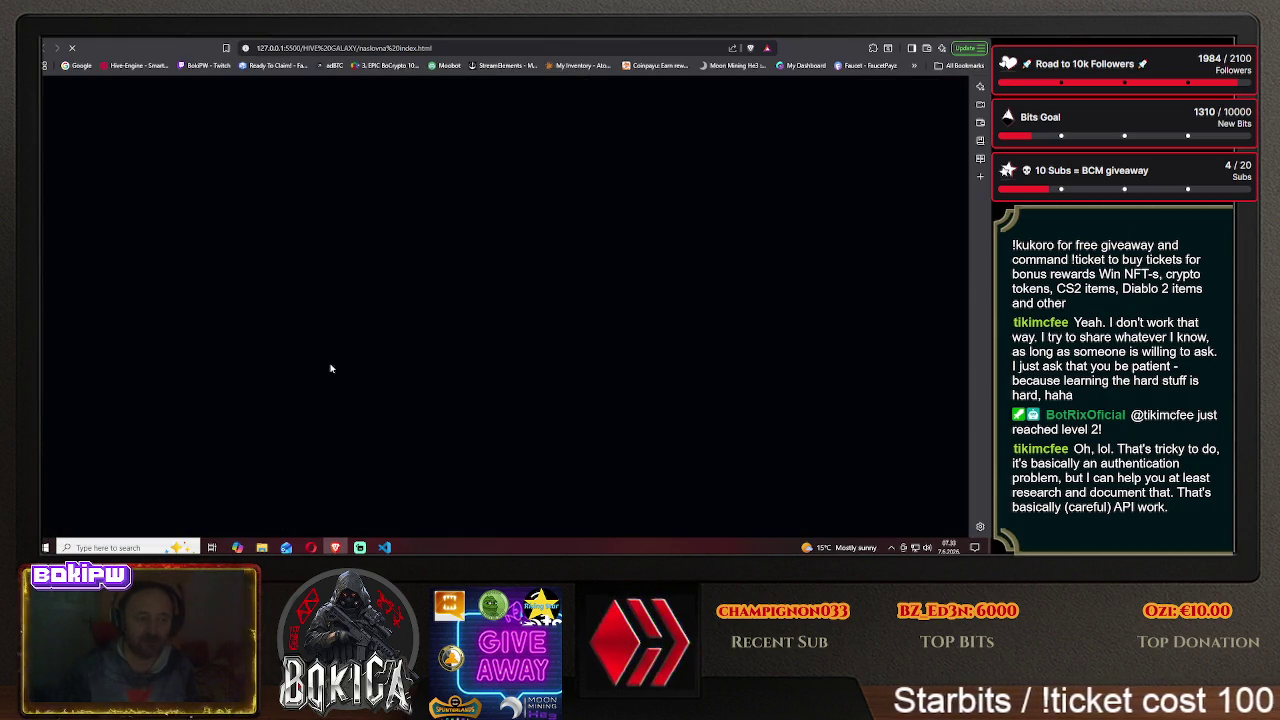
# Step: Scroll the served landing page, then switch back to the Twitch stream tab
pyautogui.scroll(-10, 280, 408)
pyautogui.scroll(-5, 280, 408)
pyautogui.scroll(15, 270, 403)
pyautogui.scroll(8, 269, 404)
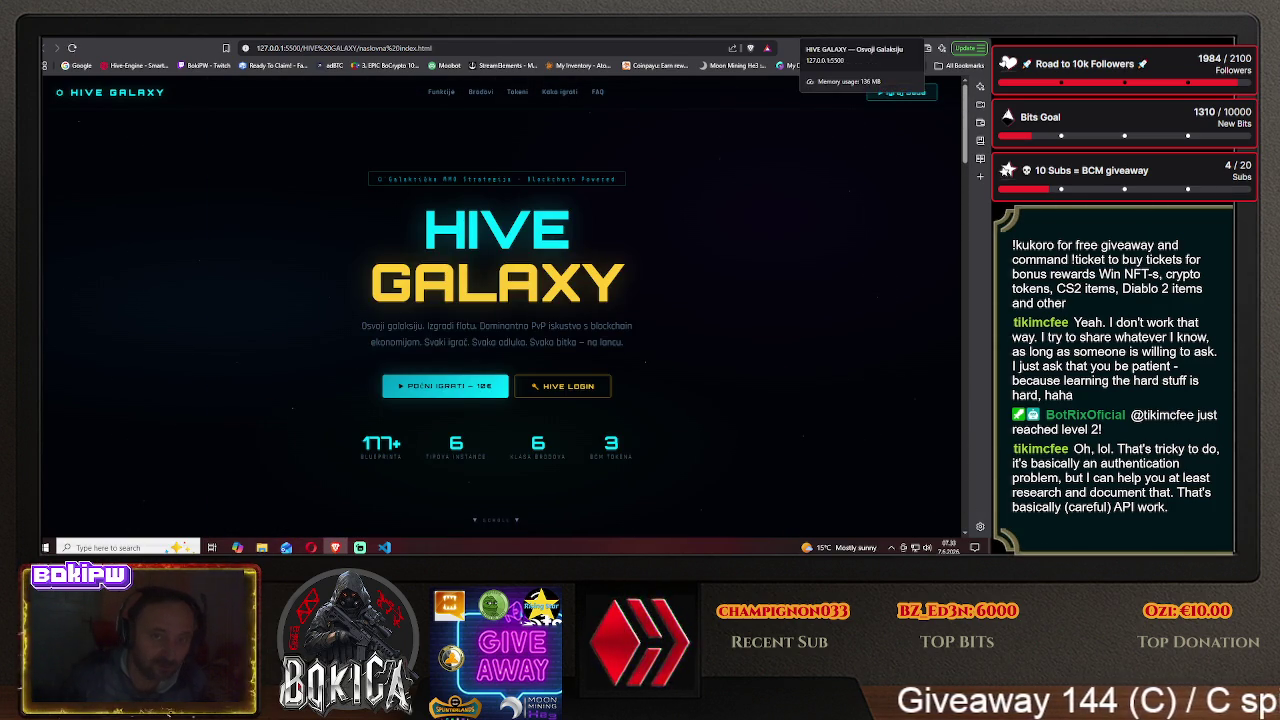
pyautogui.hotkey('ctrl', 'Tab')
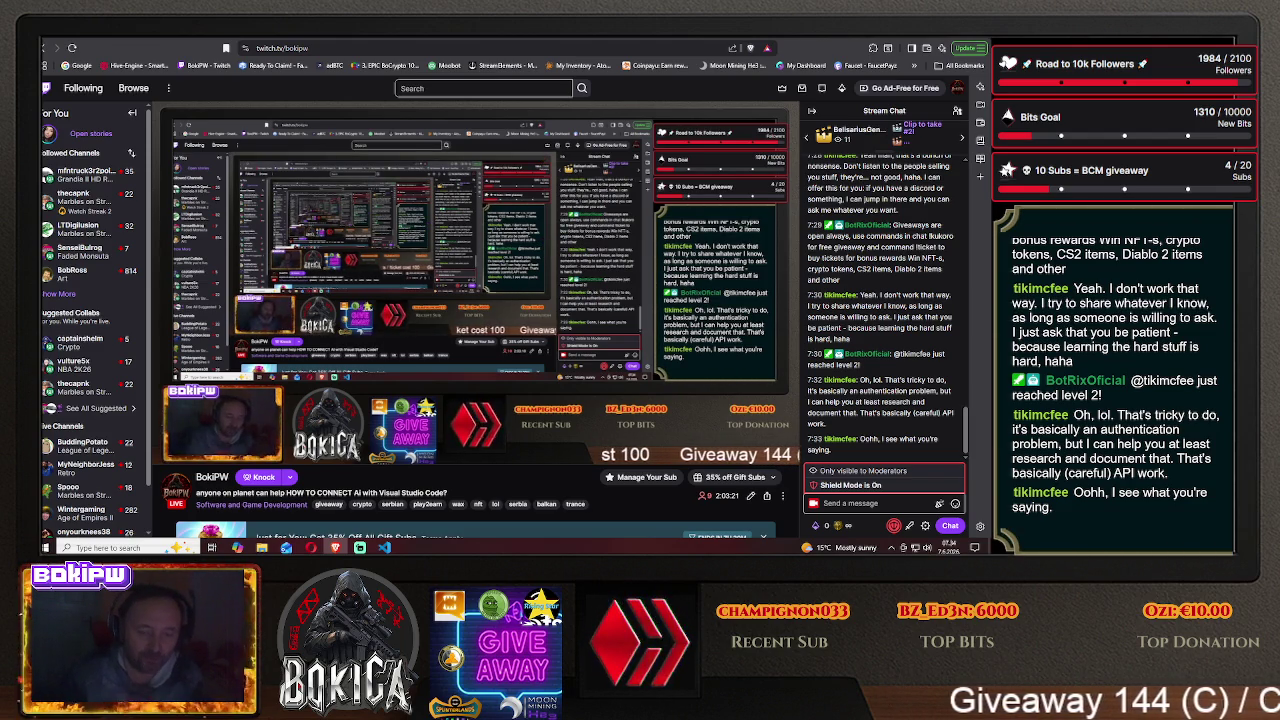
# Step: Glance at VS Code and return to Brave, then switch to the KRTools ship designer tab
pyautogui.moveTo(338, 388)
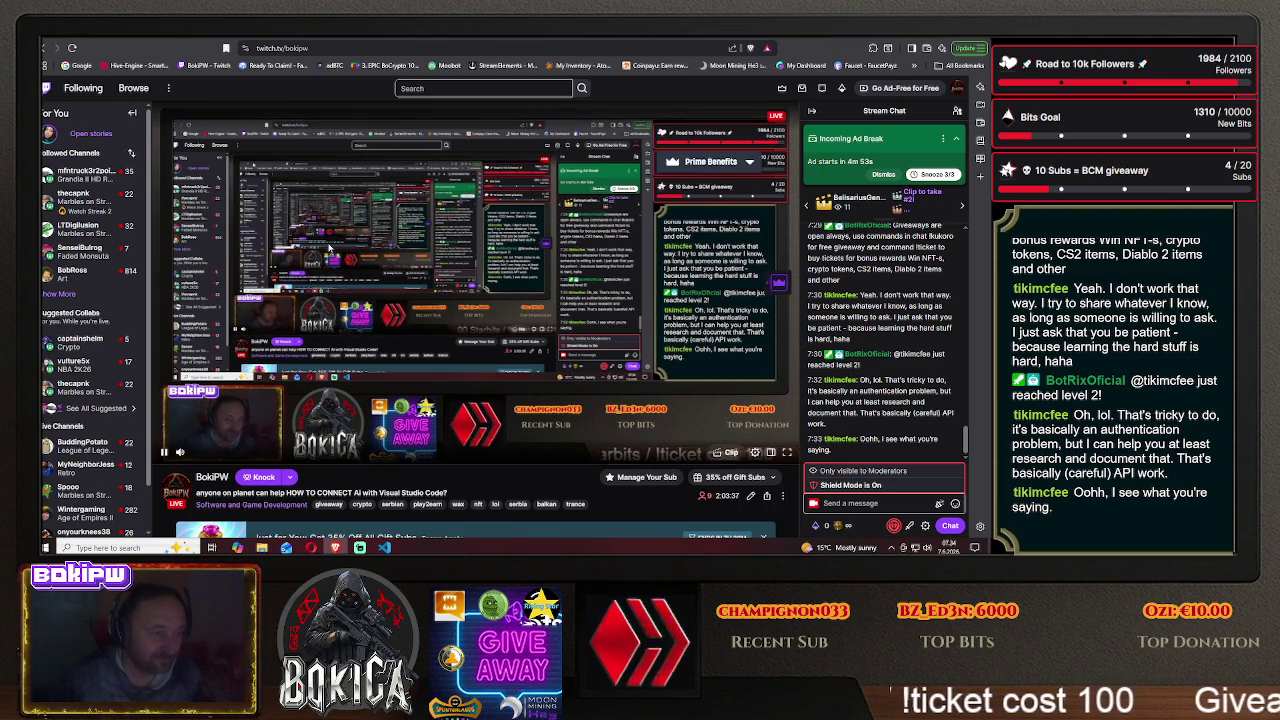
pyautogui.hotkey('alt', 'Tab')
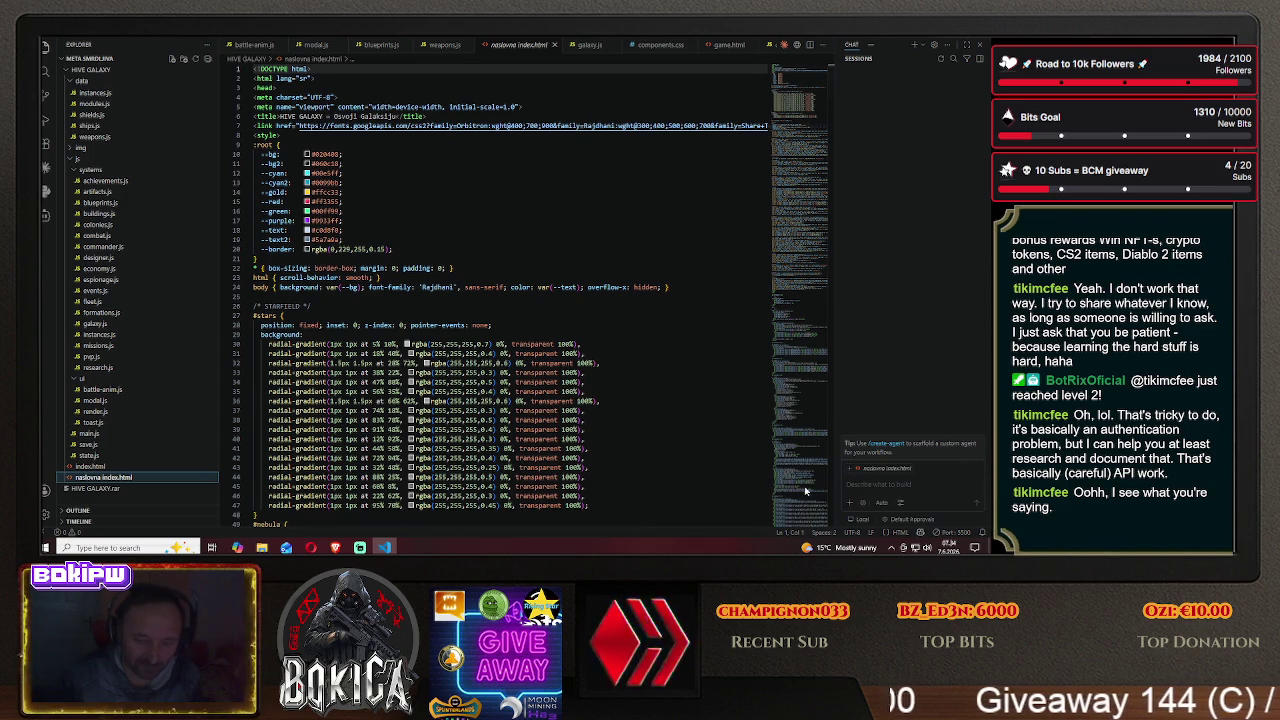
pyautogui.hotkey('alt', 'Tab')
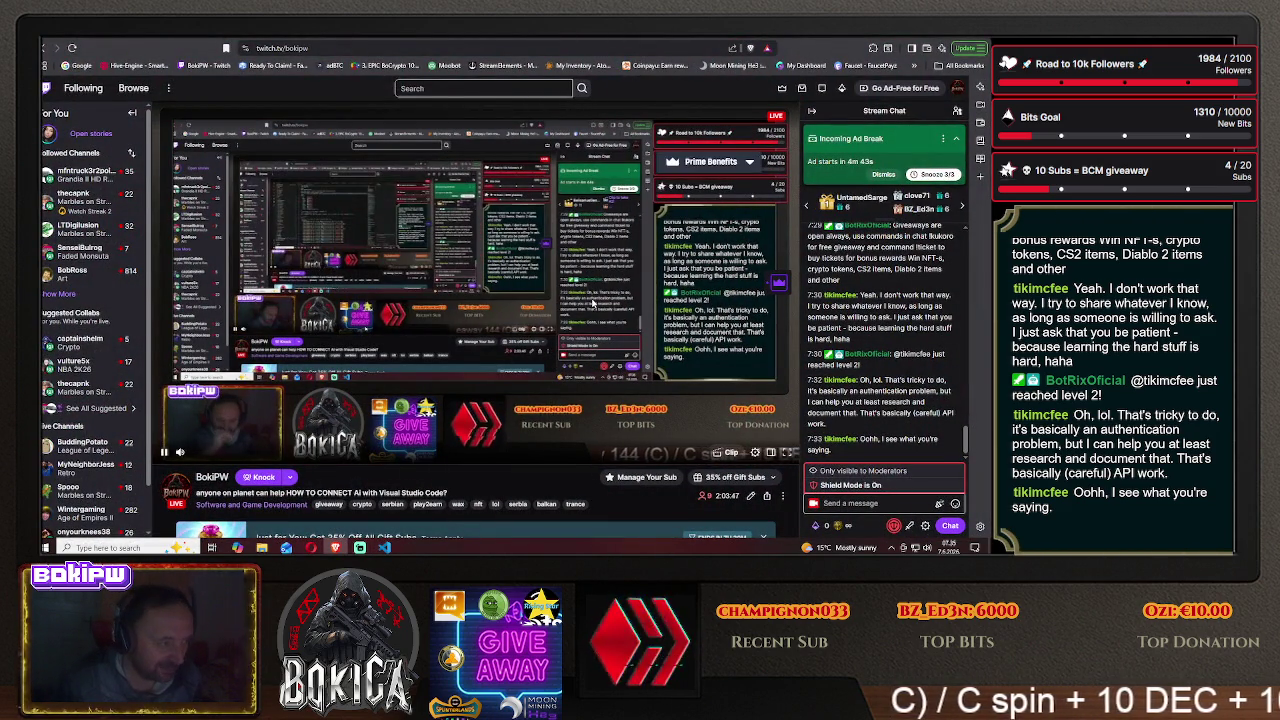
pyautogui.hotkey('ctrl', 'Tab')
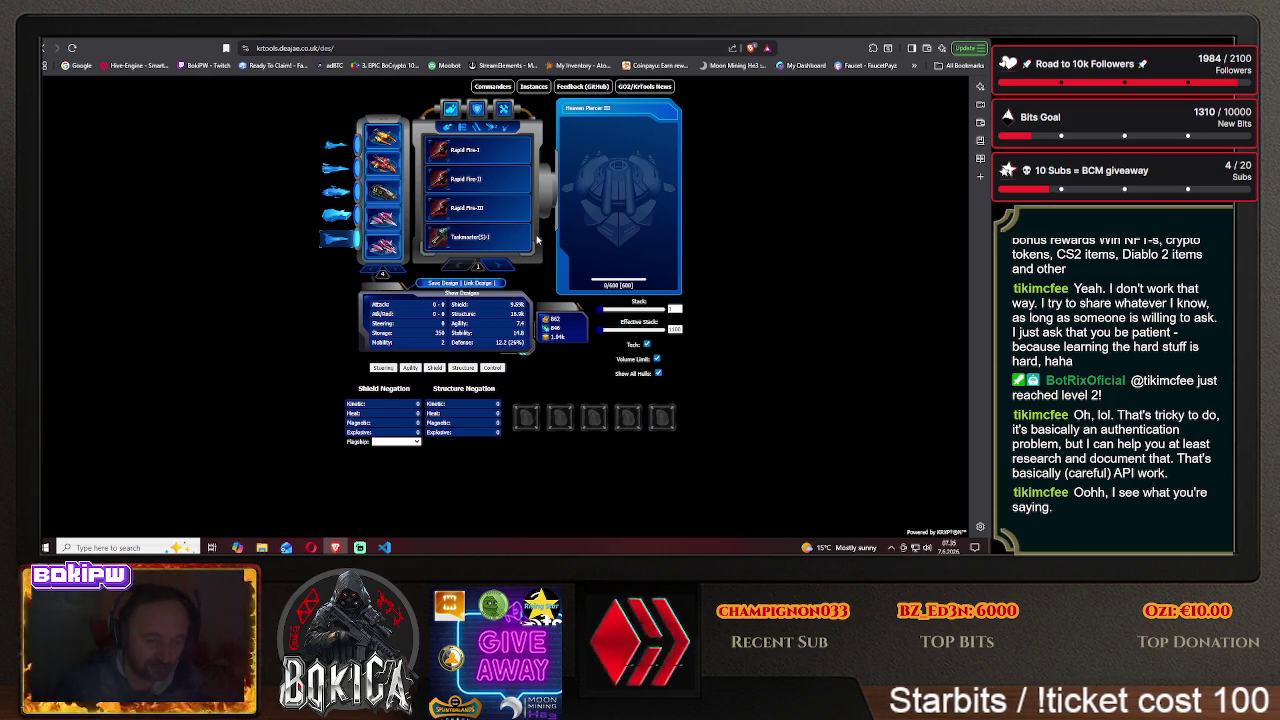
# Step: Cycle through the Claude, YouTube and Twitch tabs, then show and restore the desktop
pyautogui.click(816, 38)
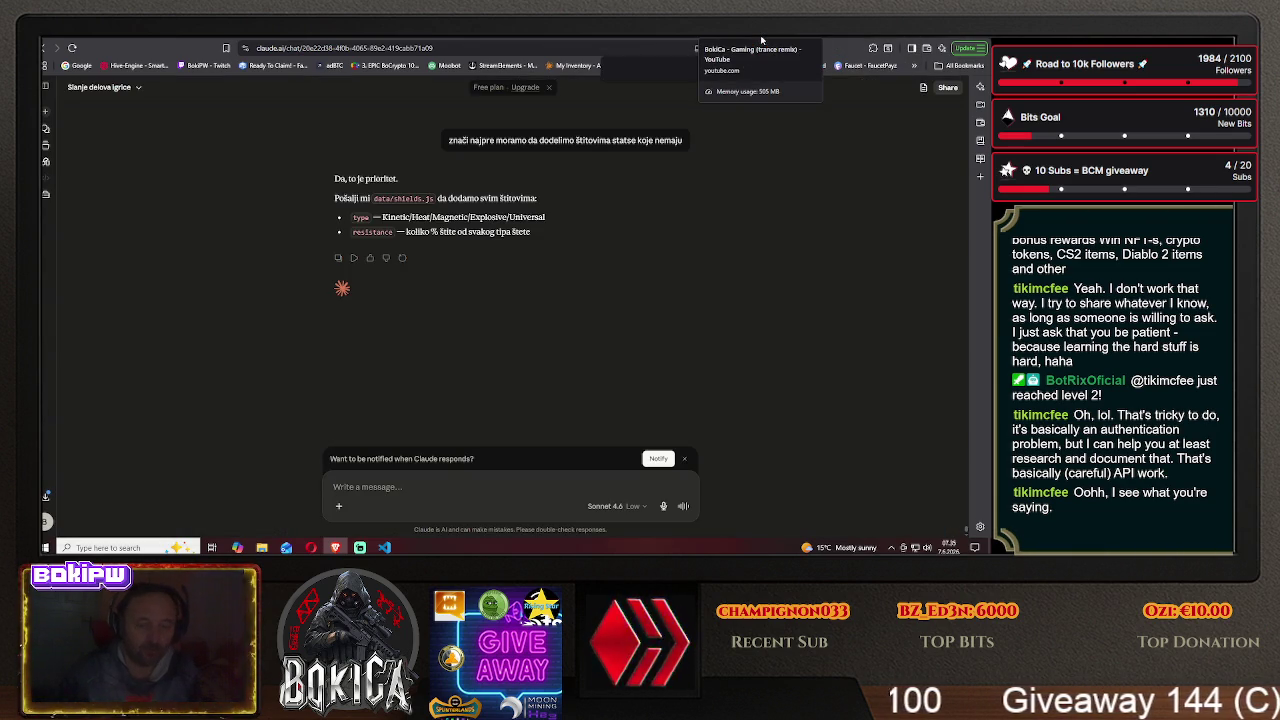
pyautogui.click(761, 40)
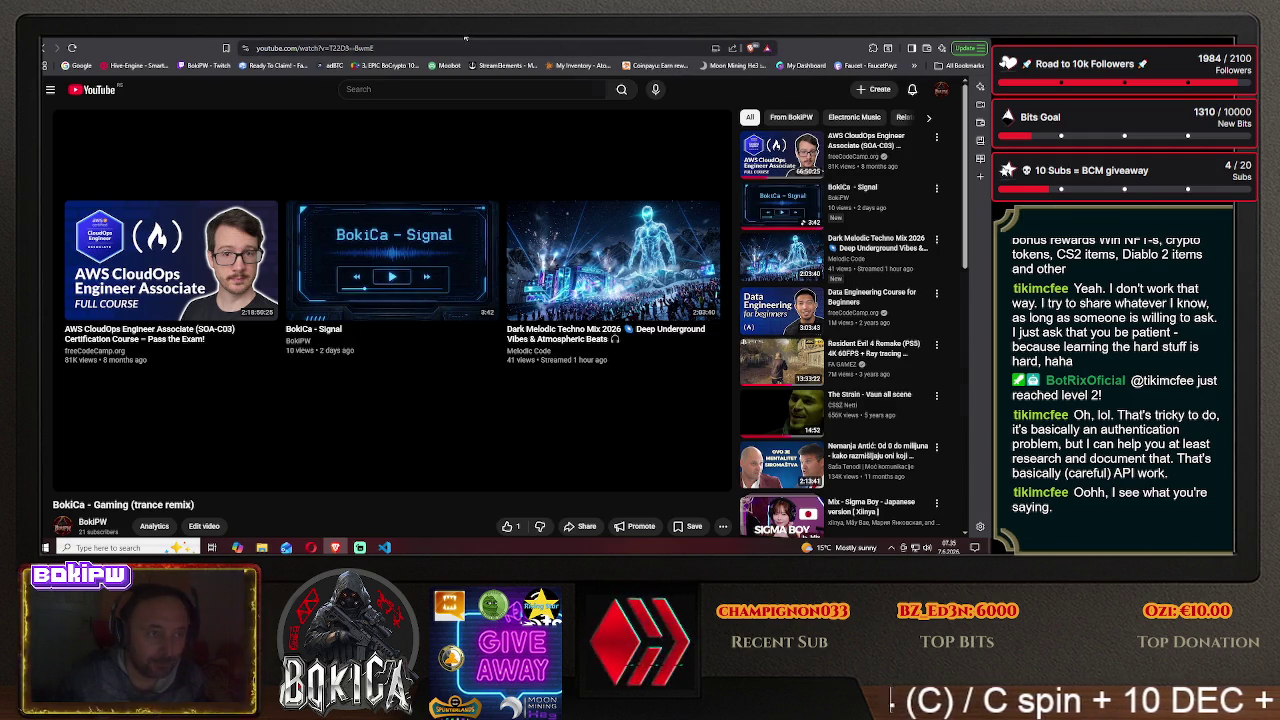
pyautogui.click(465, 38)
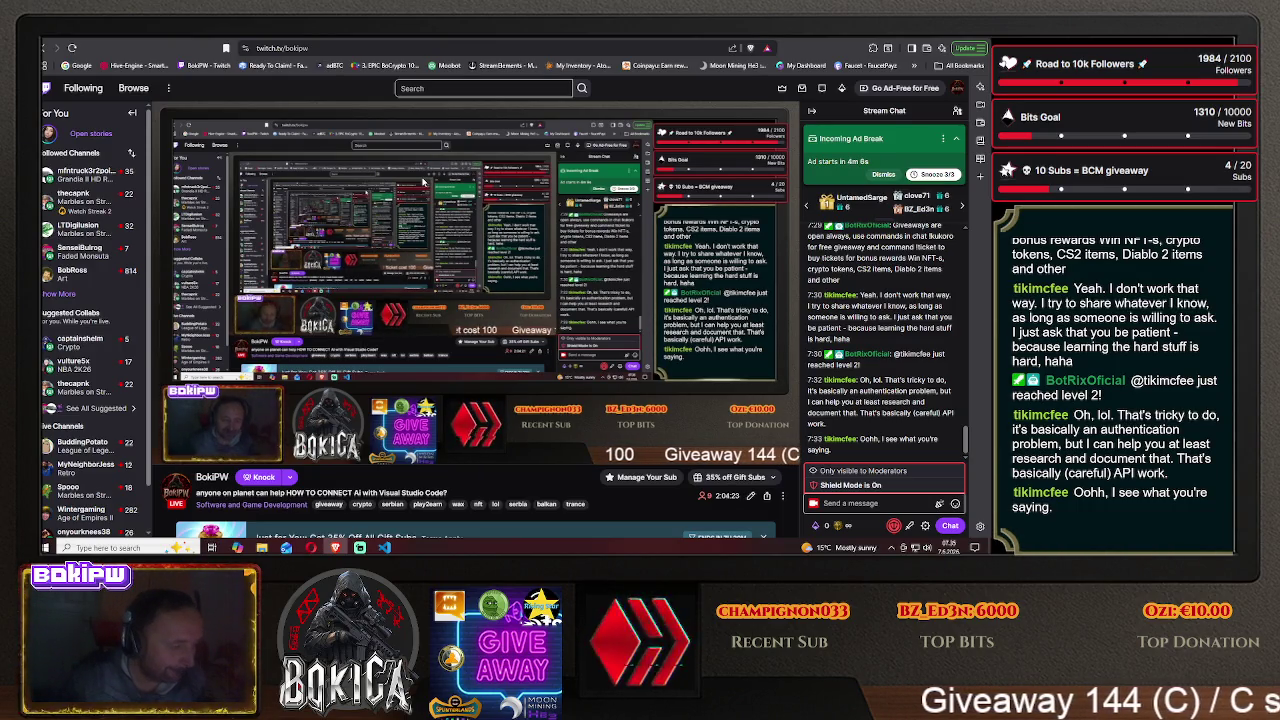
pyautogui.moveTo(424, 437)
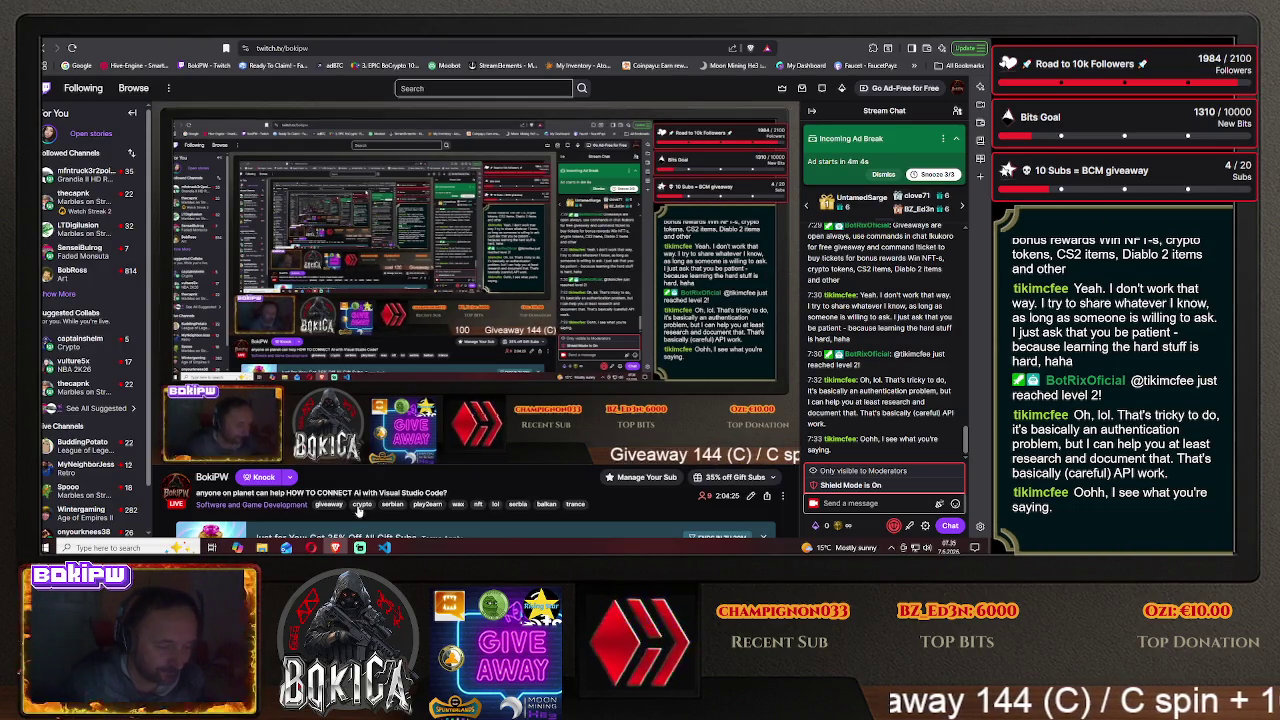
pyautogui.press('super+d')
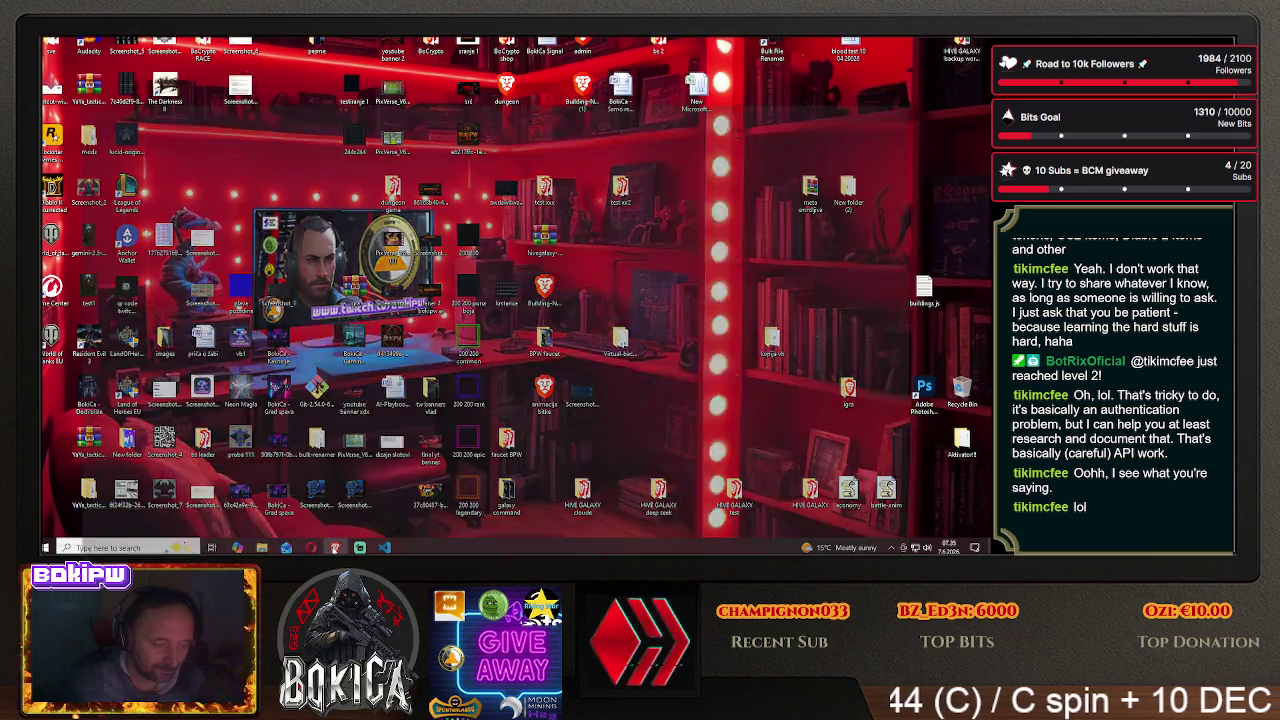
pyautogui.press('super+d')
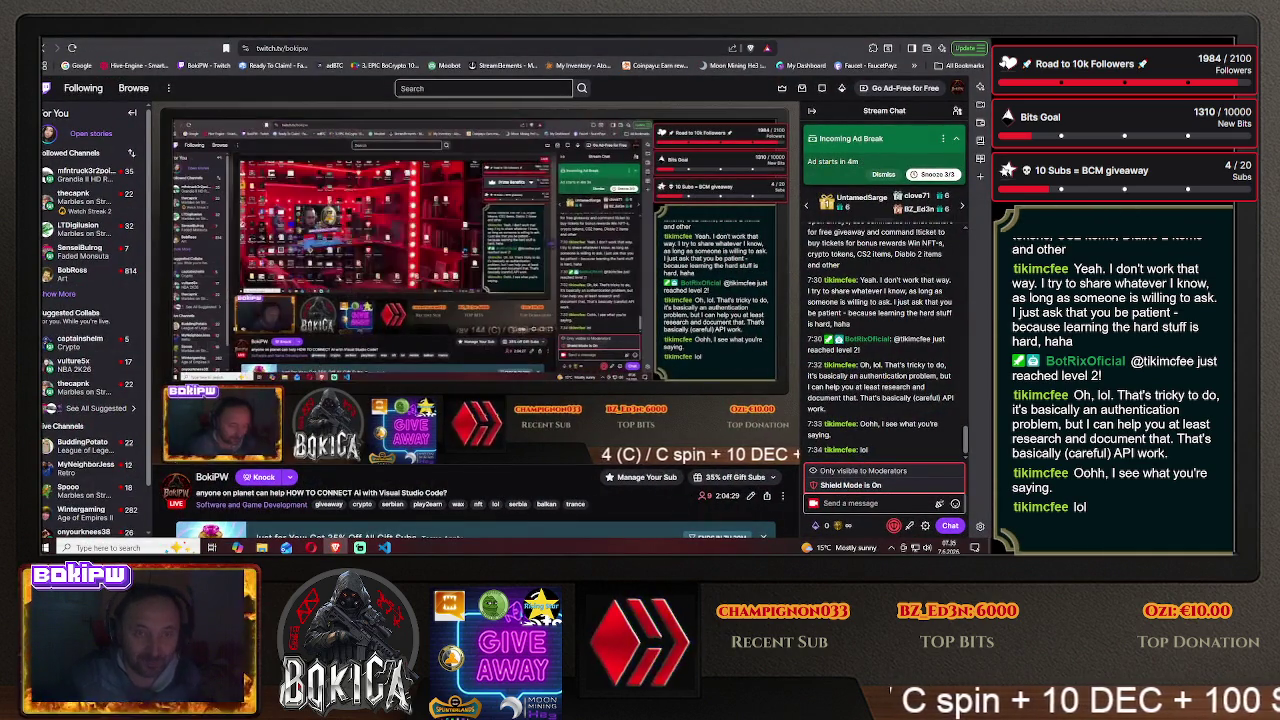
# Step: Step through the KRTools and Claude tabs to the DeepSeek shield resistance table chat
pyautogui.hotkey('ctrl', 'Tab')
pyautogui.hotkey('ctrl', 'Tab')
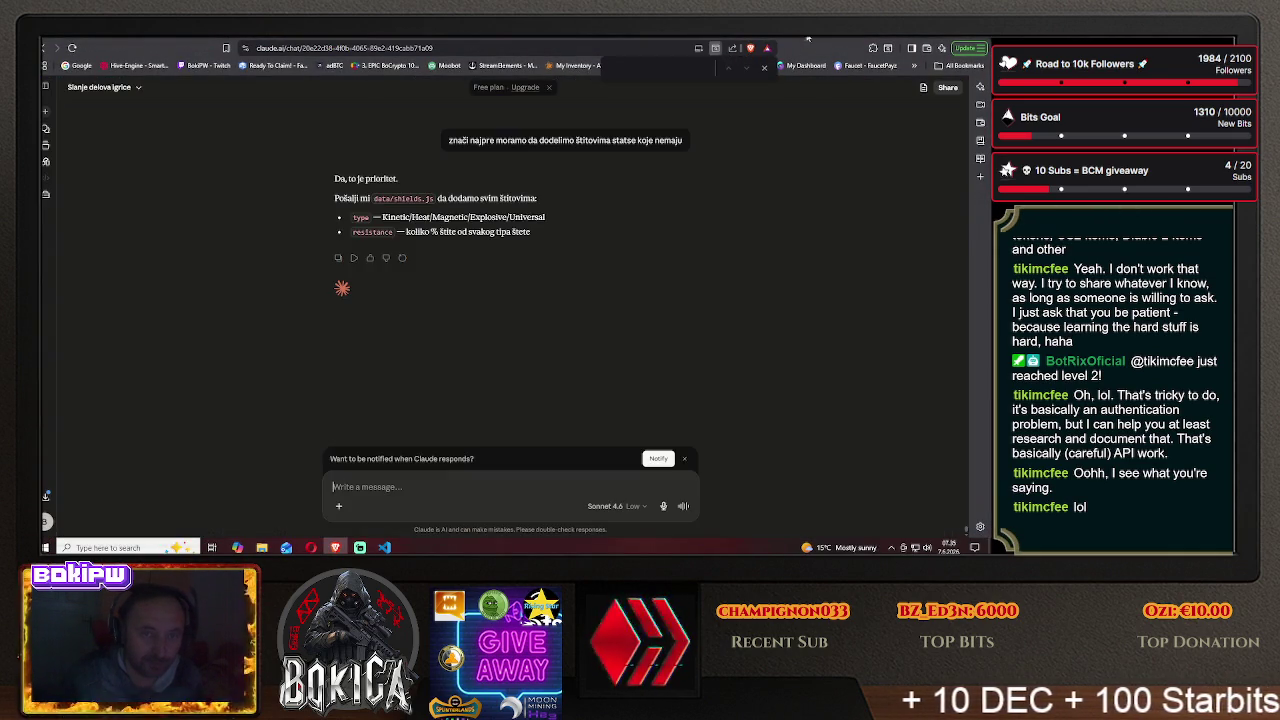
pyautogui.hotkey('ctrl', 'Tab')
pyautogui.hotkey('ctrl', 'Tab')
pyautogui.hotkey('ctrl', 'Tab')
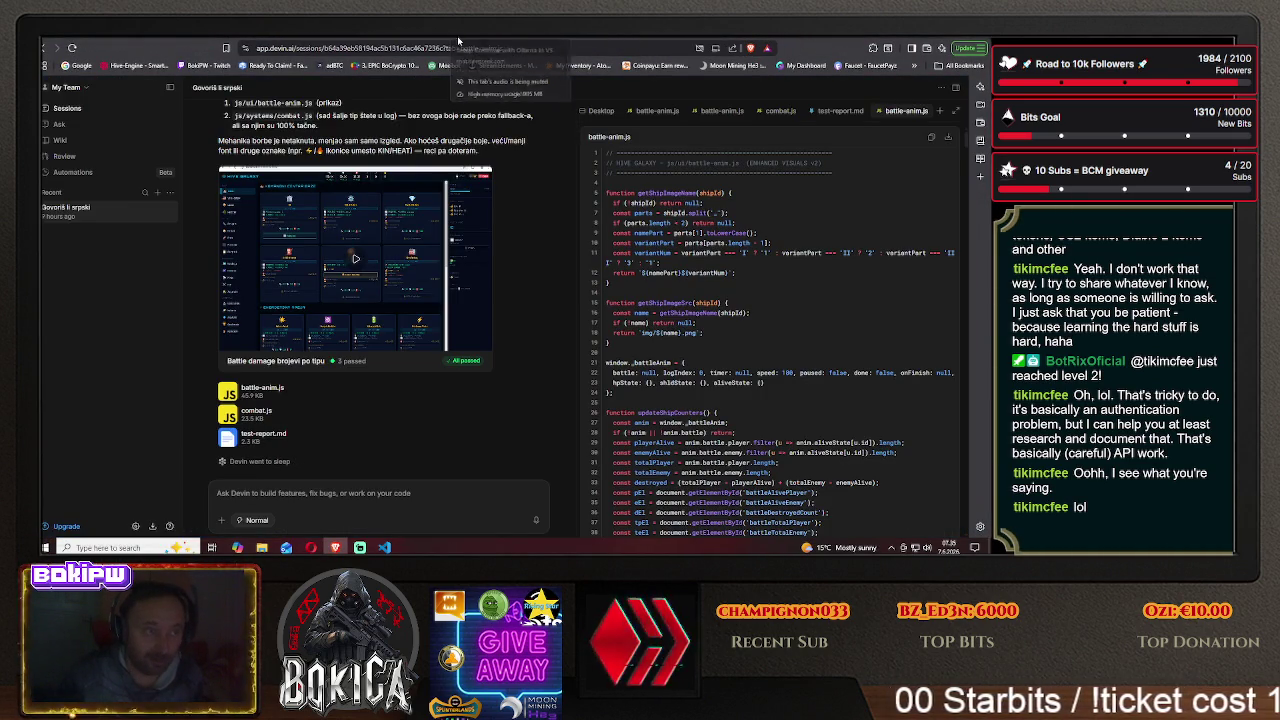
pyautogui.click(510, 37)
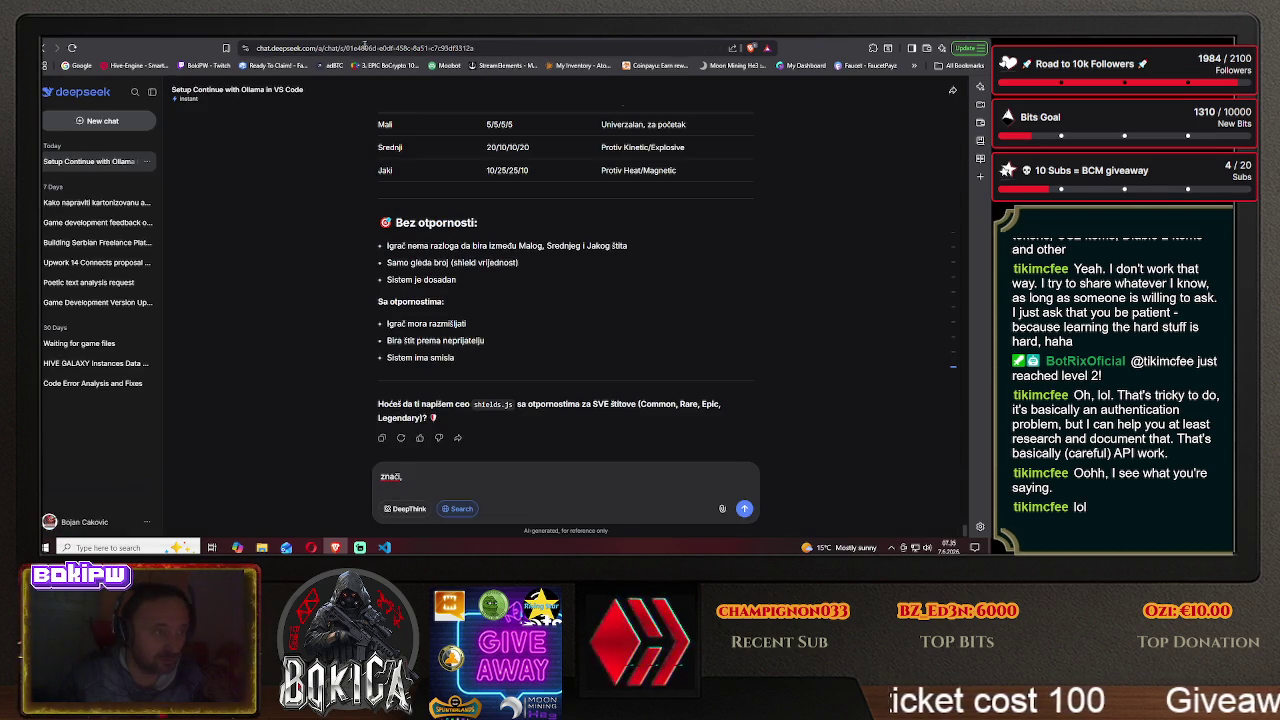
# Step: Switch to the crypto mining game tab showing the Jellybean Canyon world map in Candy County
pyautogui.click(306, 38)
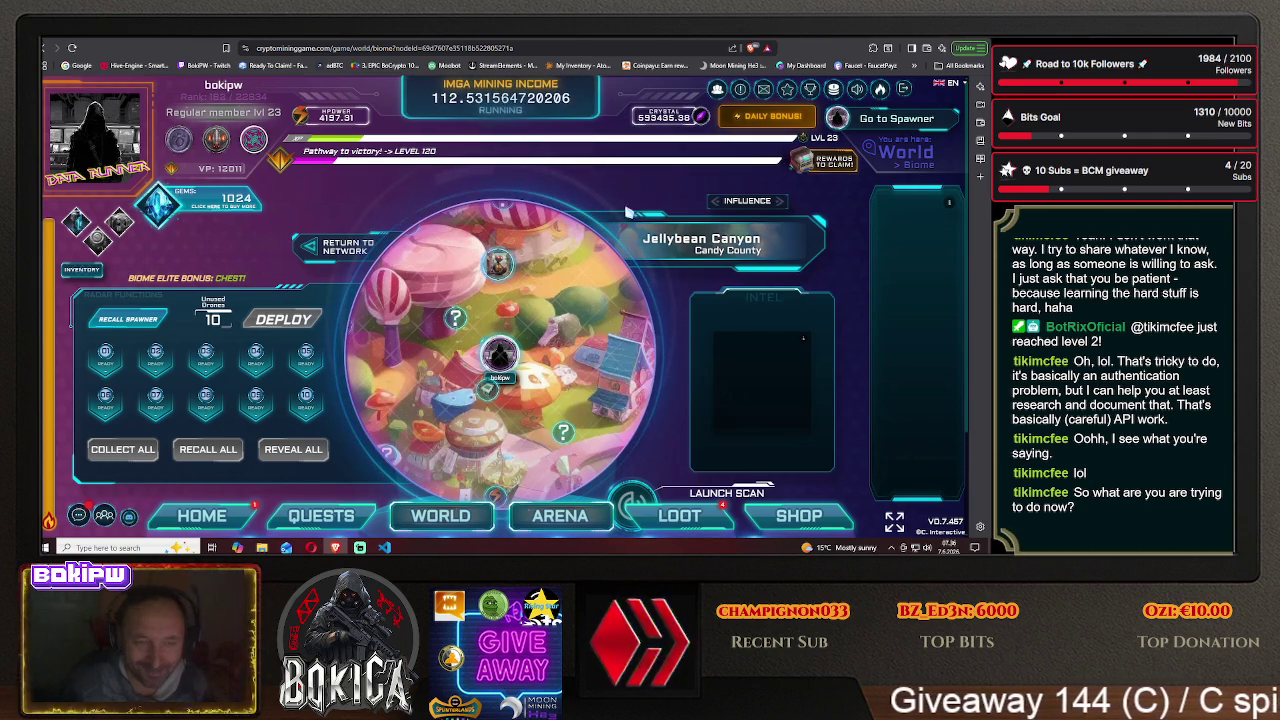
# Step: Cycle past the KRTools and Twitch tabs, then bring VS Code with naslovna index.html forward
pyautogui.hotkey('ctrl', 'Tab')
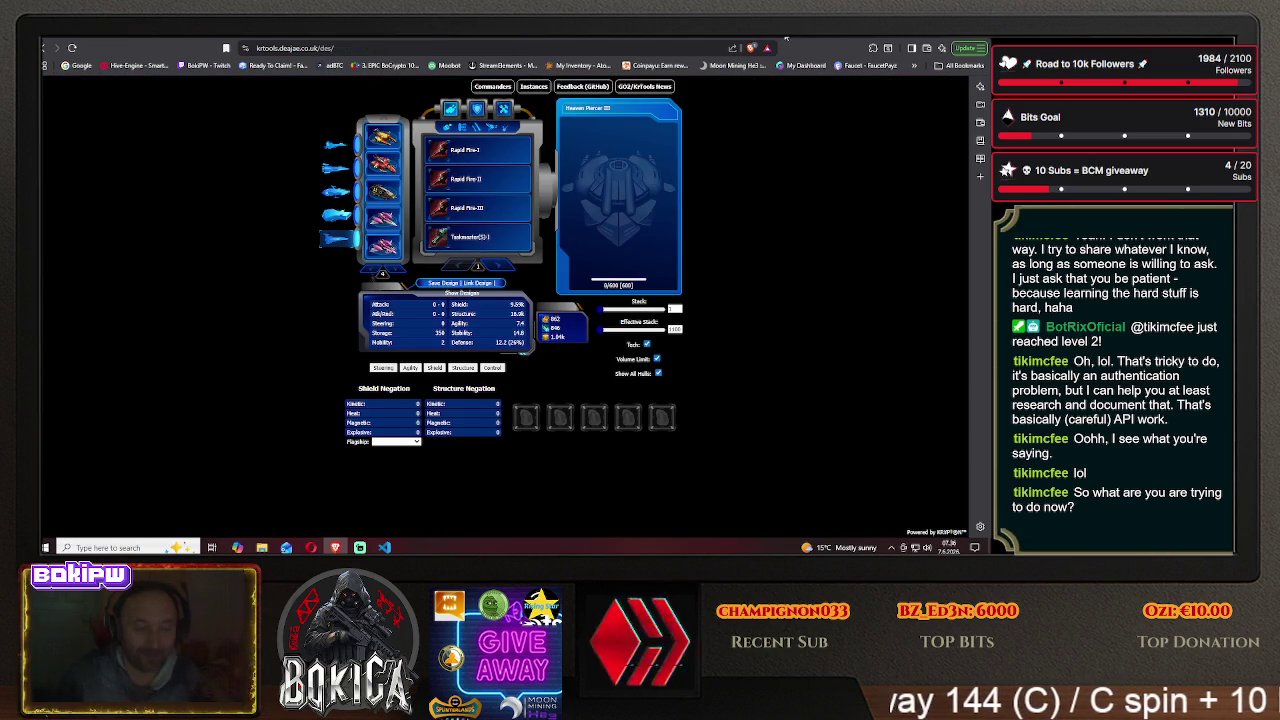
pyautogui.hotkey('ctrl', 'Tab')
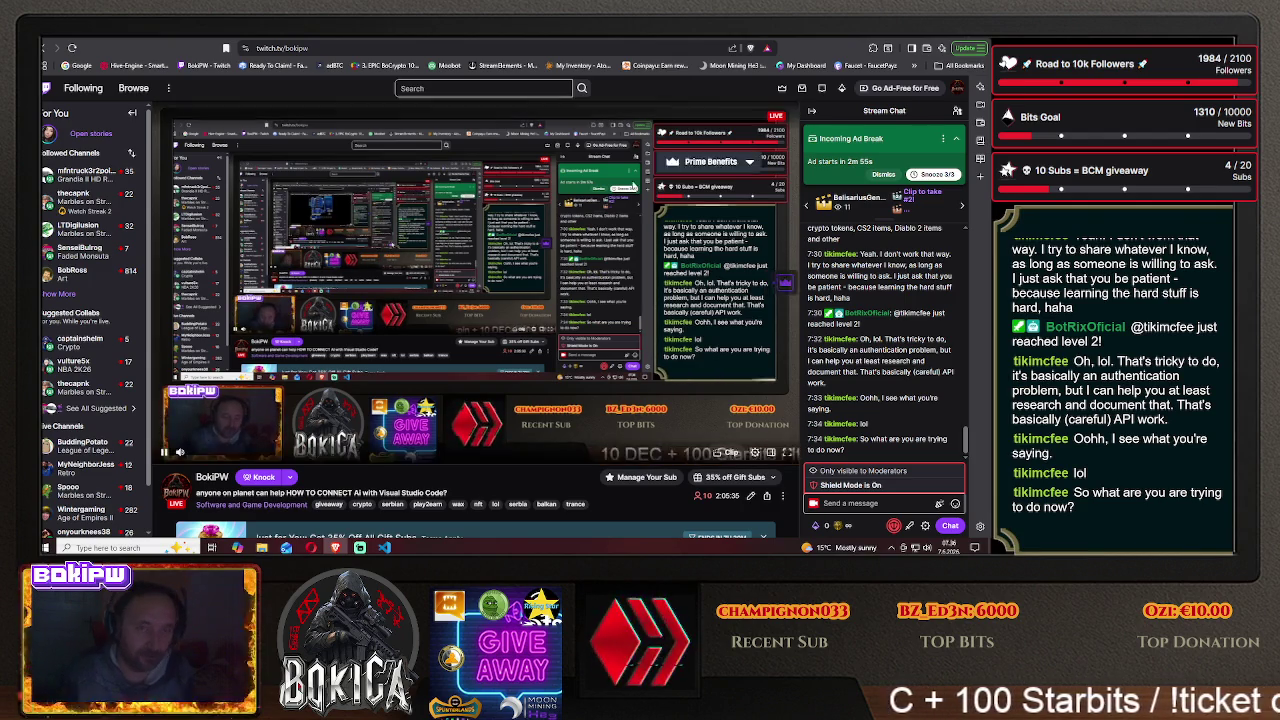
pyautogui.press('super+d')
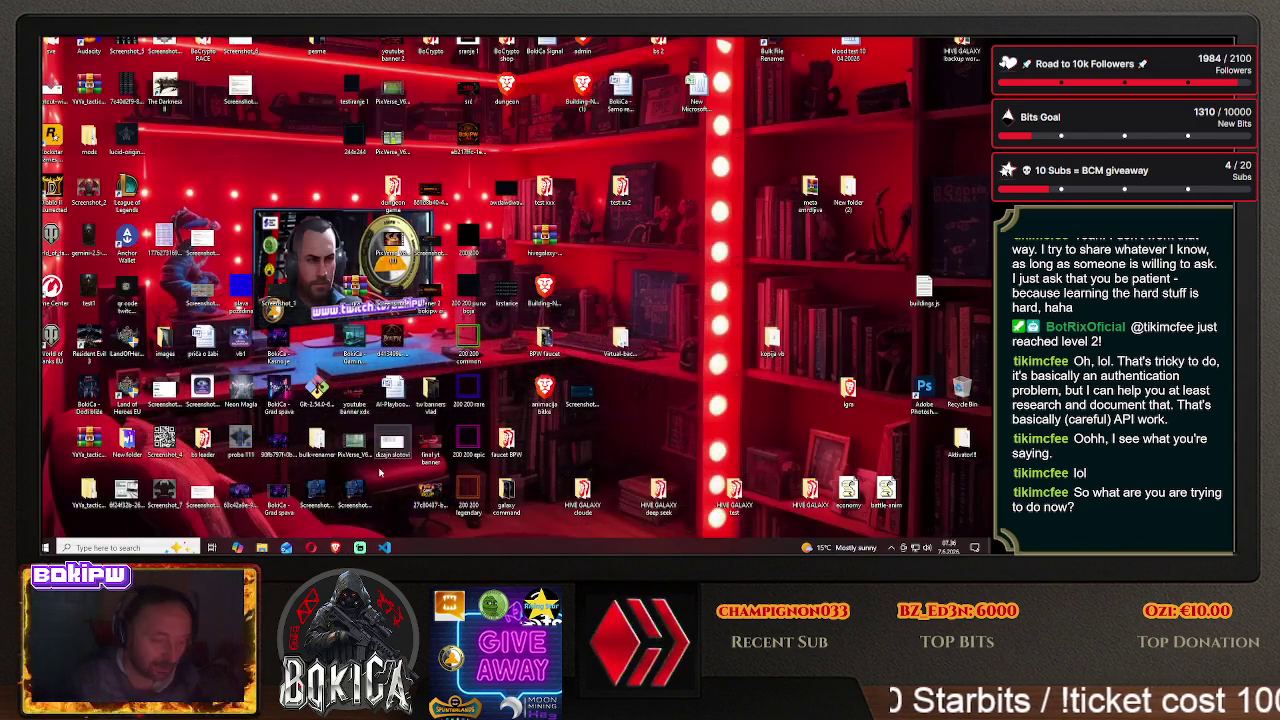
pyautogui.click(384, 547)
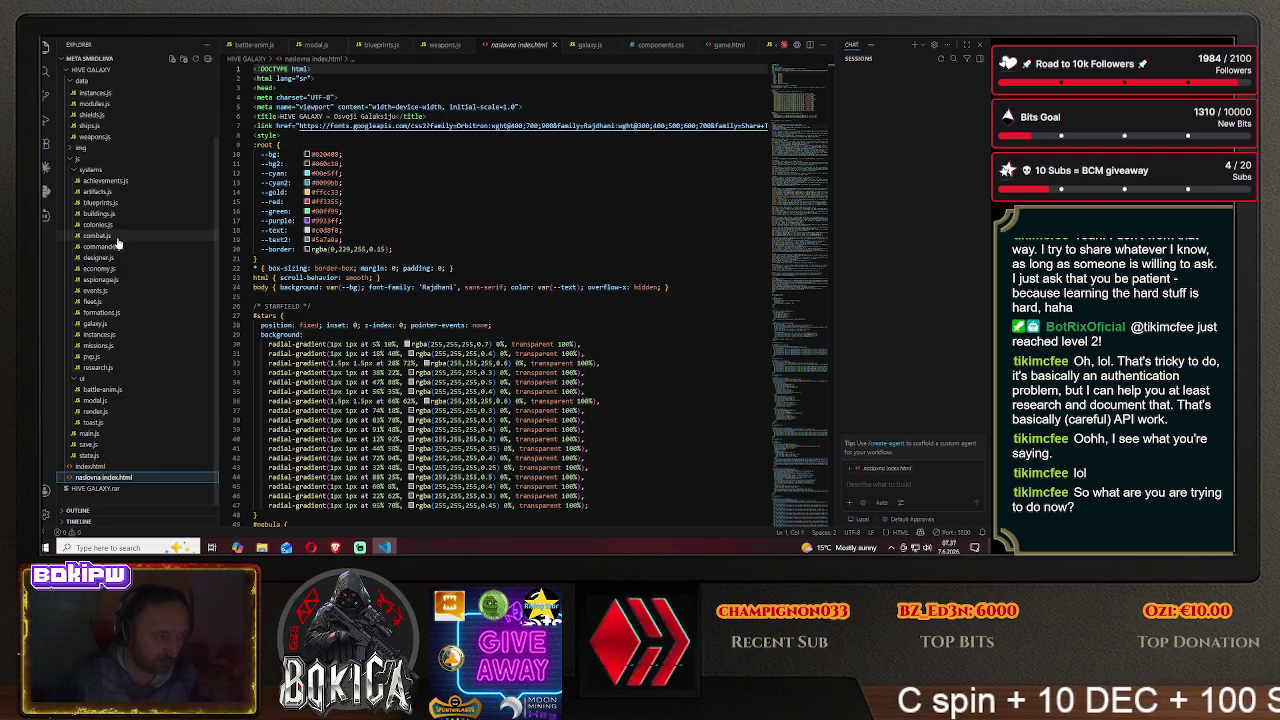
# Step: Hide VS Code, bring up Brave on Twitch, then switch to the Claude 'Stanje delova igrice' chat
pyautogui.press('super+d')
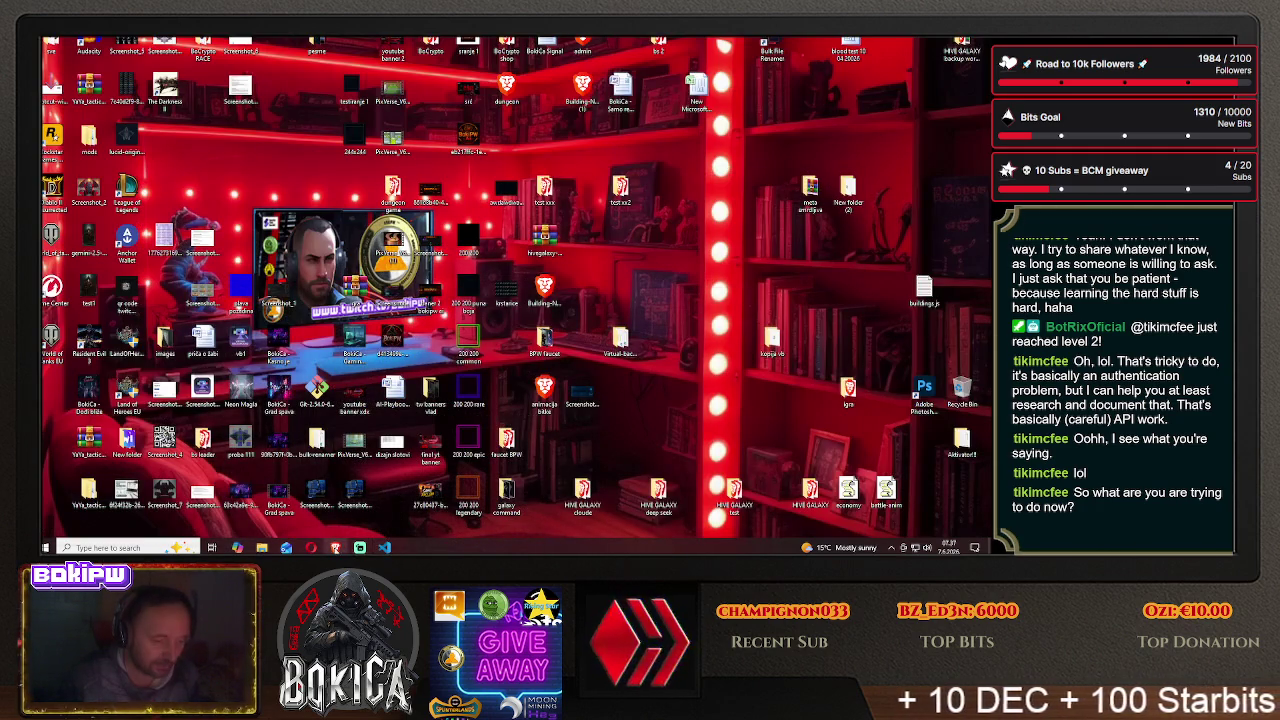
pyautogui.click(340, 541)
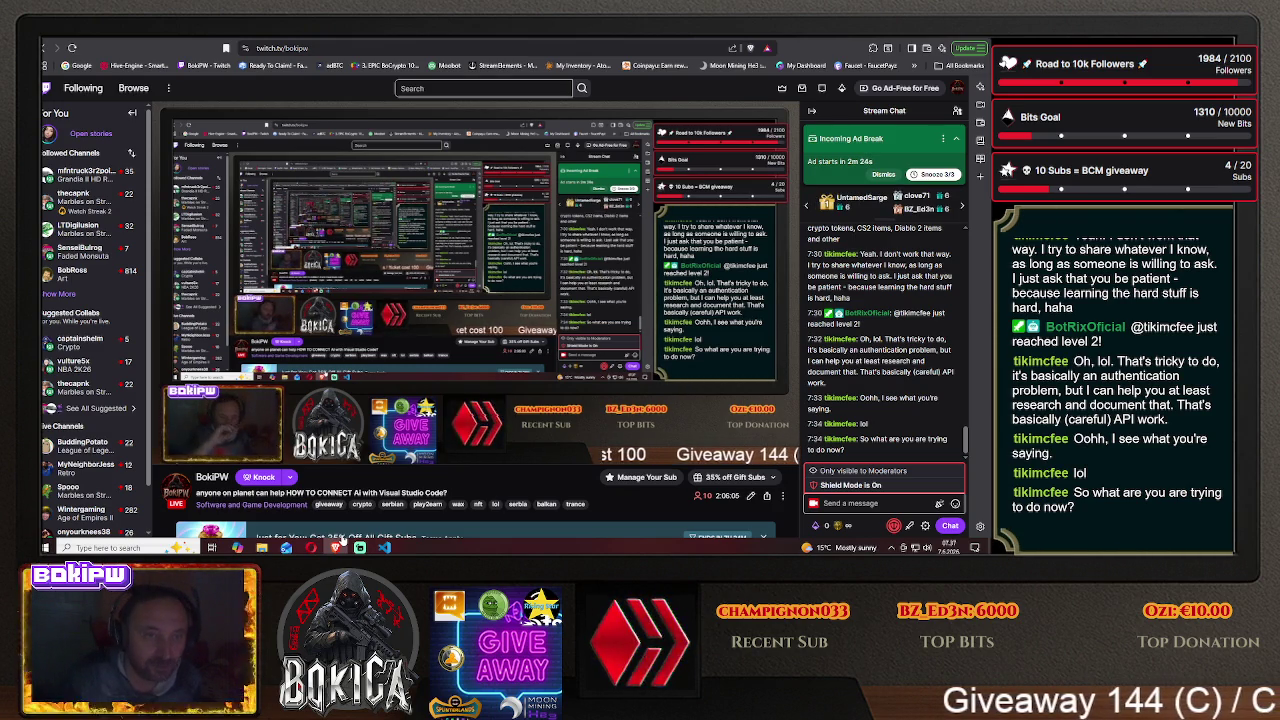
pyautogui.moveTo(540, 288)
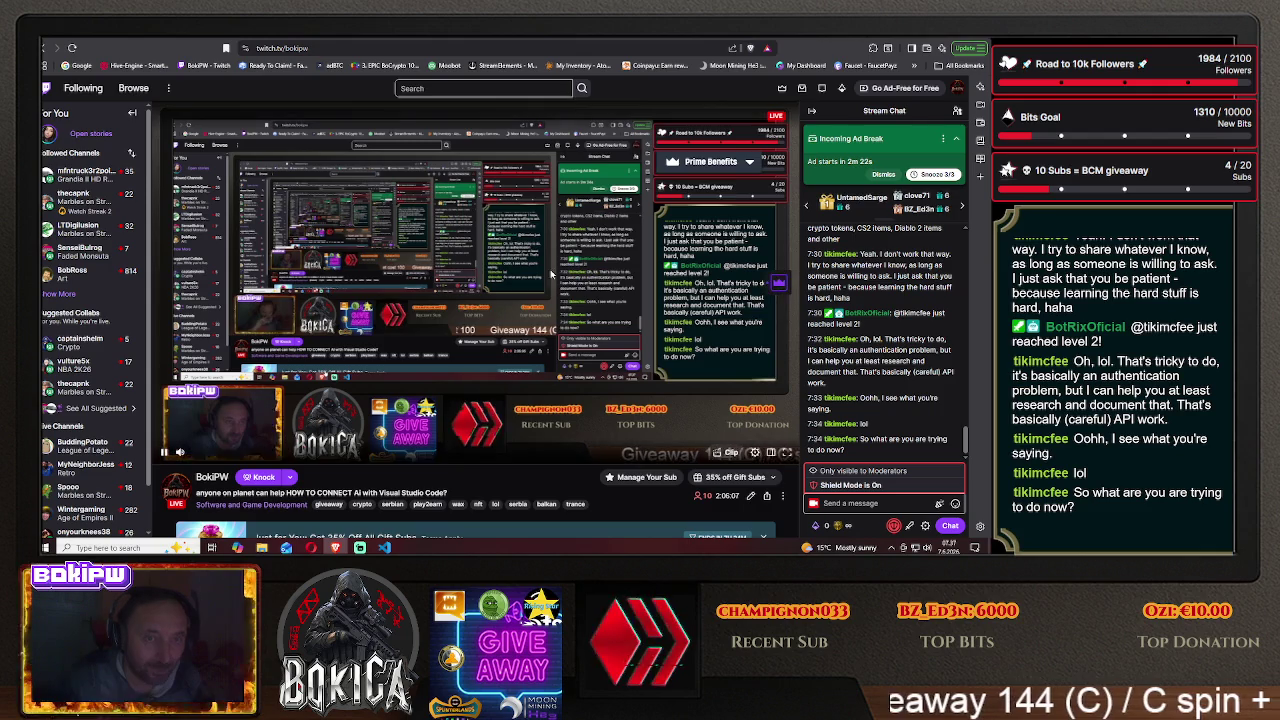
pyautogui.hotkey('ctrl', 'Tab')
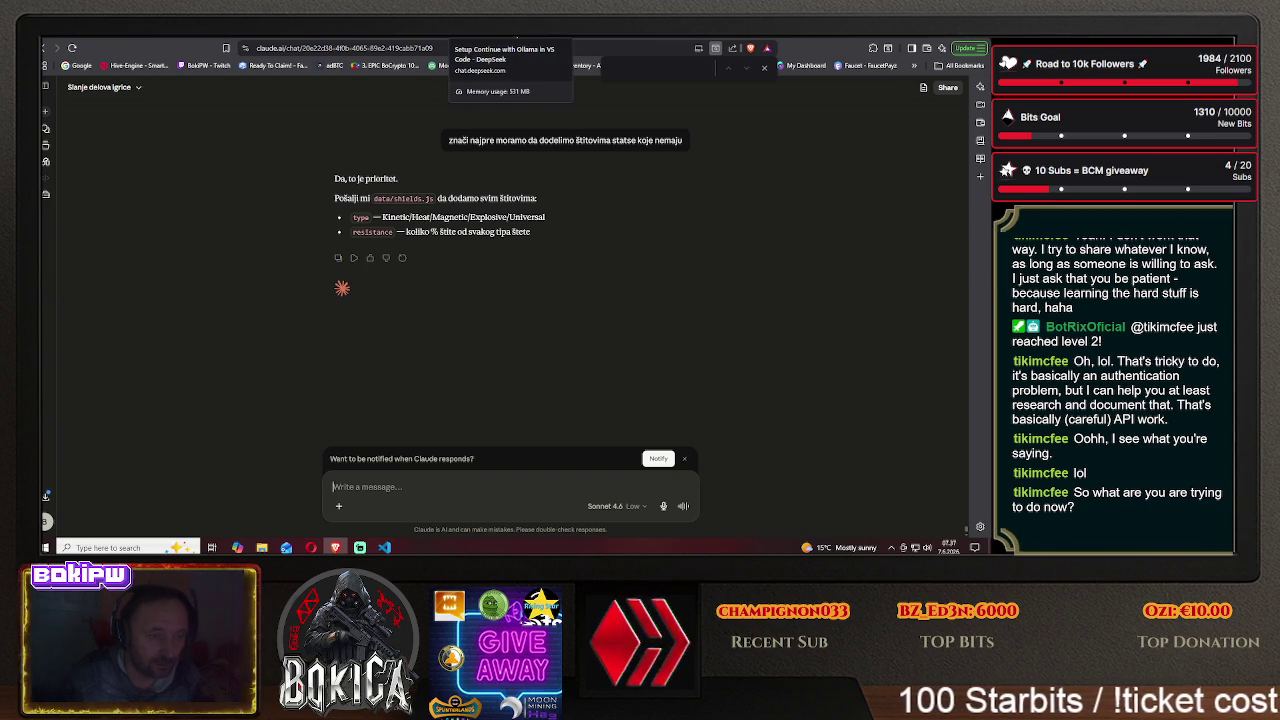
# Step: Scroll the Claude chat briefly, then minimize Brave and restore VS Code with the HIVE GALAXY project
pyautogui.scroll(2, 539, 288)
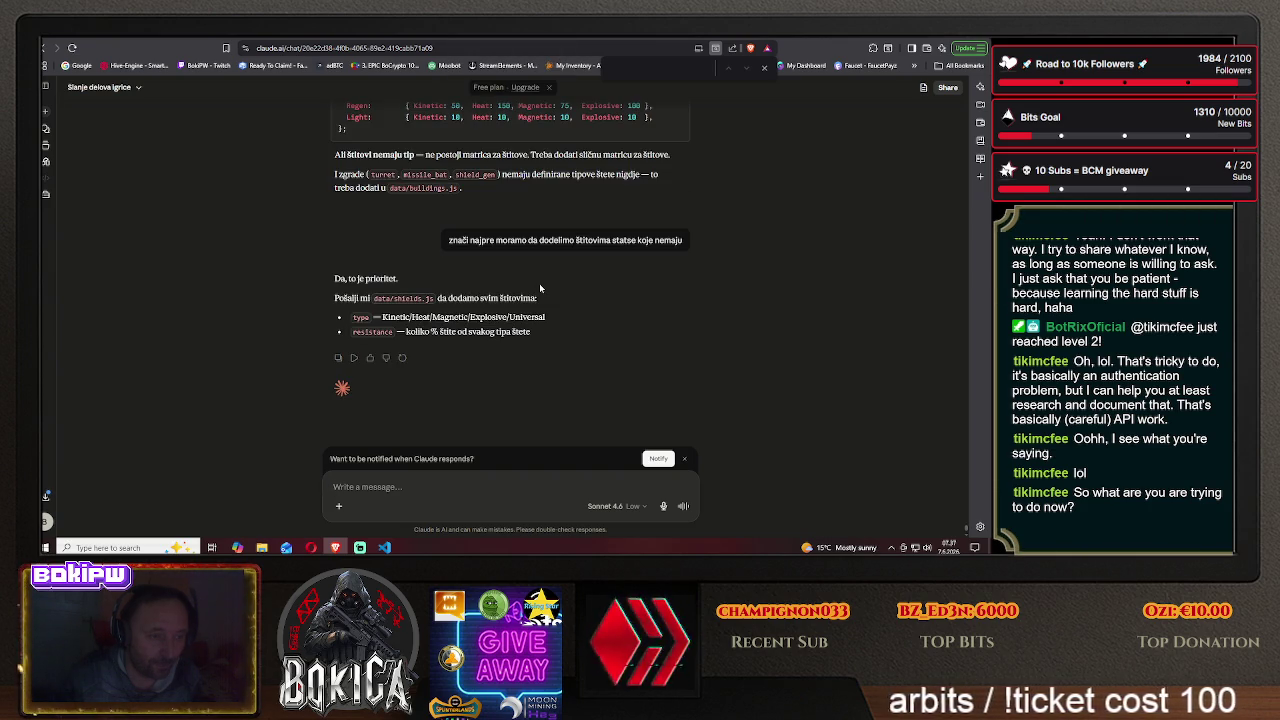
pyautogui.scroll(-2, 540, 288)
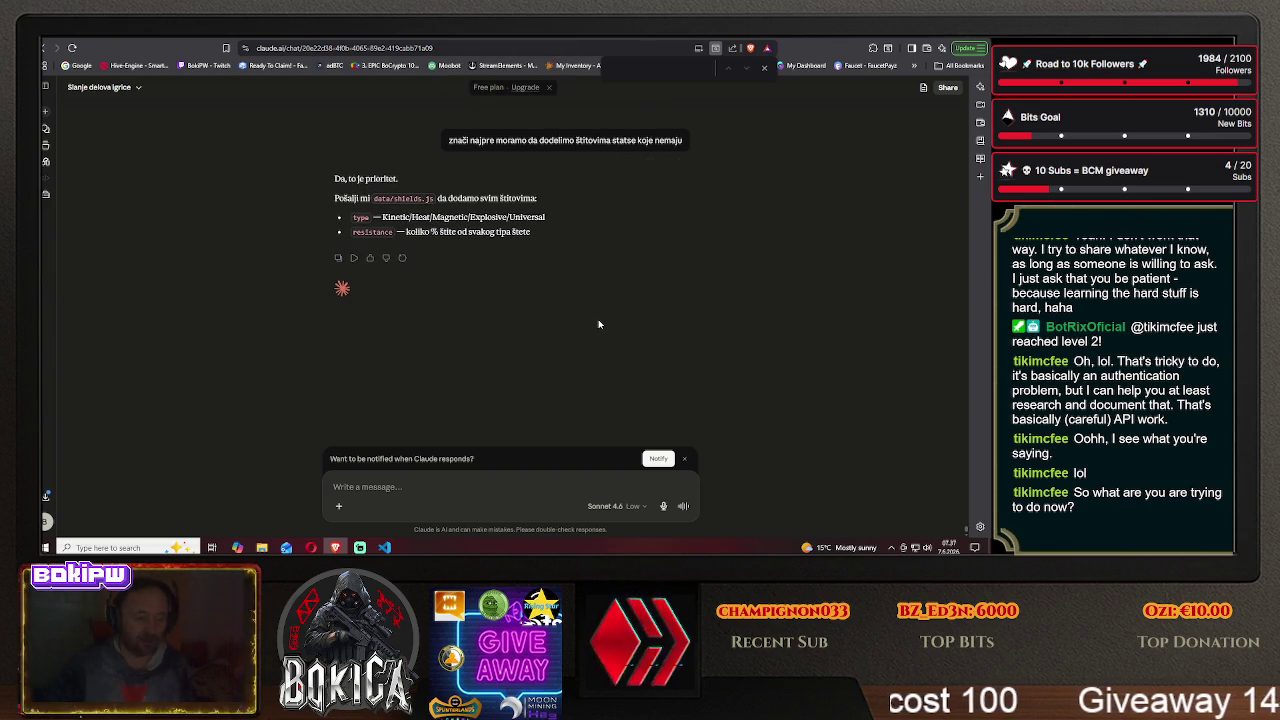
pyautogui.click(335, 547)
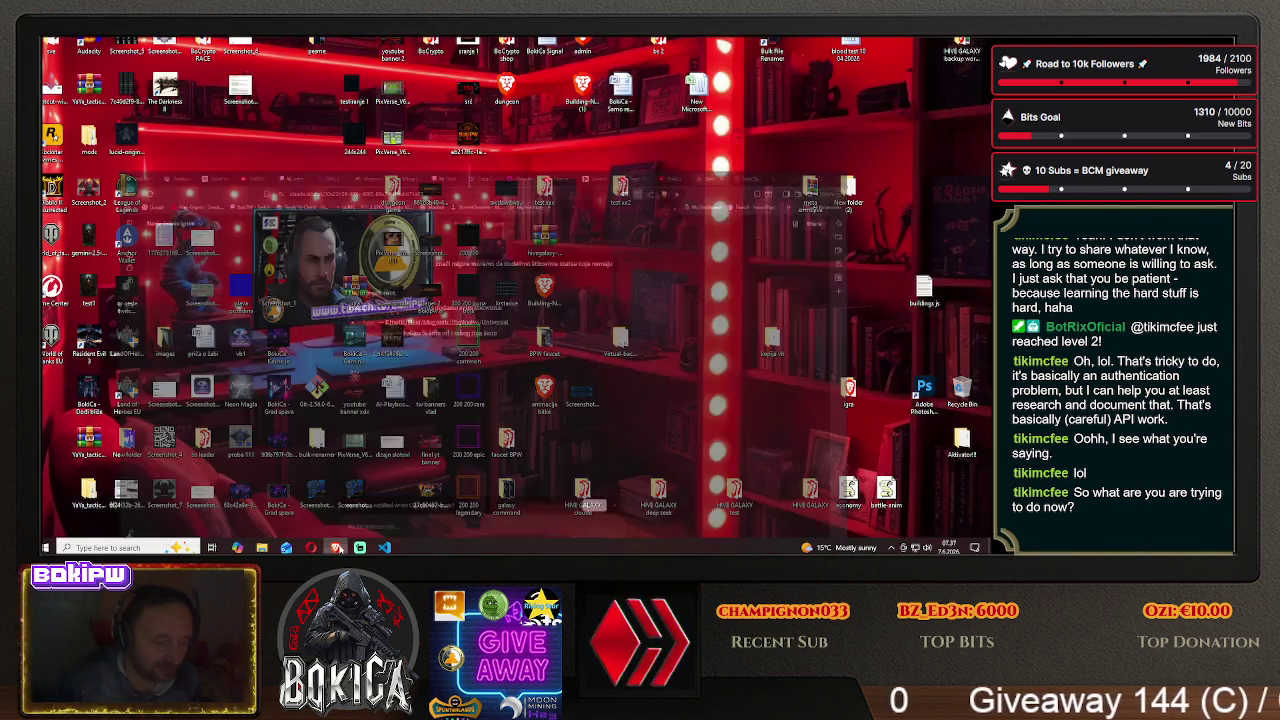
pyautogui.click(384, 547)
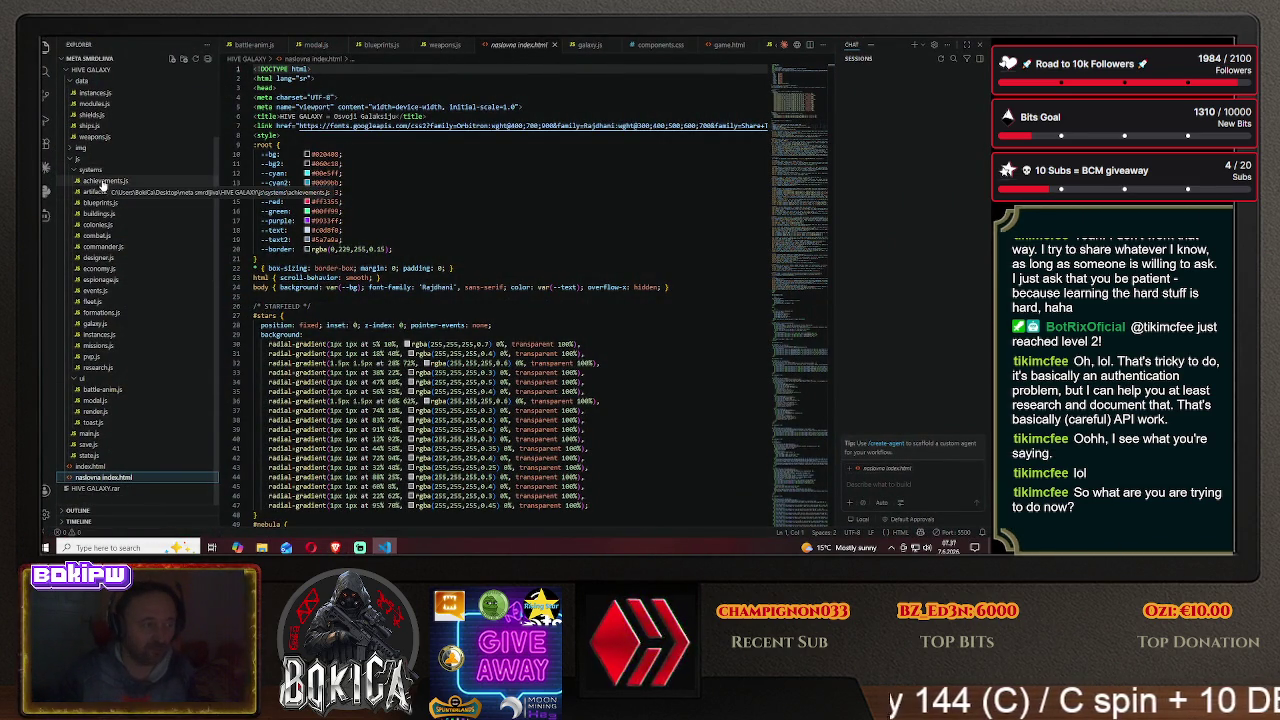
# Step: Open galaxy.js, formations.js and then events.js from the Explorer
pyautogui.click(141, 325)
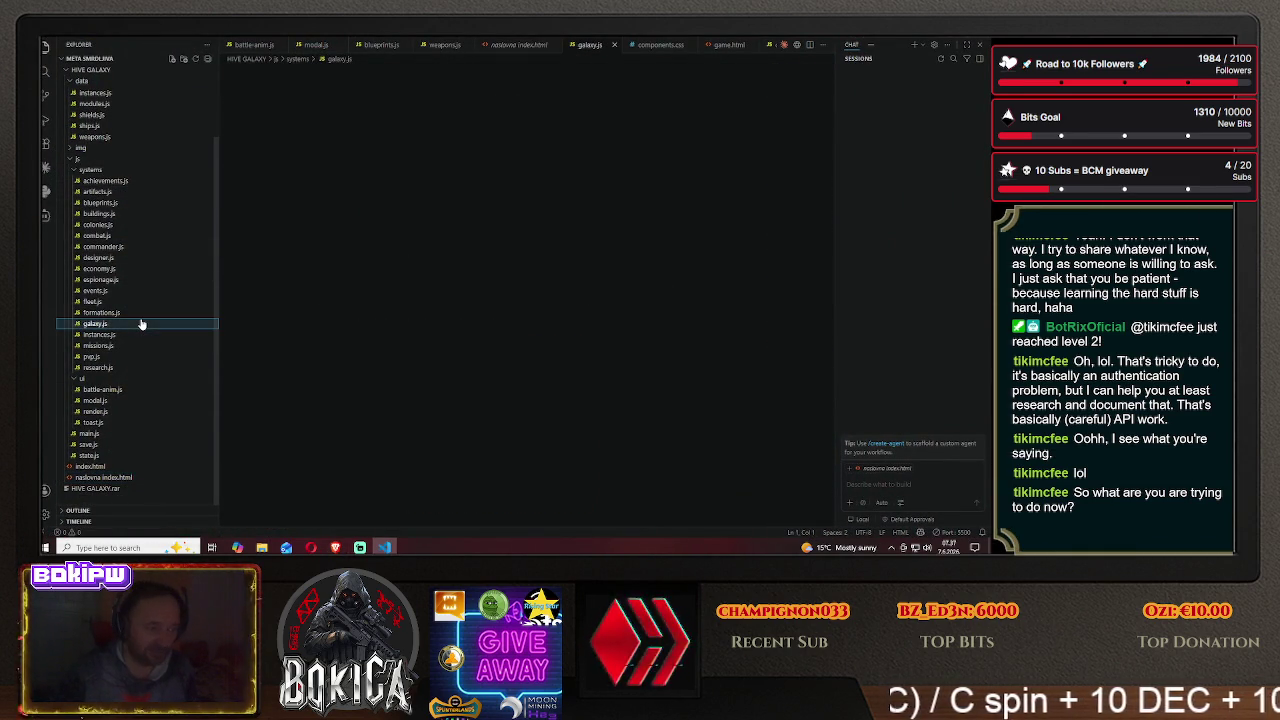
pyautogui.click(141, 313)
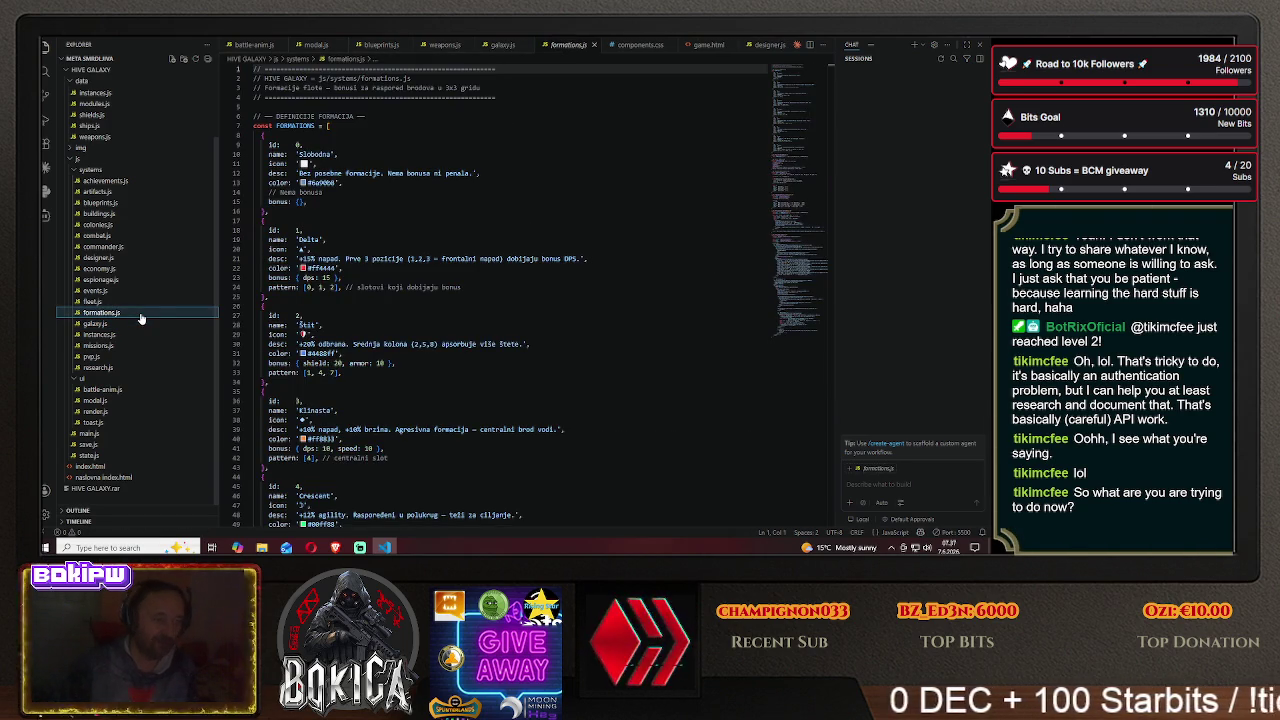
pyautogui.click(148, 294)
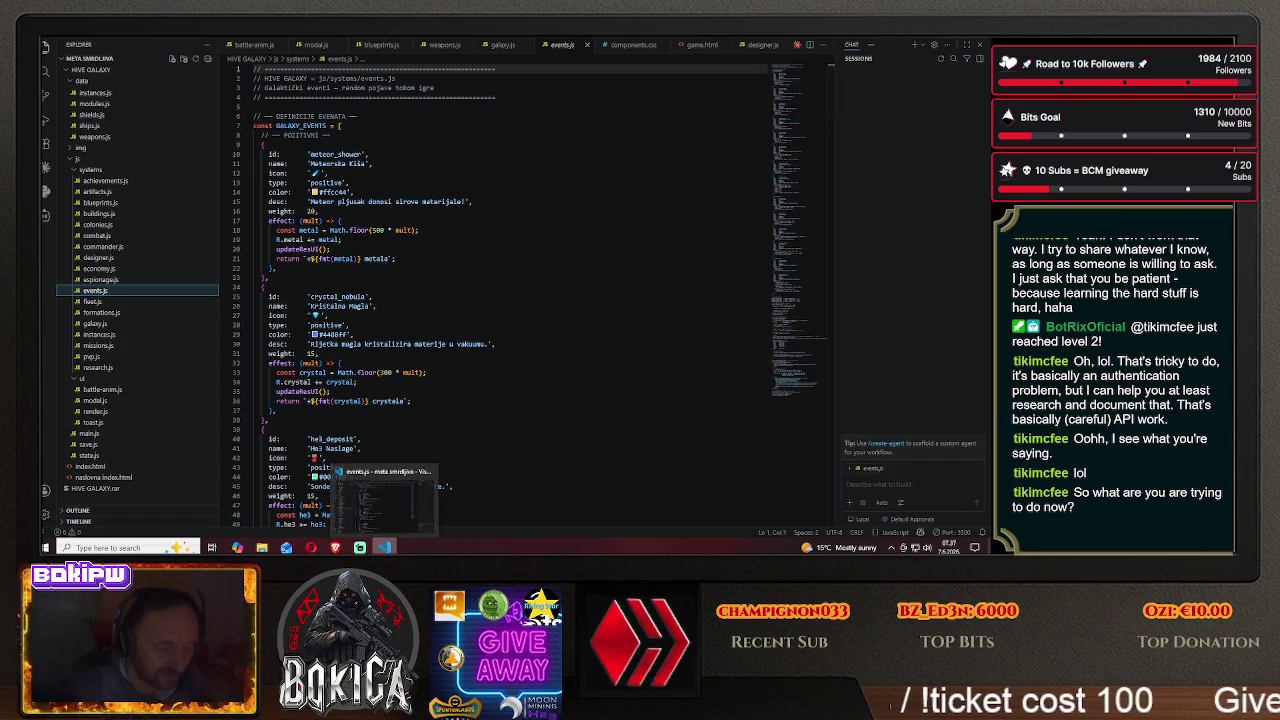
# Step: Glance at the Claude chat in Brave, then return to VS Code showing events.js
pyautogui.click(384, 547)
pyautogui.click(335, 547)
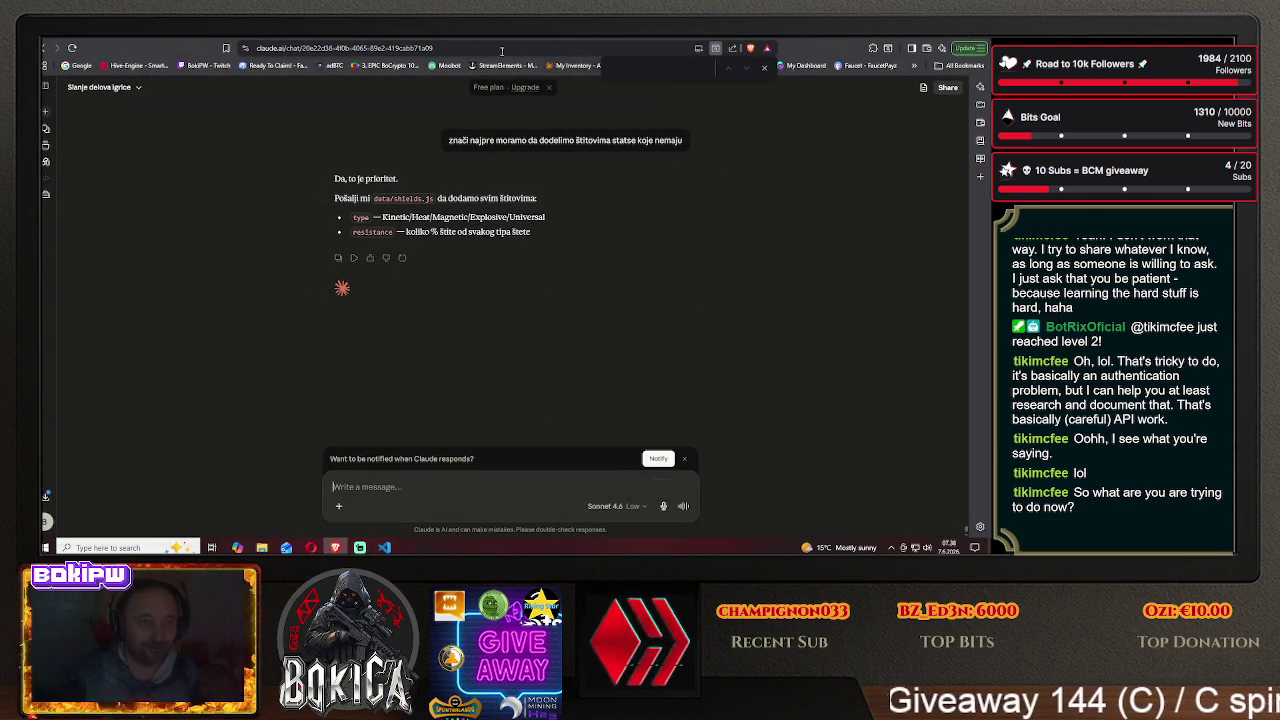
pyautogui.press('super+d')
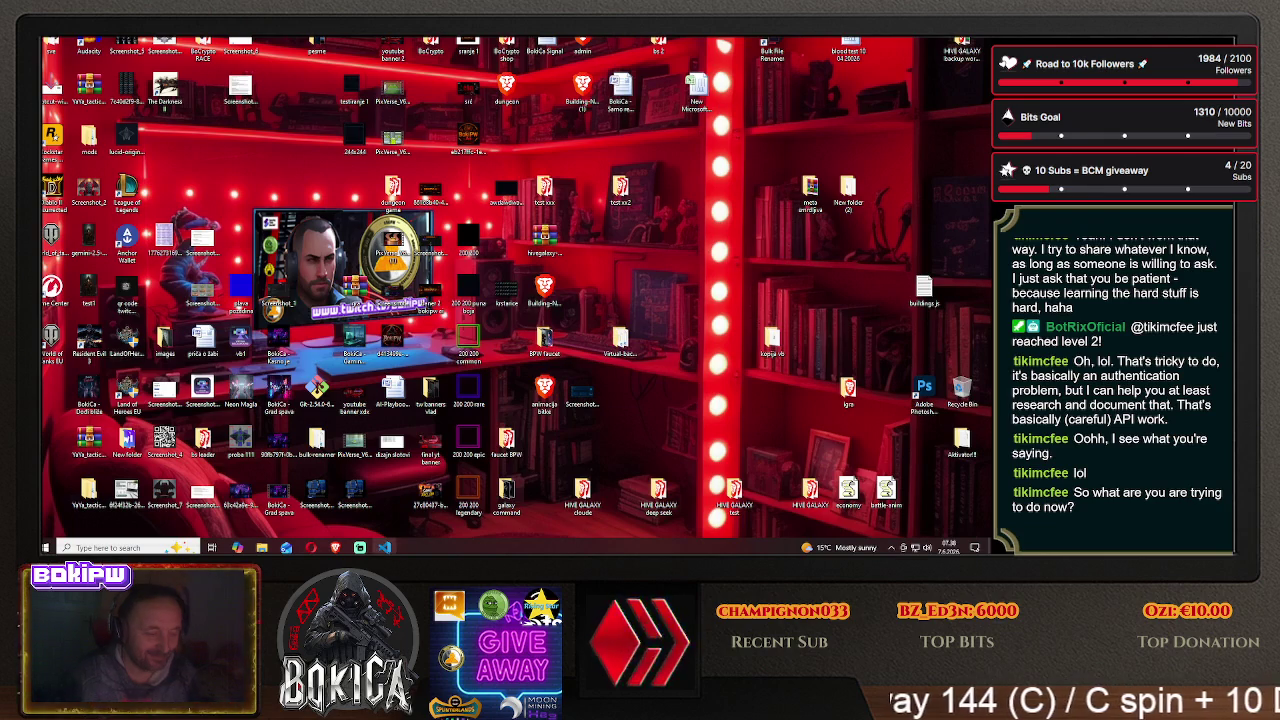
pyautogui.hotkey('alt', 'Tab')
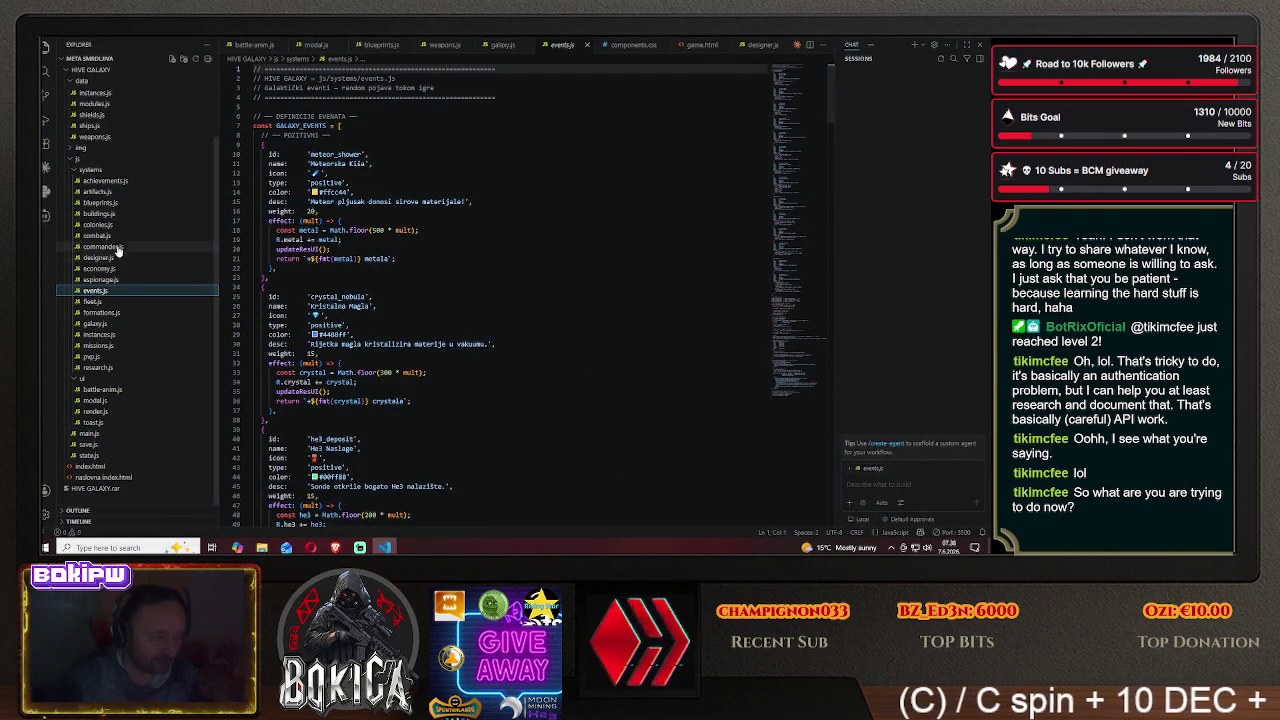
# Step: Review the installed extensions, then close the sidebar so events.js fills the editor width
pyautogui.click(45, 145)
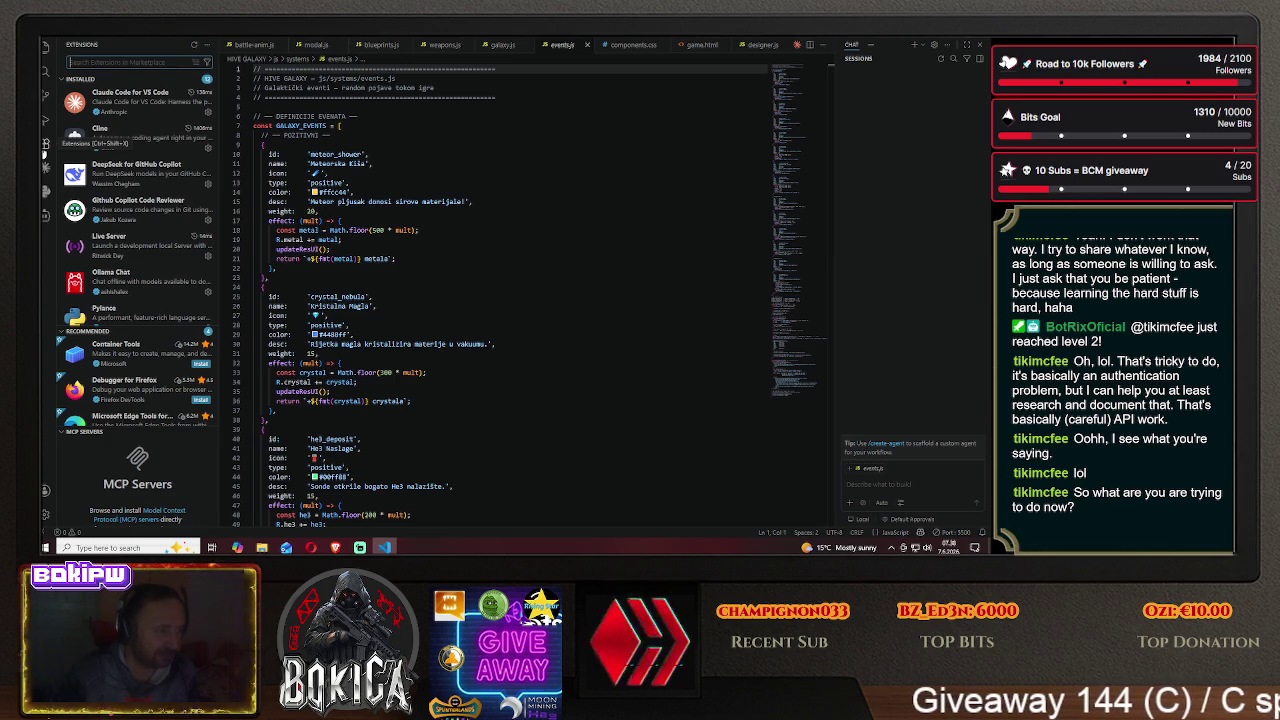
pyautogui.click(45, 143)
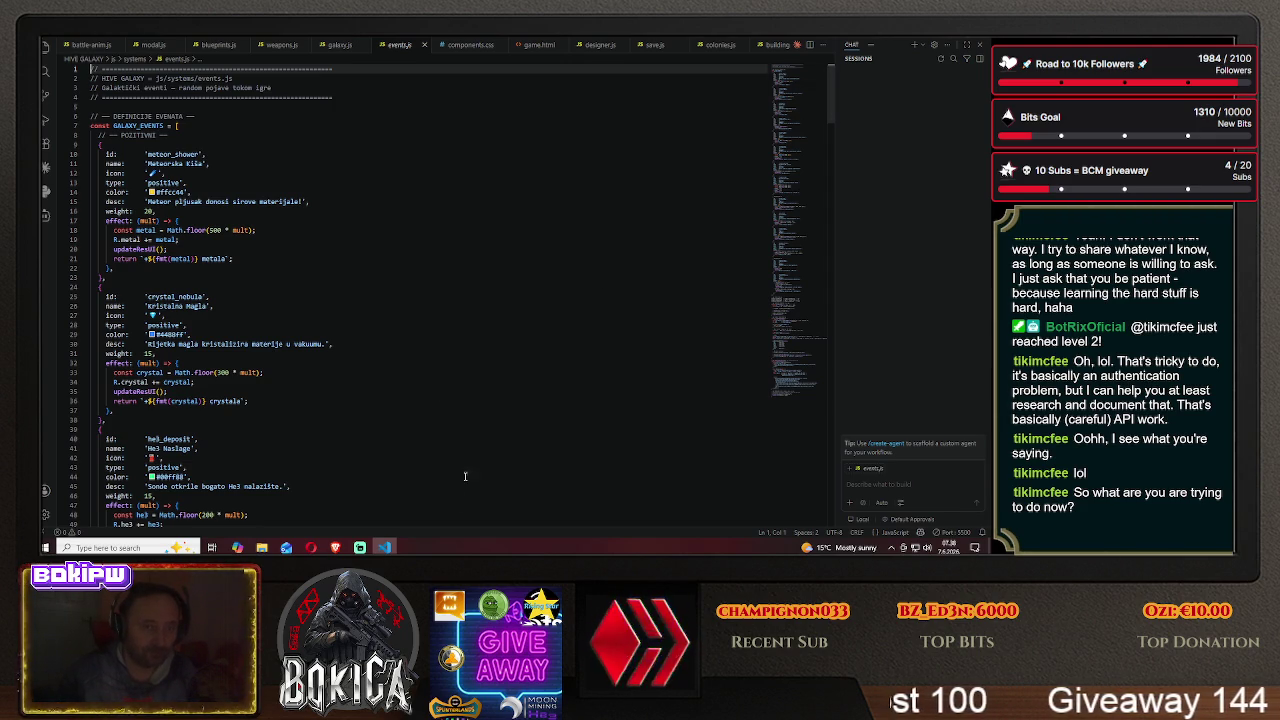
pyautogui.moveTo(388, 548)
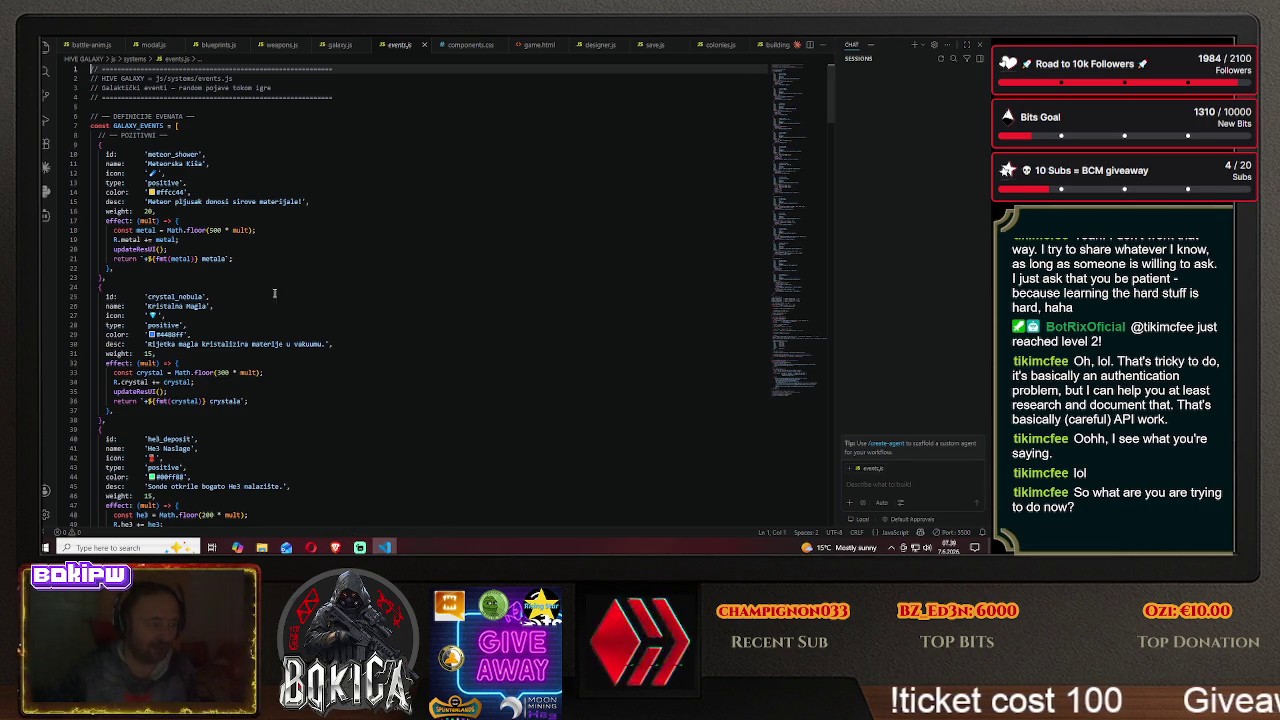
# Step: Briefly visit the desktop, restore VS Code with the Explorer file tree beside events.js, then minimize it
pyautogui.click(825, 51)
pyautogui.rightClick(760, 294)
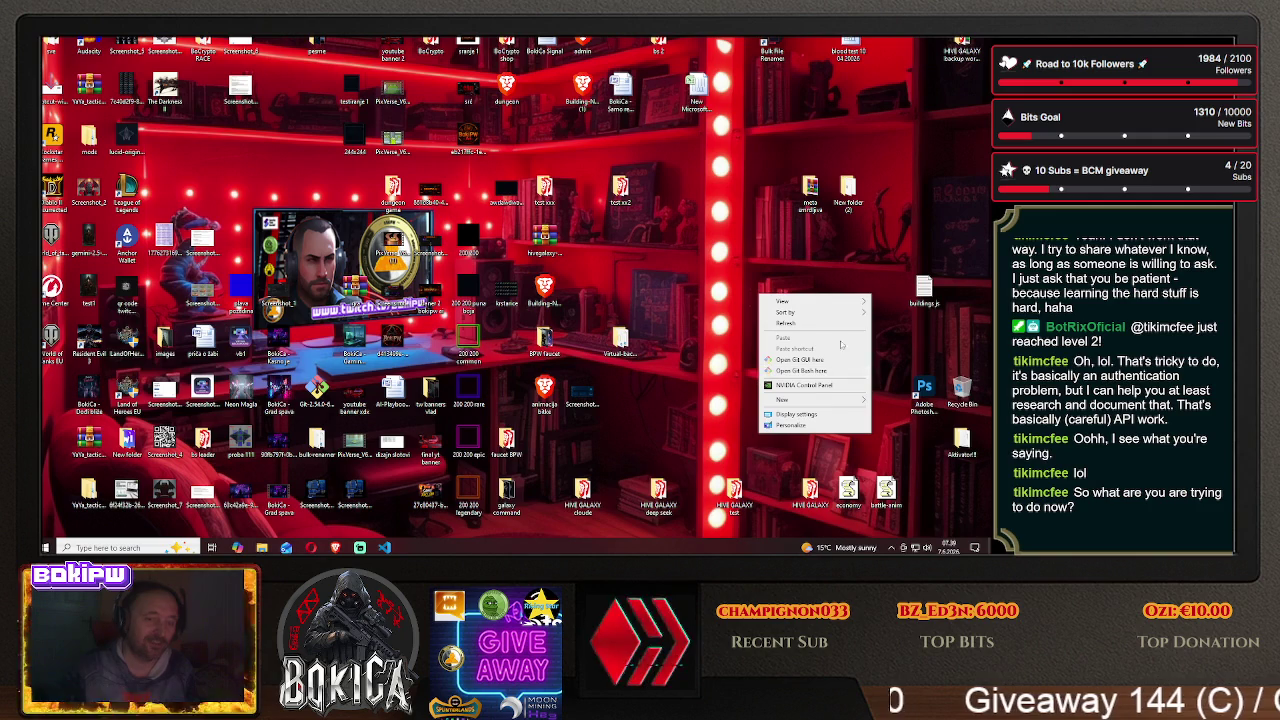
pyautogui.click(678, 350)
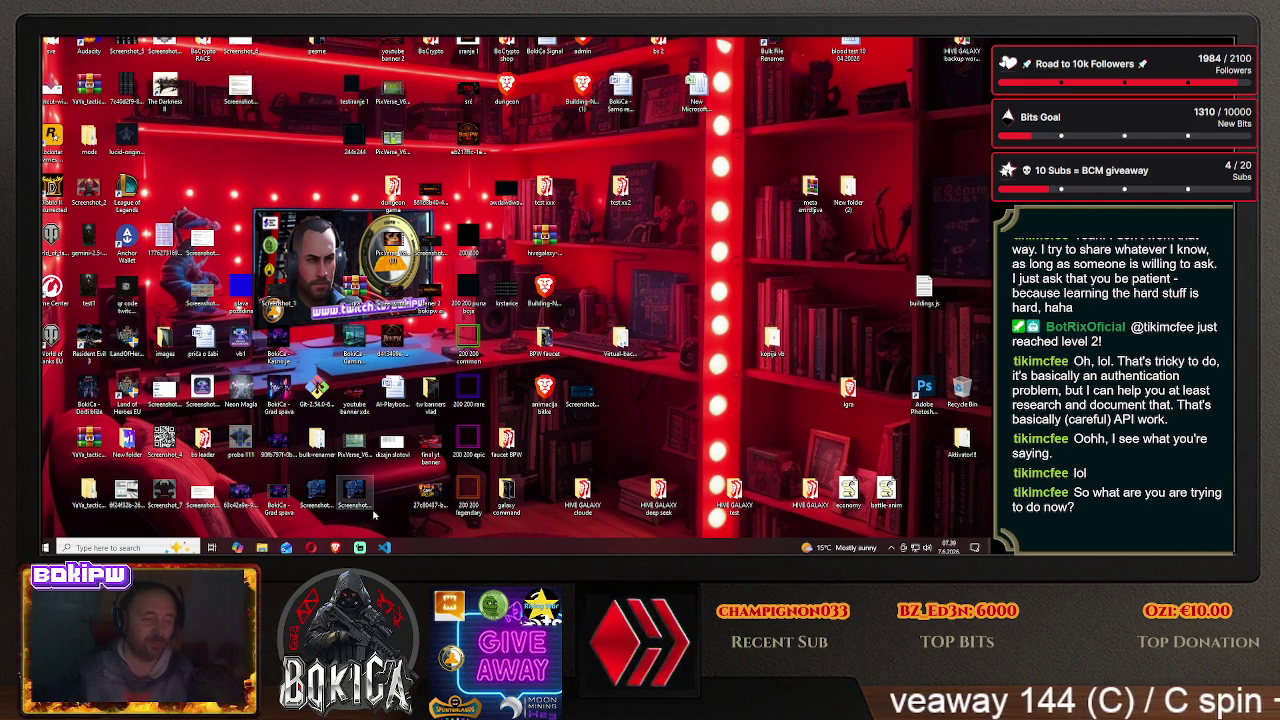
pyautogui.click(384, 547)
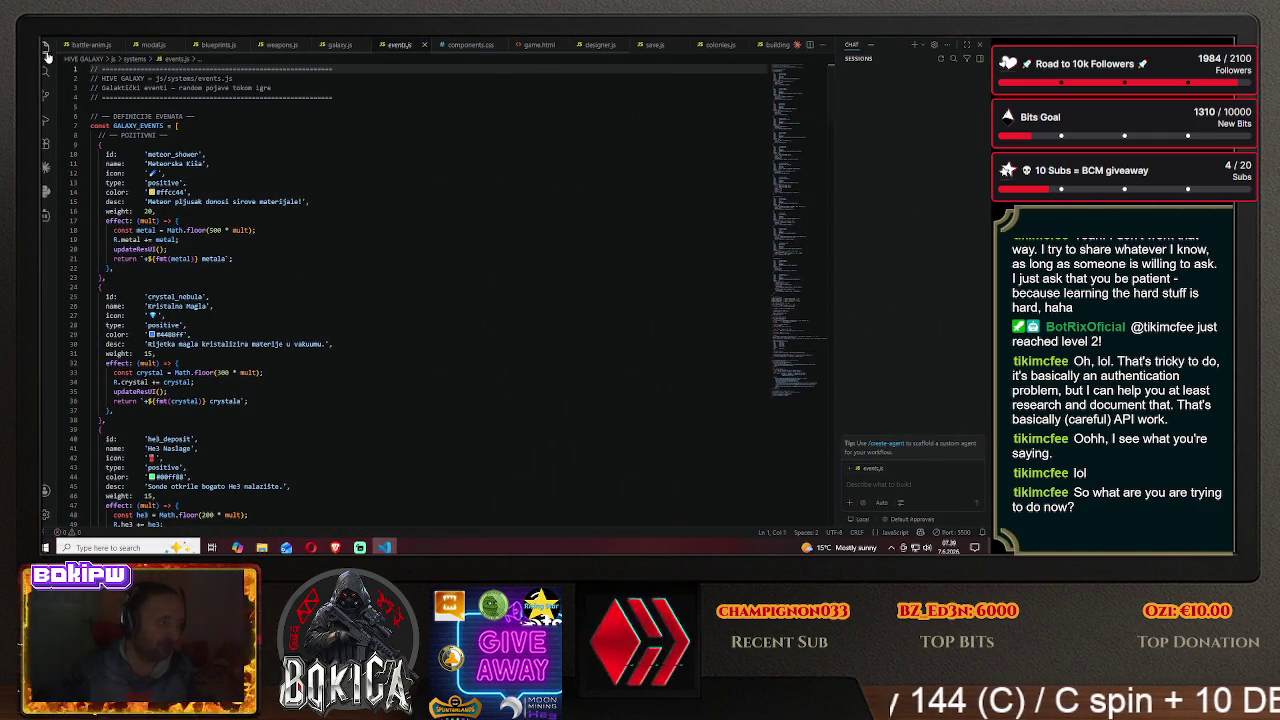
pyautogui.click(45, 51)
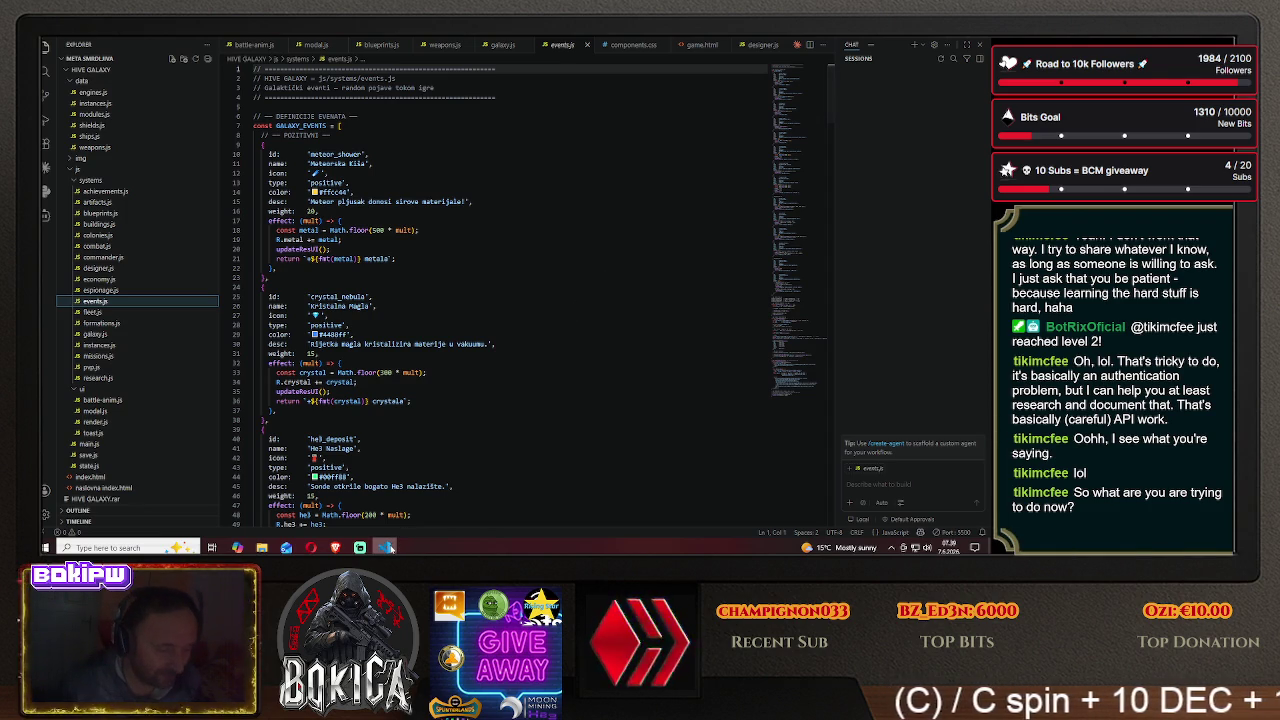
pyautogui.click(388, 548)
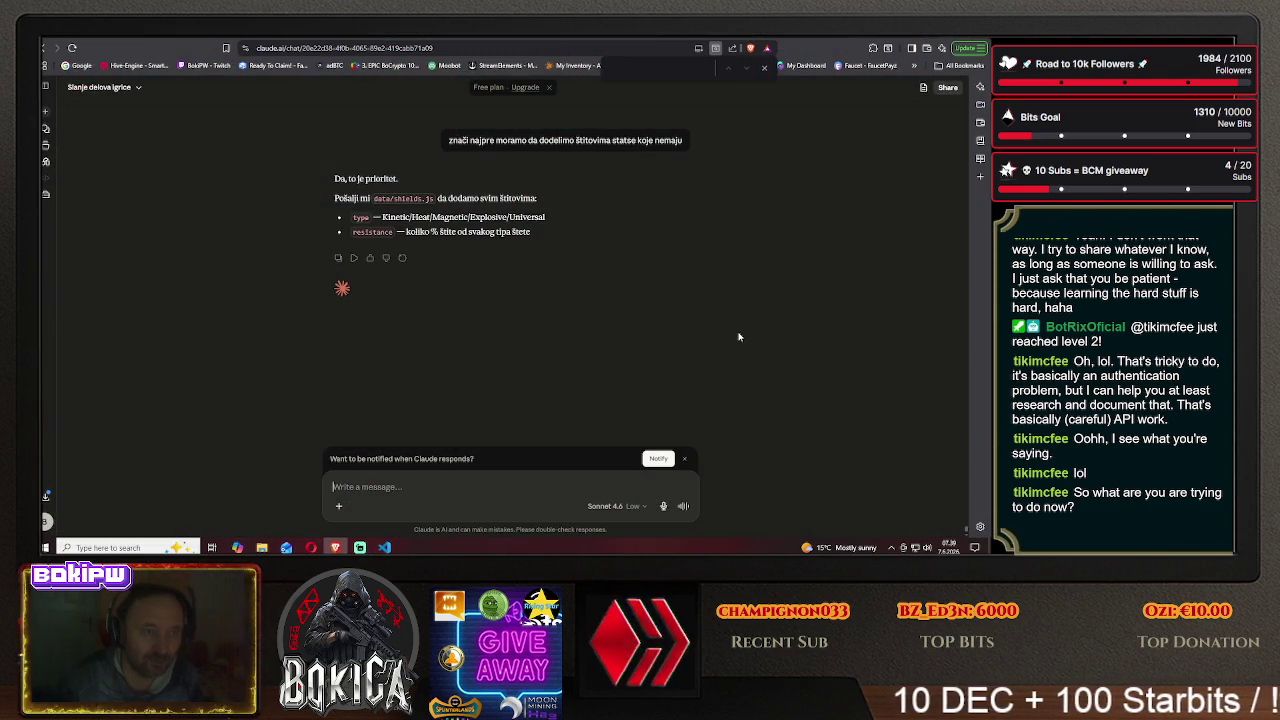
# Step: Close the Claude chat tab, hide Brave, and reveal the hidden system-tray icons
pyautogui.click(764, 65)
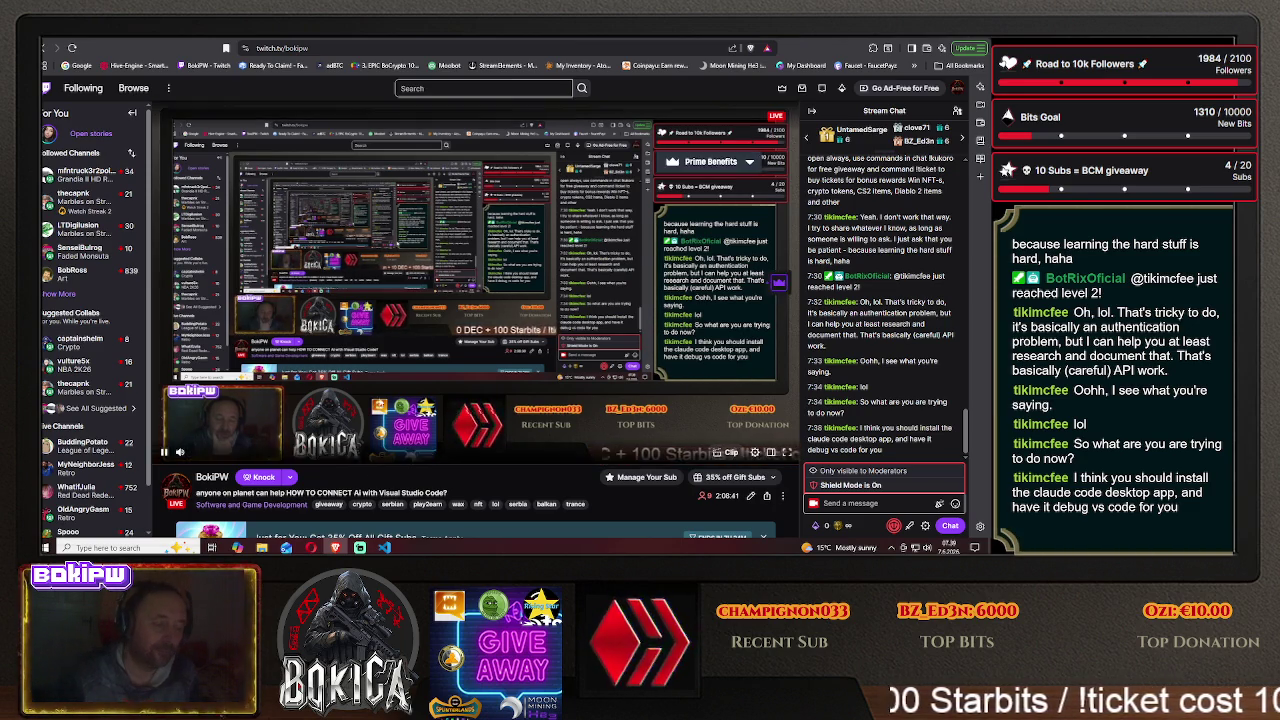
pyautogui.press('super+d')
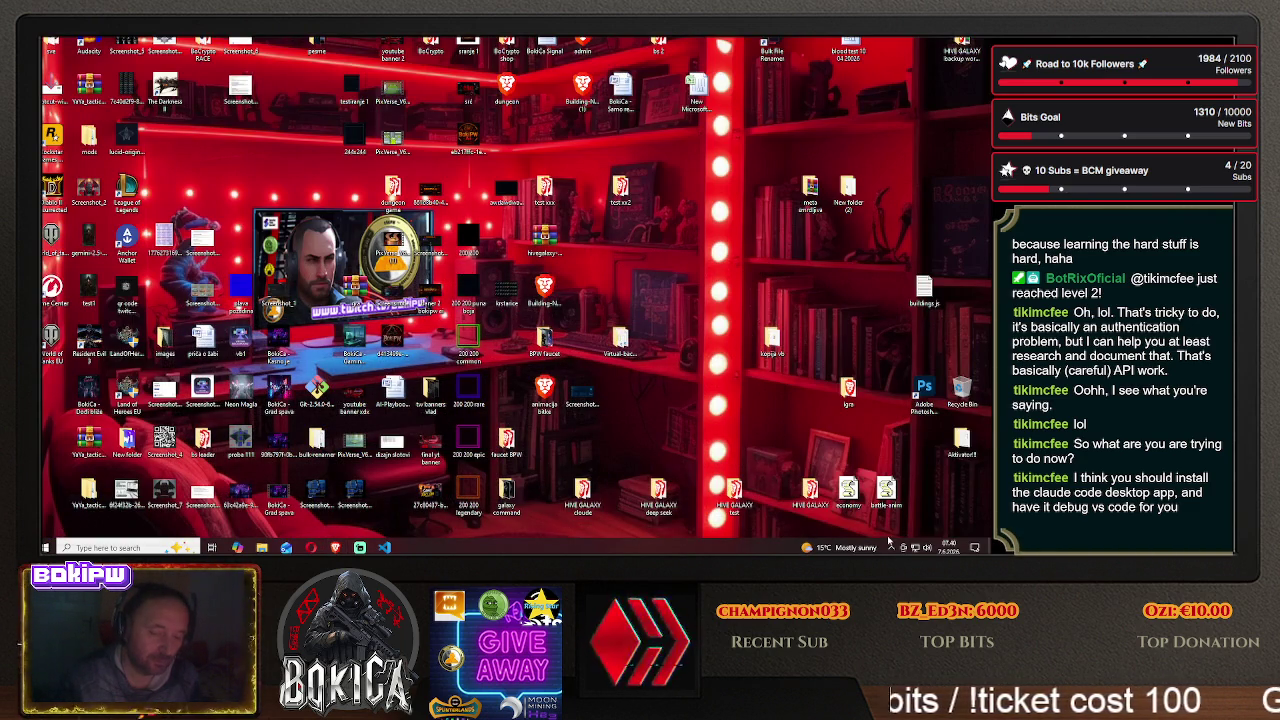
pyautogui.click(891, 547)
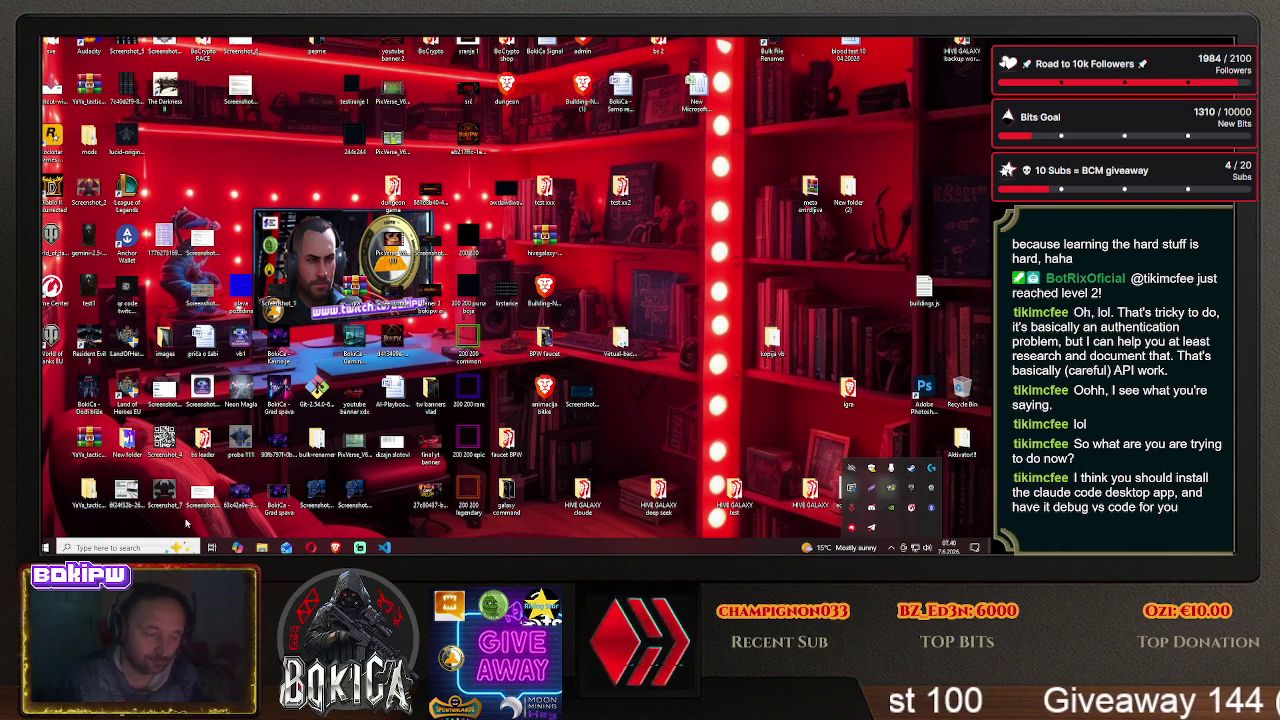
# Step: Search 'll' in Windows search, close the Bing results, then launch Ollama from Recent
pyautogui.click(120, 547)
pyautogui.write('la')
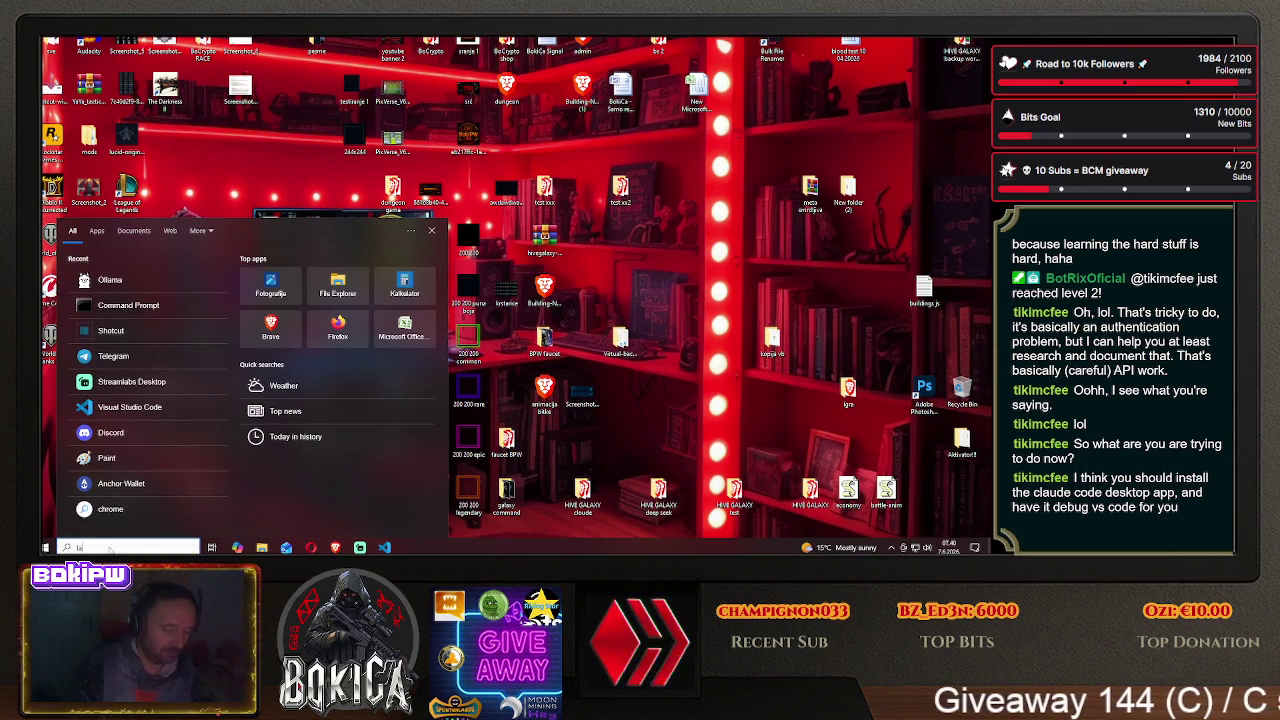
pyautogui.press('BackSpace')
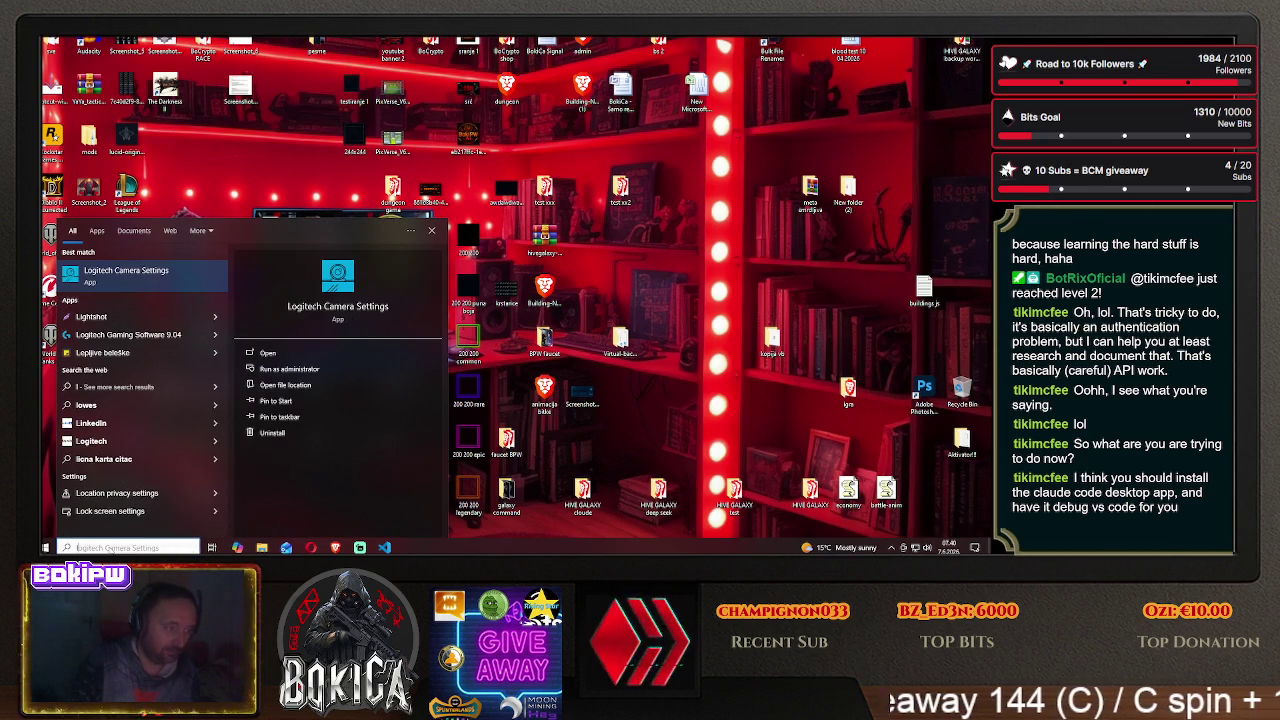
pyautogui.write('l')
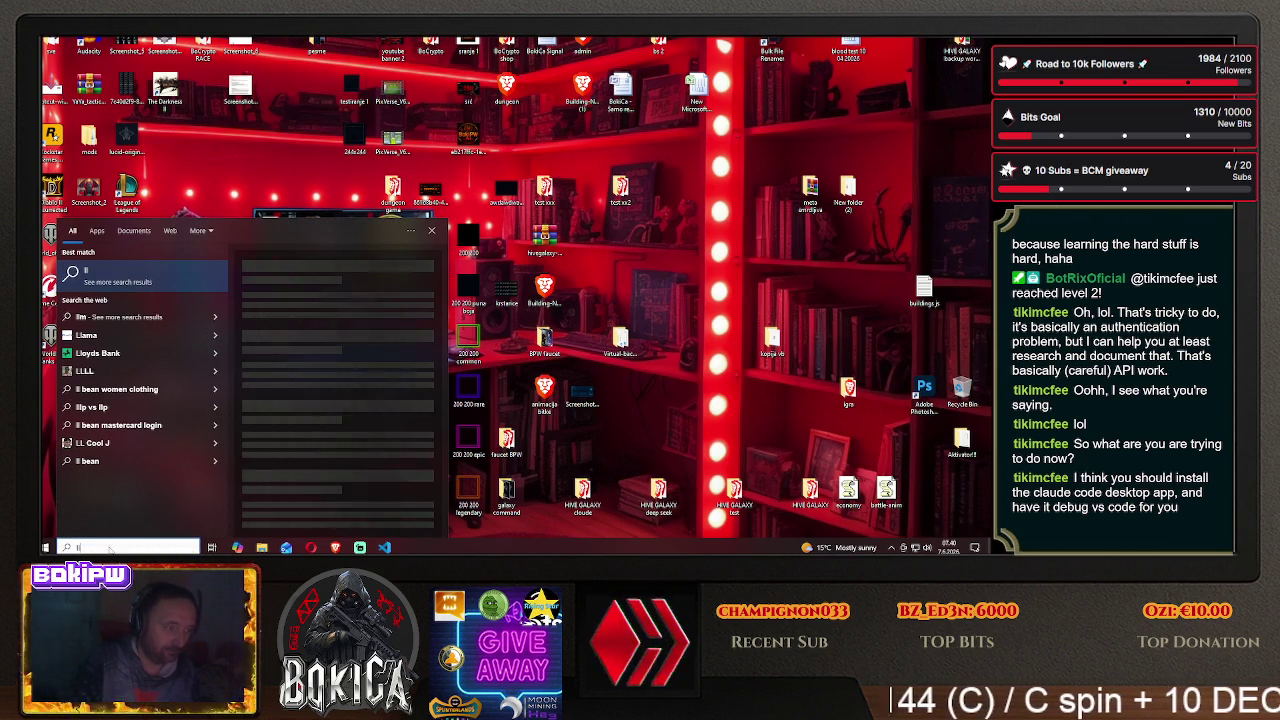
pyautogui.press('Escape')
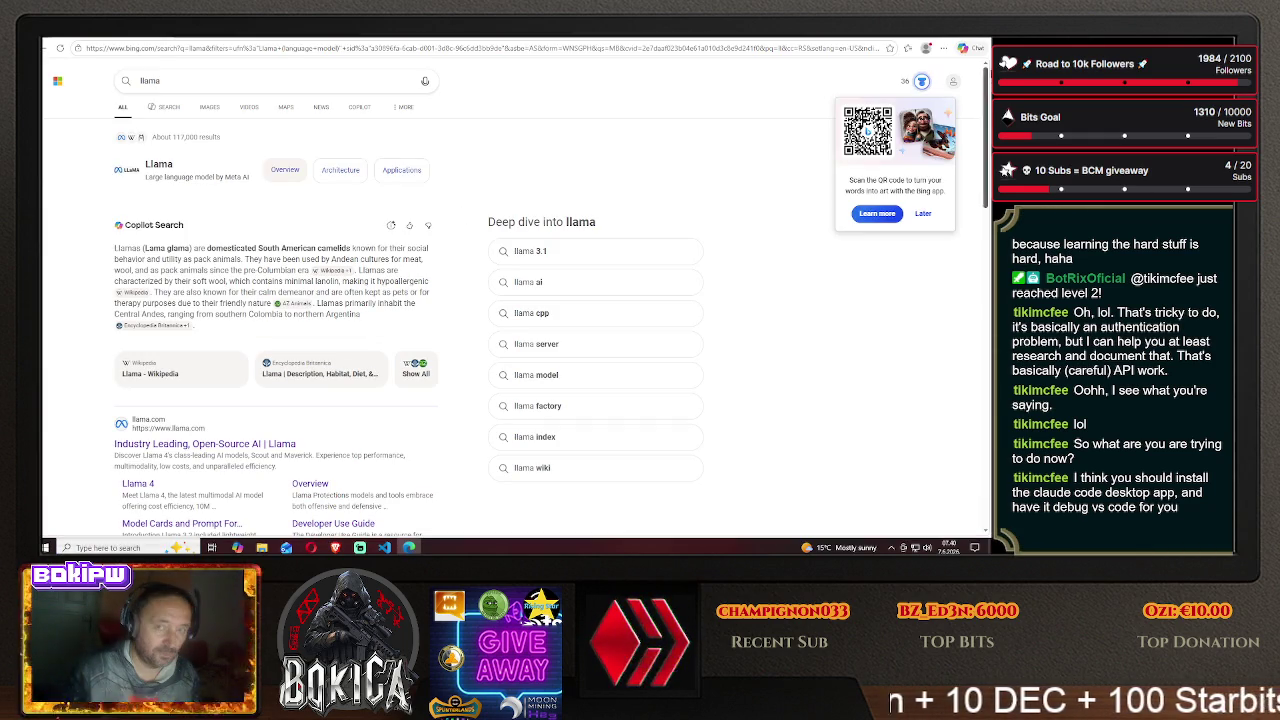
pyautogui.hotkey('alt', 'F4')
pyautogui.click(110, 548)
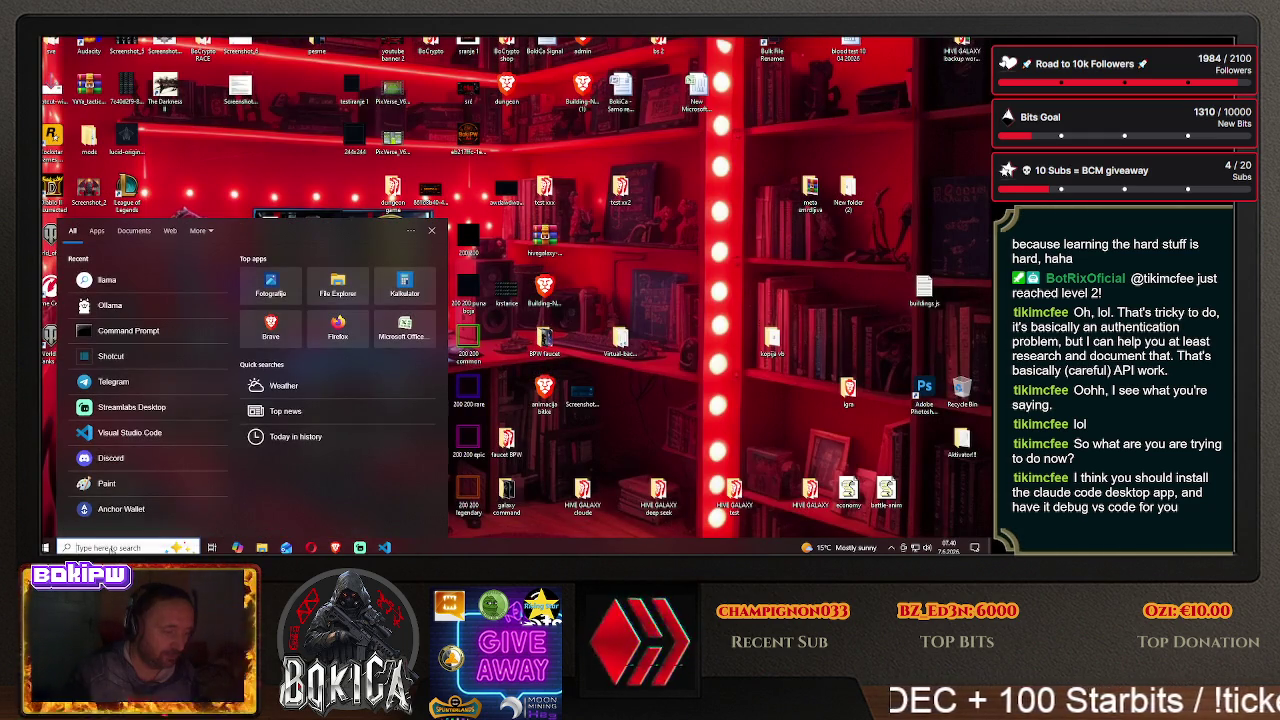
pyautogui.click(732, 287)
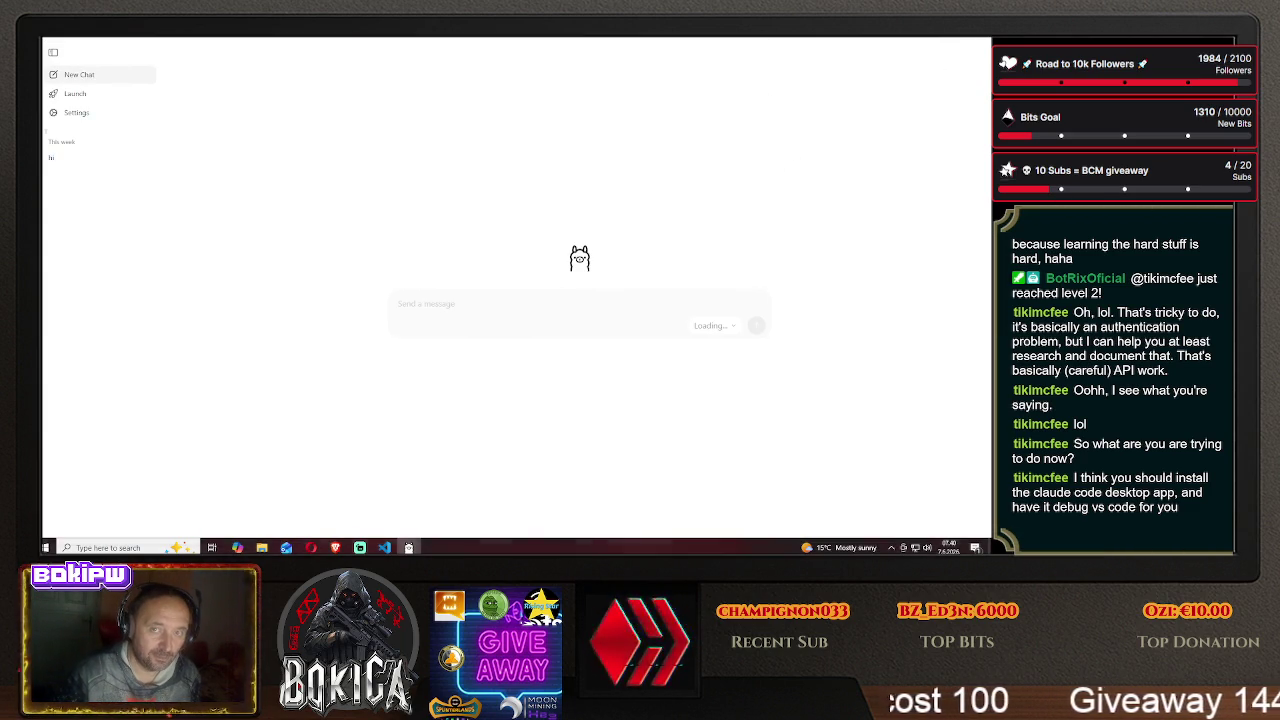
# Step: Make the Ollama window narrower and centre it on the desktop
pyautogui.moveTo(790, 40)
pyautogui.mouseDown()
pyautogui.moveTo(791, 114)
pyautogui.moveTo(741, 220)
pyautogui.moveTo(707, 131)
pyautogui.mouseUp()
pyautogui.moveTo(984, 234); pyautogui.dragTo(634, 230)
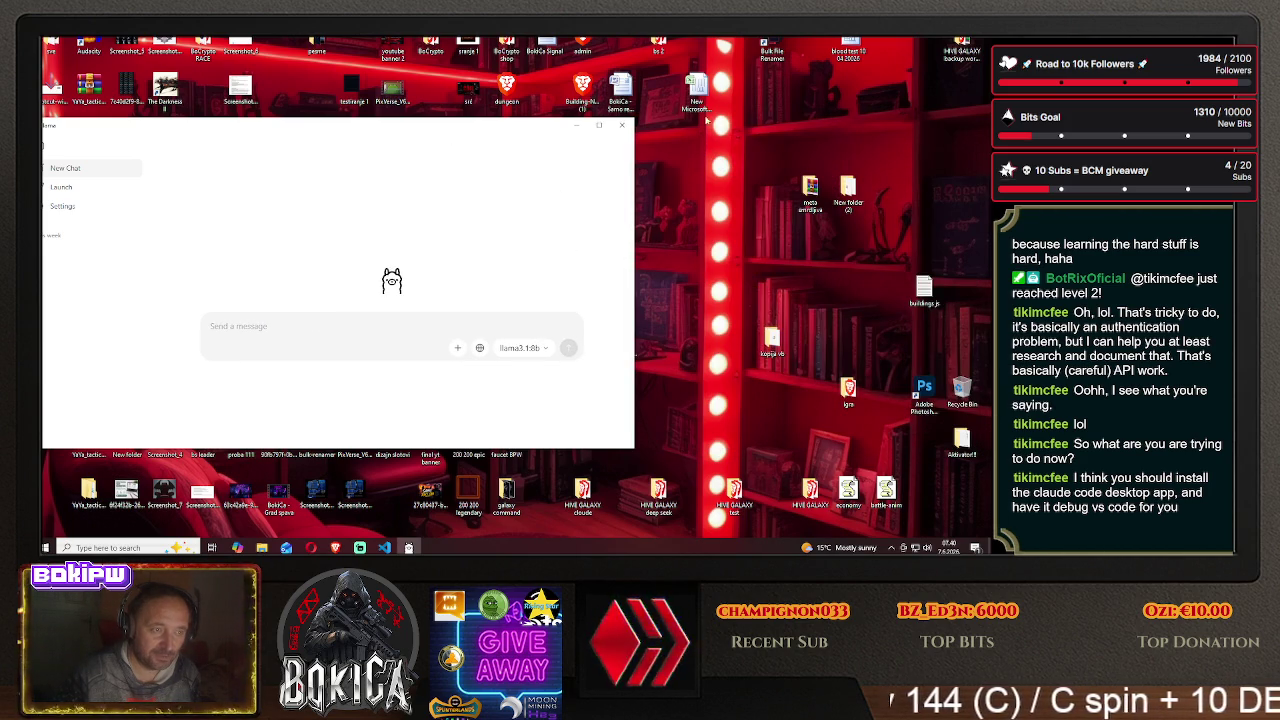
pyautogui.moveTo(384, 130); pyautogui.dragTo(573, 116)
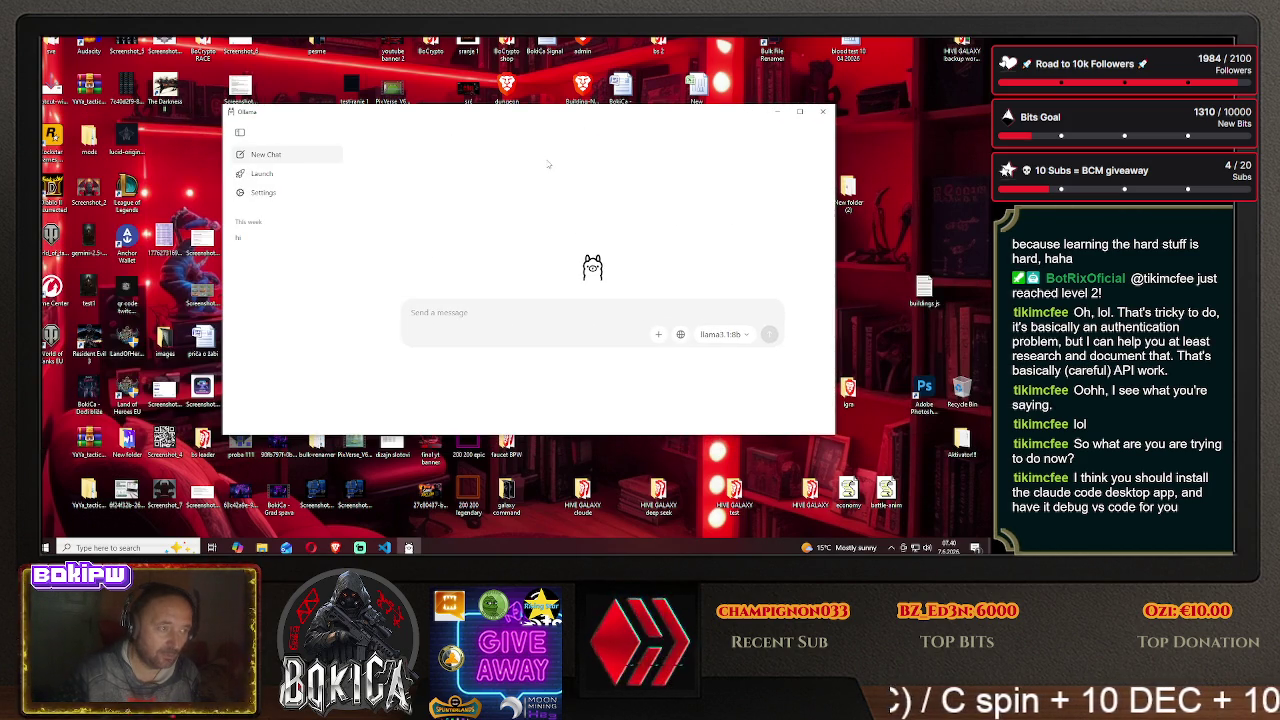
# Step: Try deepseek-coder:6.7b as the model, keep llama3.1:8b, then bring the Twitch window forward
pyautogui.click(745, 338)
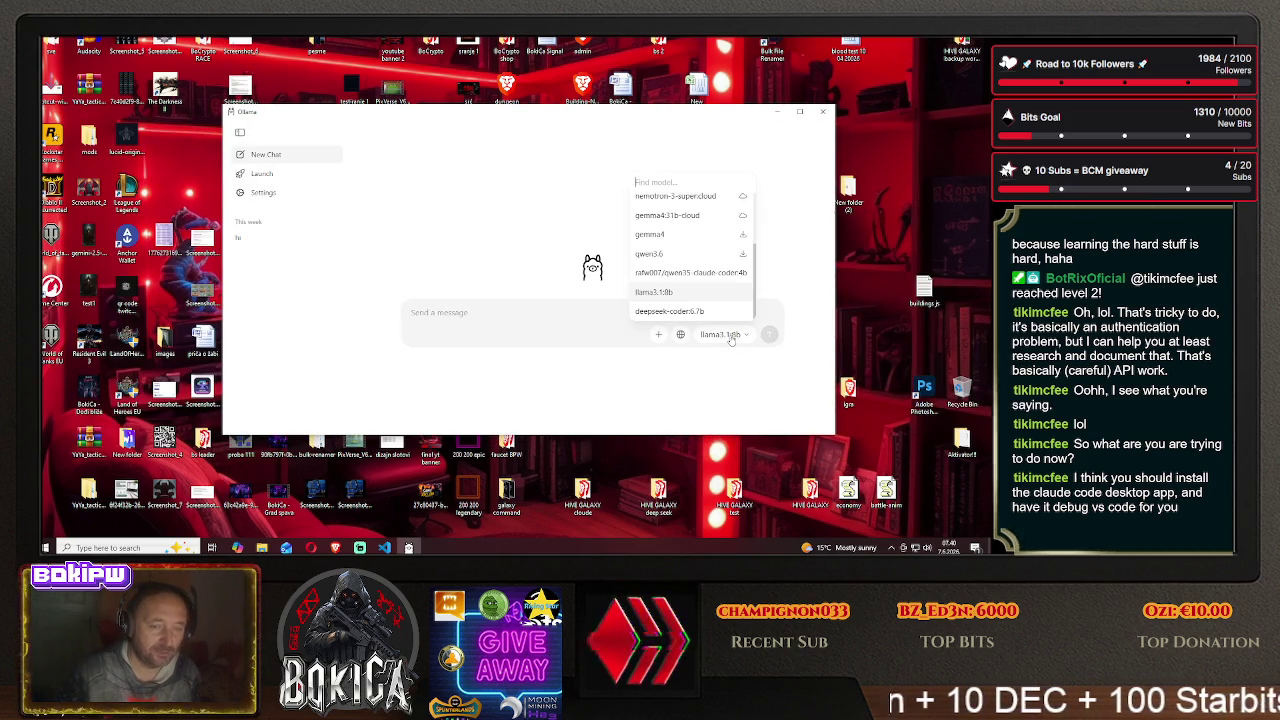
pyautogui.click(662, 311)
pyautogui.click(700, 340)
pyautogui.click(665, 292)
pyautogui.click(706, 330)
pyautogui.click(677, 296)
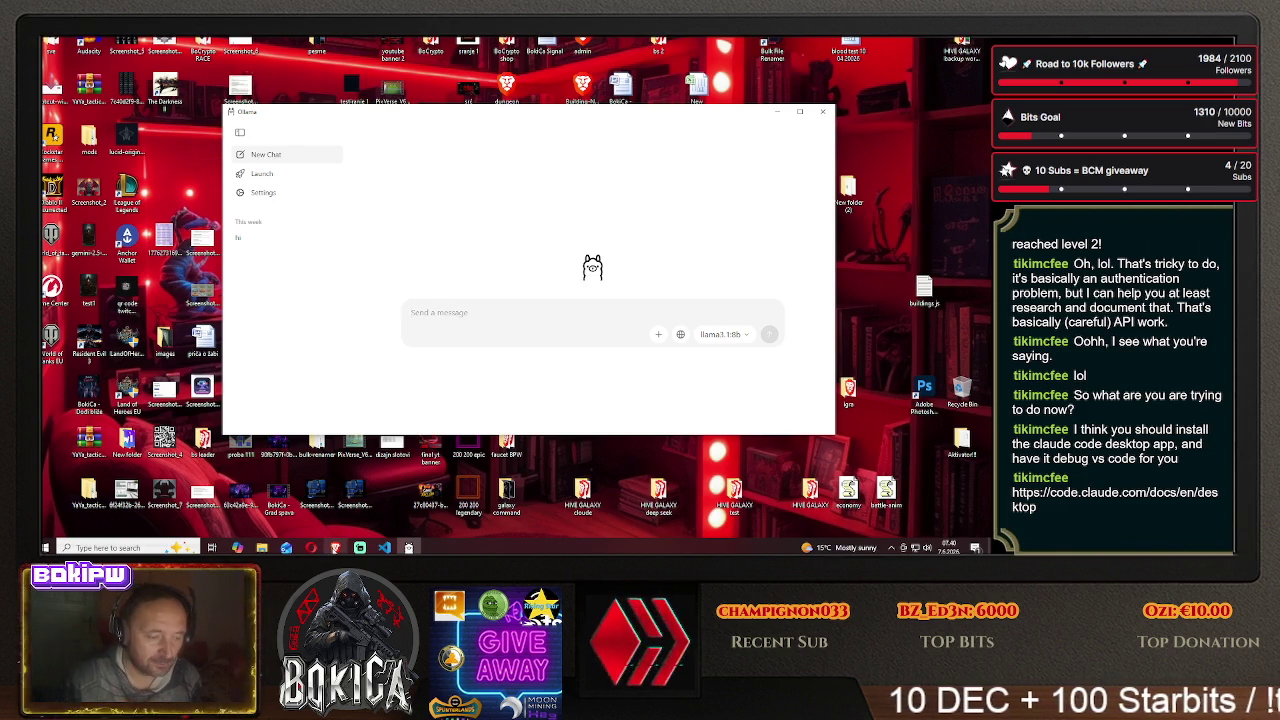
pyautogui.hotkey('alt', 'Tab')
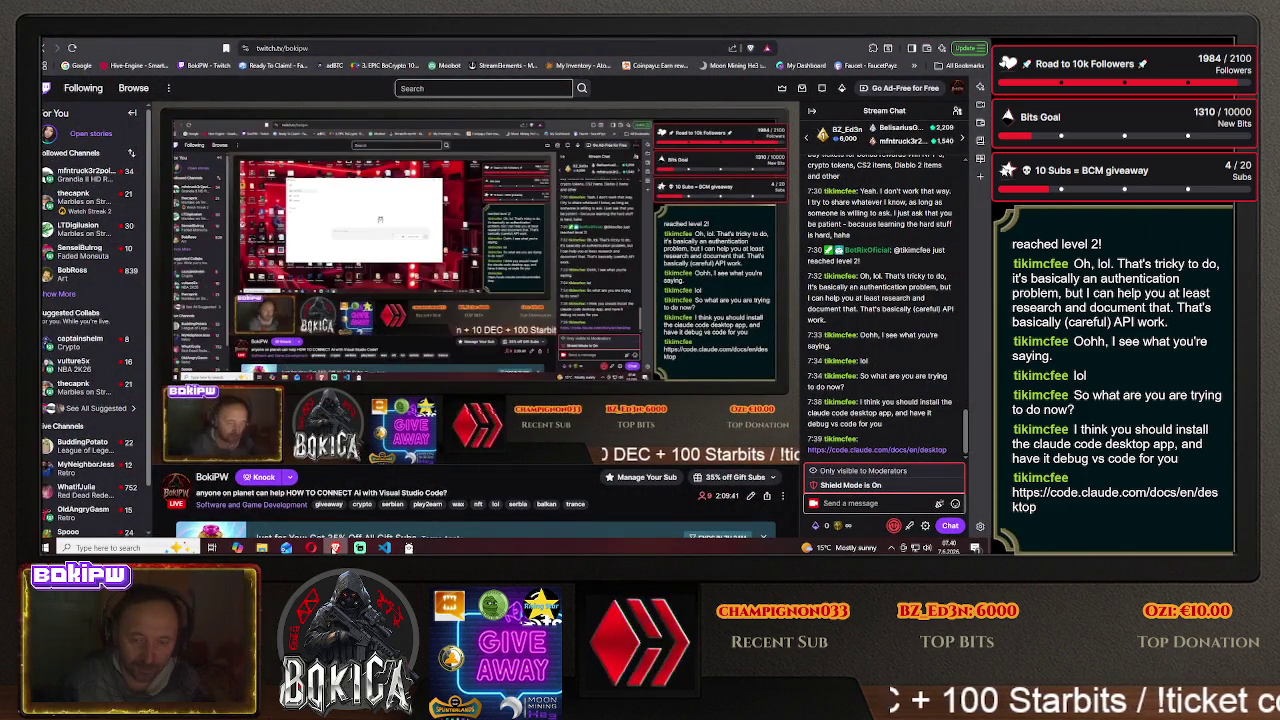
# Step: Open the code.claude.com Desktop docs link from Twitch chat and close the Ollama window
pyautogui.click(871, 450)
pyautogui.click(566, 335)
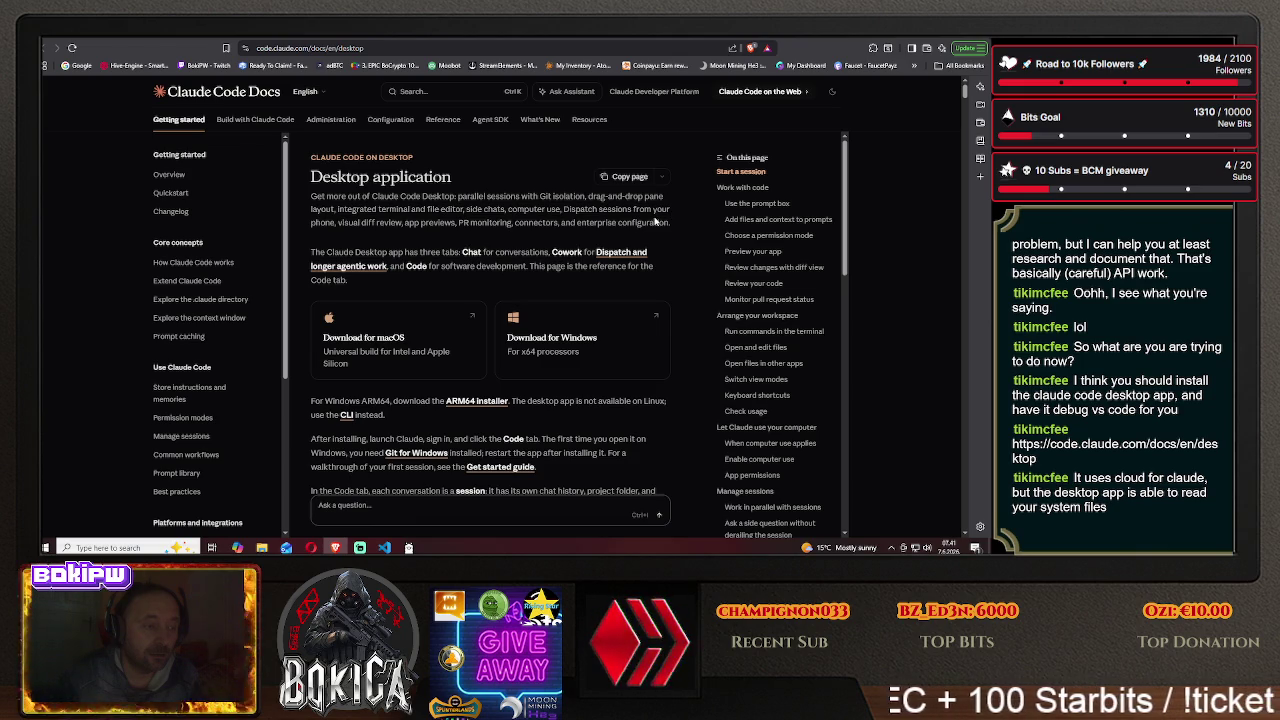
pyautogui.click(334, 547)
pyautogui.click(822, 111)
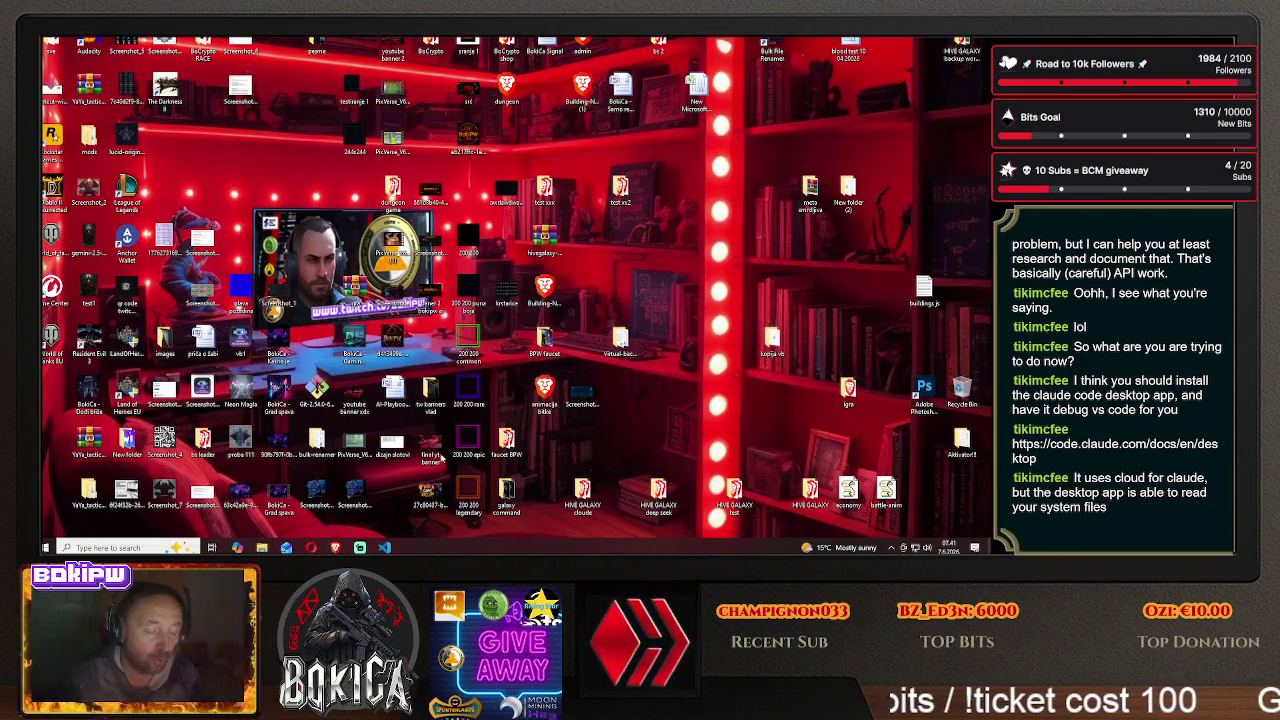
pyautogui.click(334, 547)
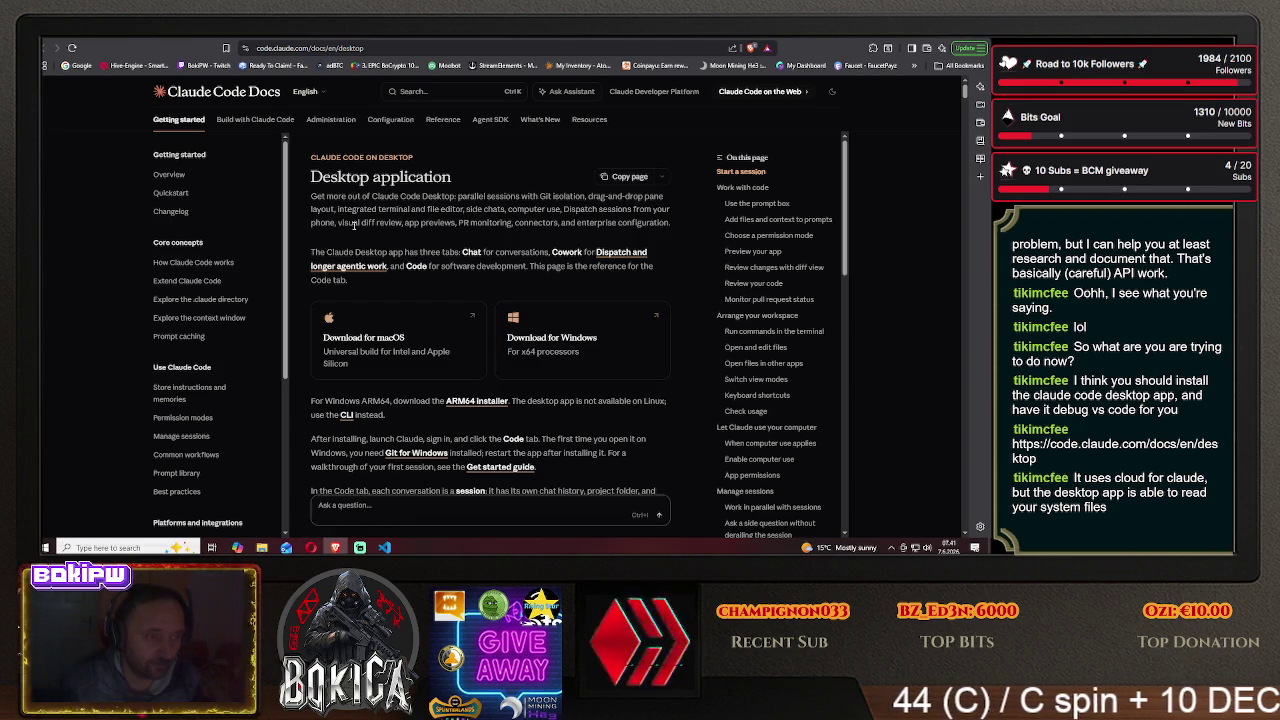
# Step: Dismiss the Twitch ad break notice and cycle tabs back to the Claude Code Desktop docs
pyautogui.scroll(-1, 405, 248)
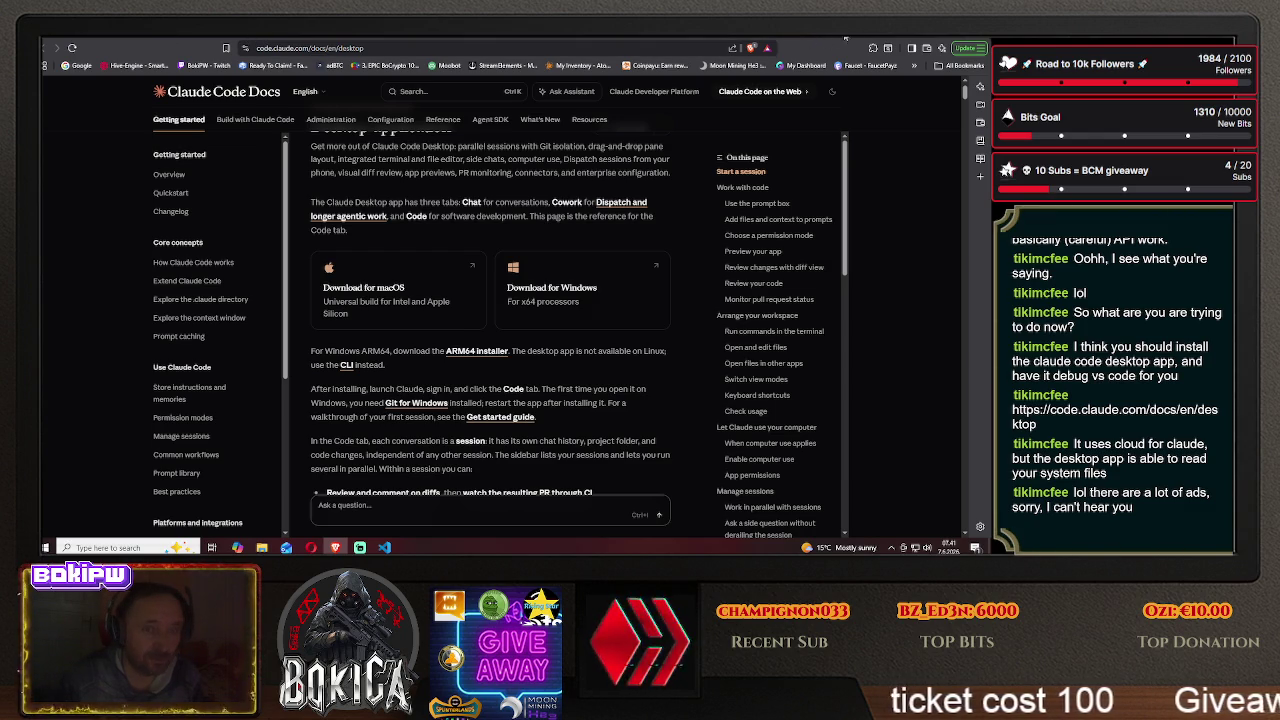
pyautogui.hotkey('ctrl', 'Tab')
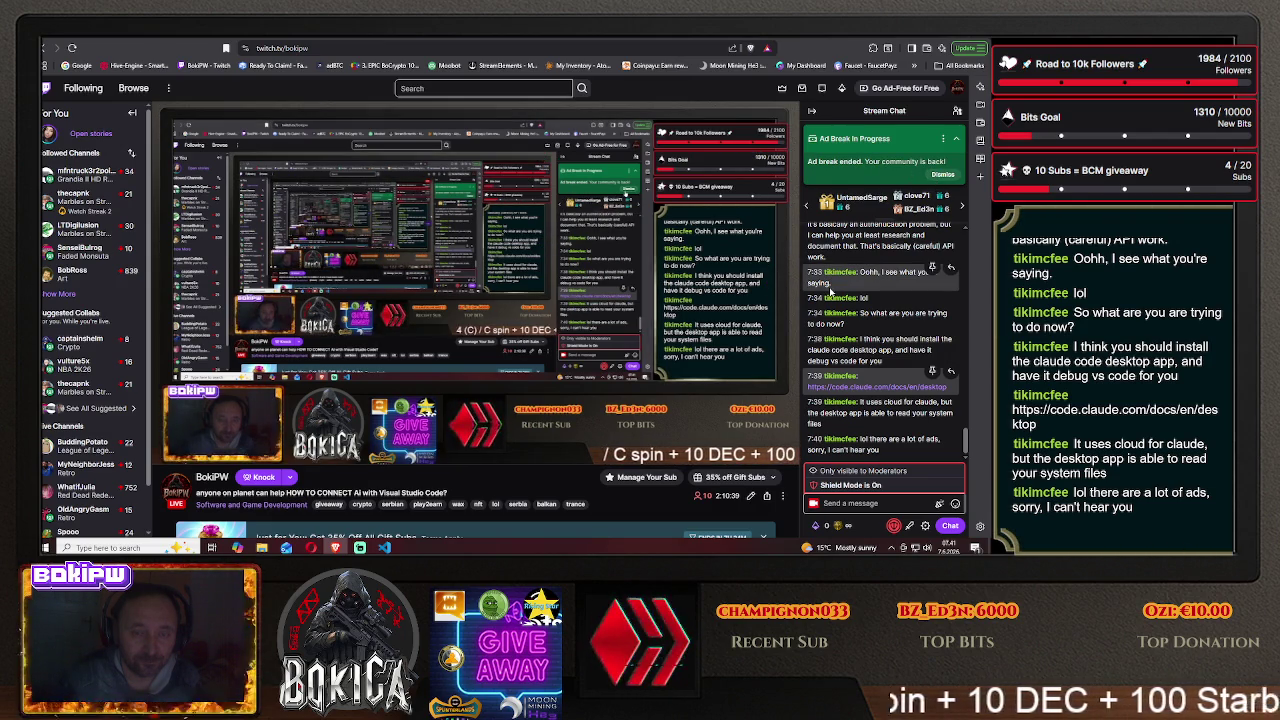
pyautogui.click(941, 176)
pyautogui.hotkey('ctrl', 'Tab')
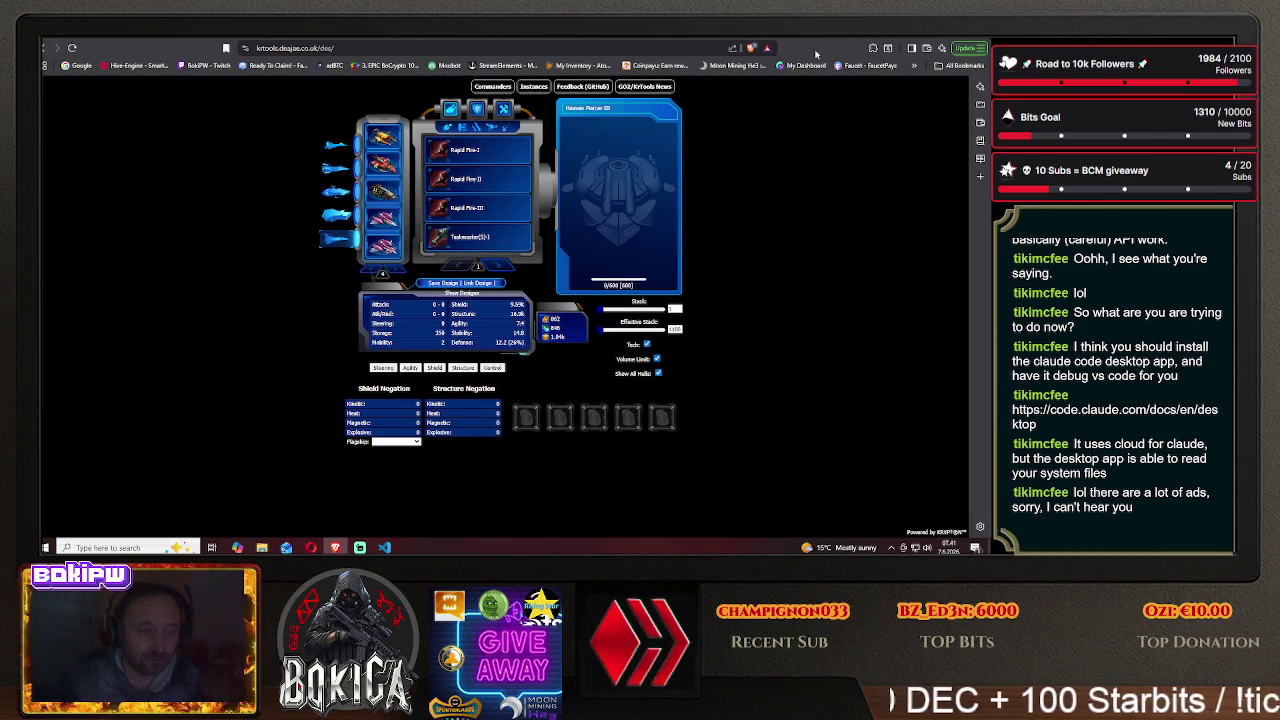
pyautogui.hotkey('ctrl', 'Tab')
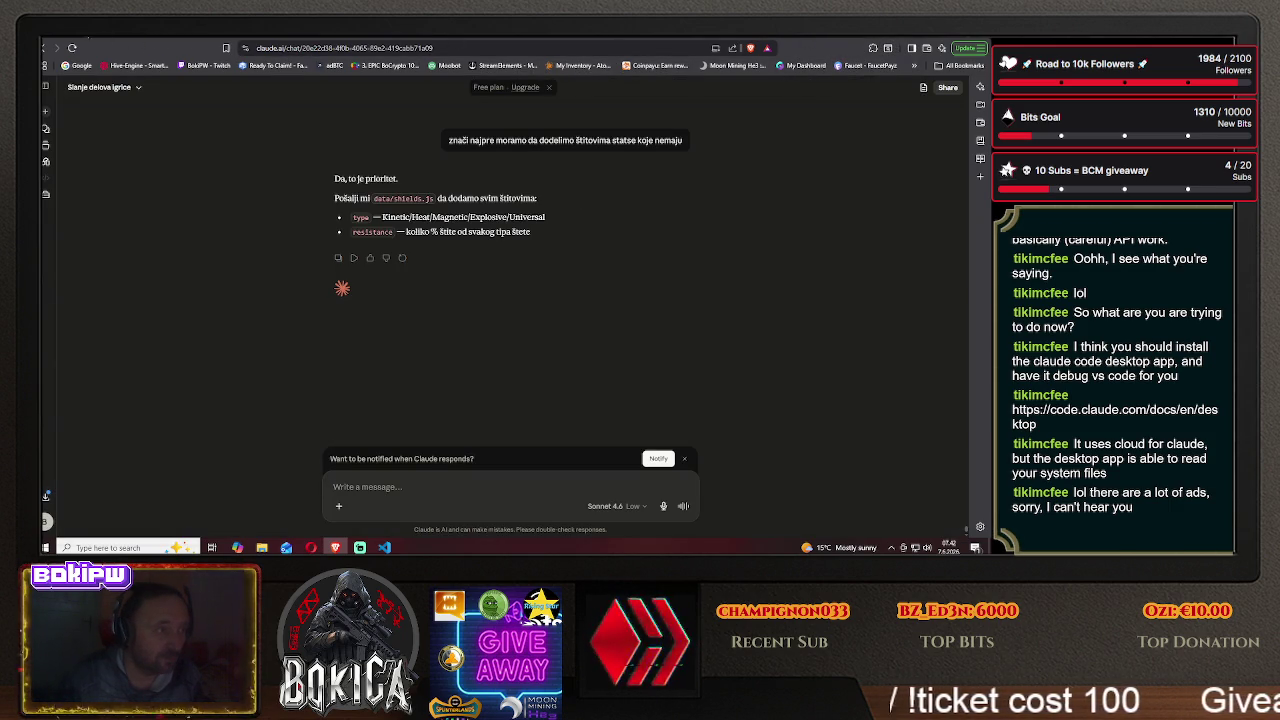
pyautogui.hotkey('ctrl', 'Tab')
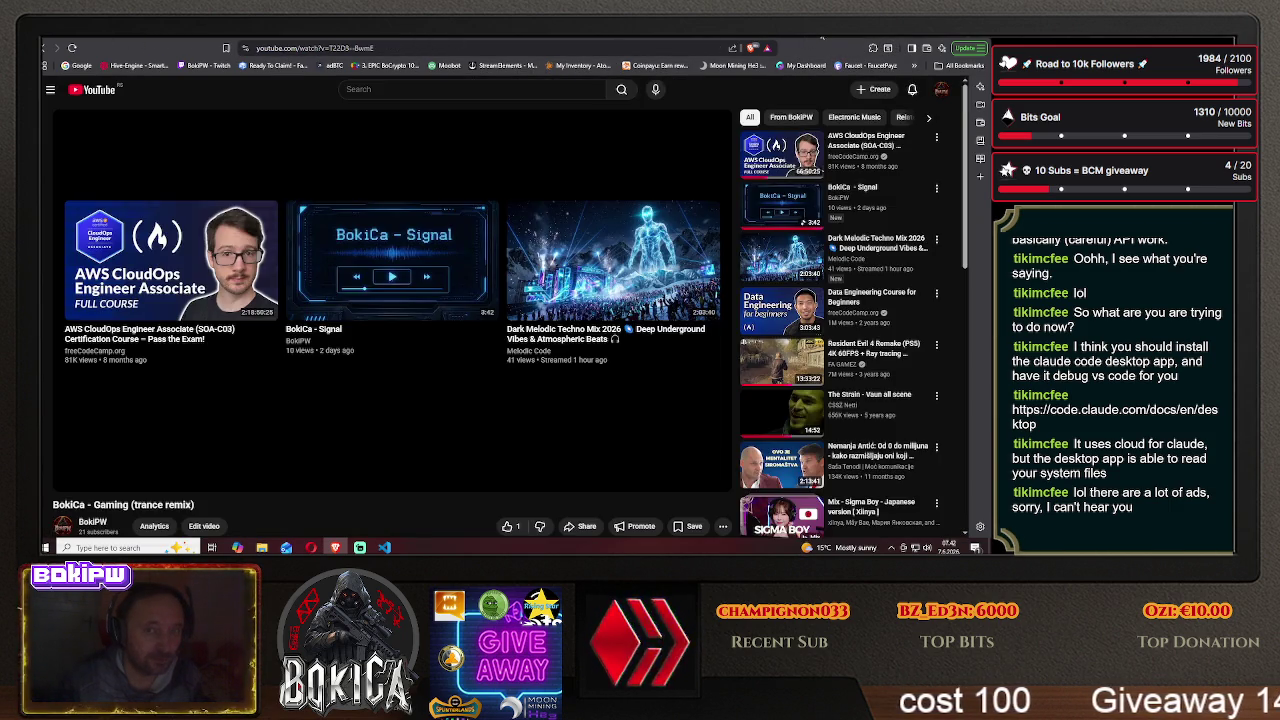
pyautogui.hotkey('ctrl', 'shift', 'Tab')
pyautogui.hotkey('ctrl', 'shift', 'Tab')
pyautogui.hotkey('ctrl', 'Tab')
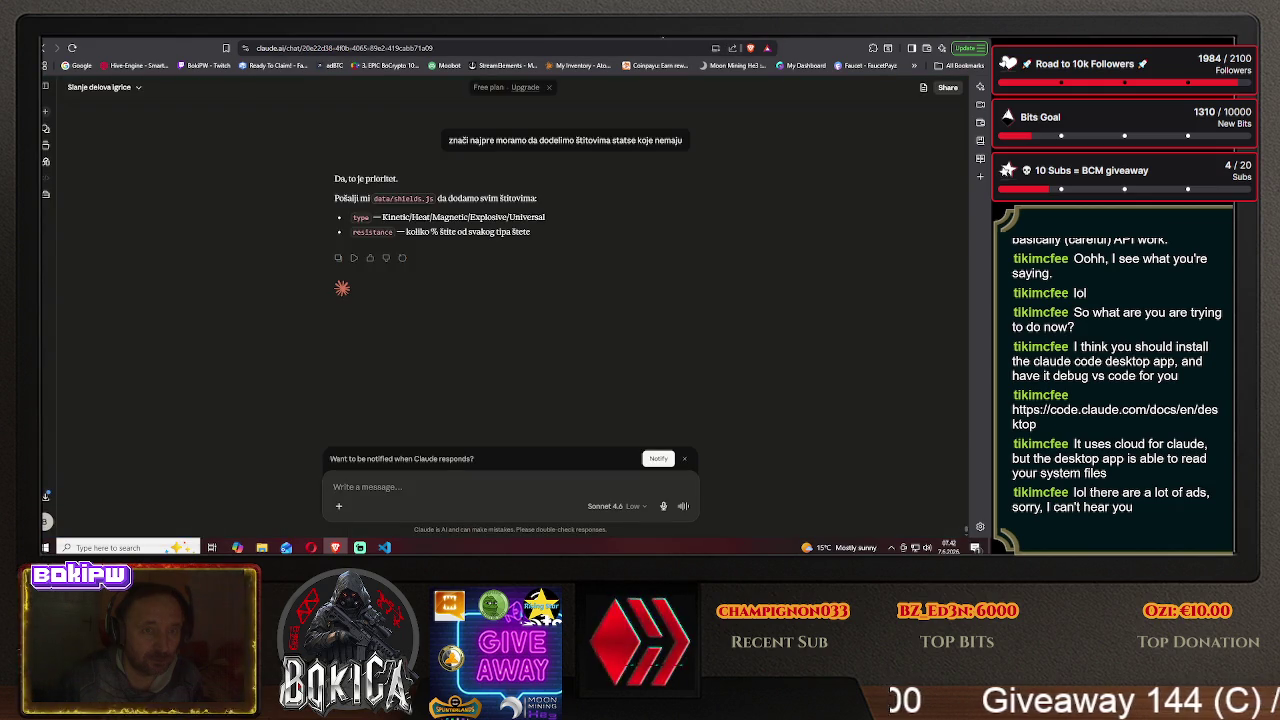
pyautogui.hotkey('ctrl', 'Tab')
pyautogui.hotkey('ctrl', 'Tab')
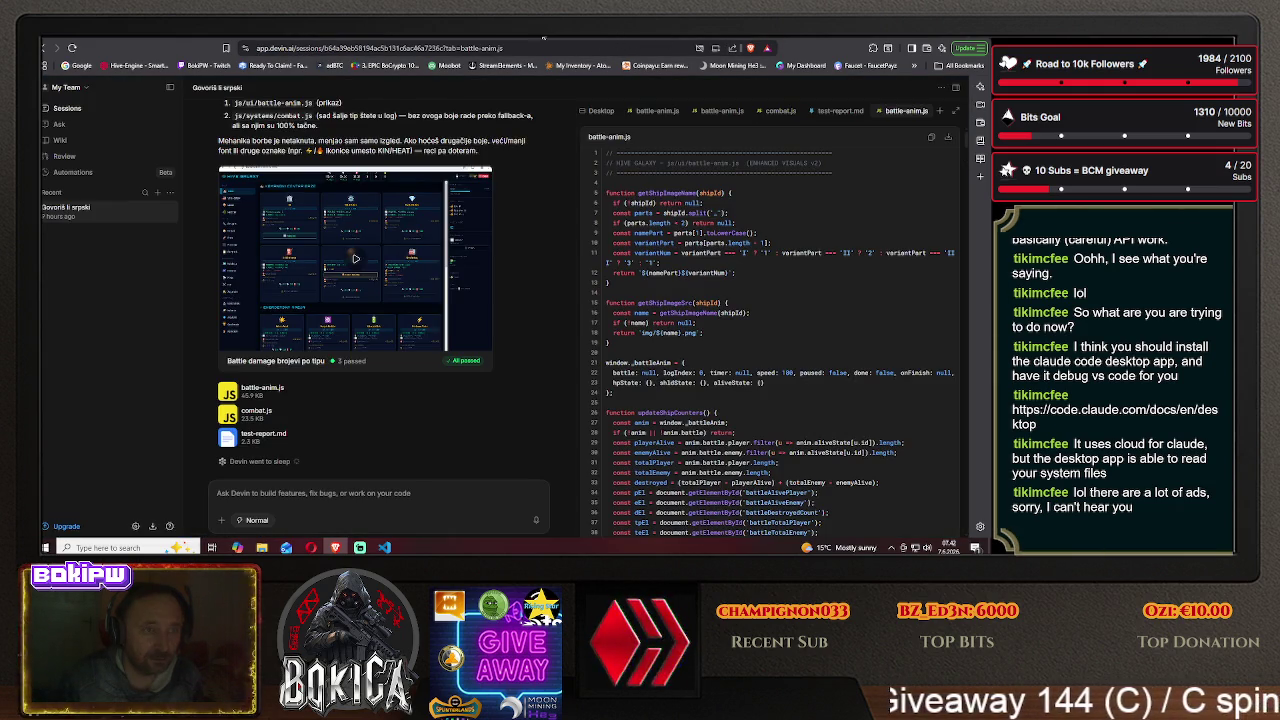
pyautogui.hotkey('ctrl', 'Tab')
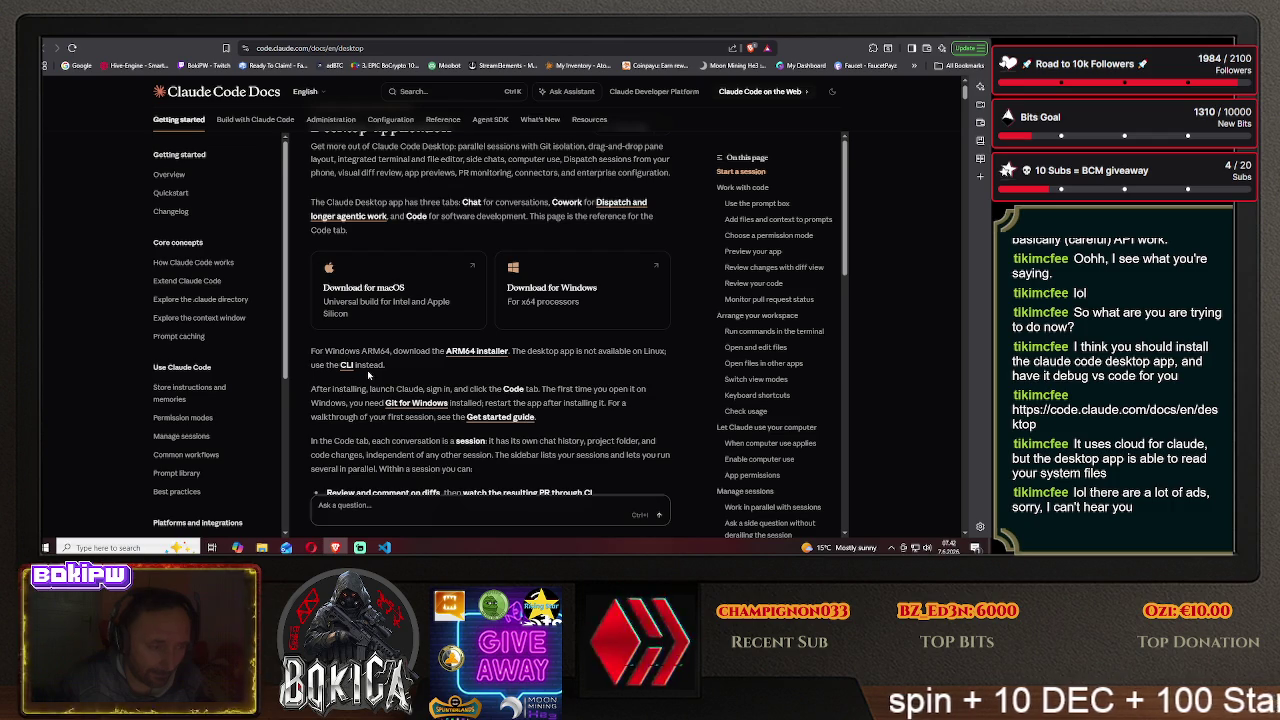
pyautogui.scroll(-3, 370, 375)
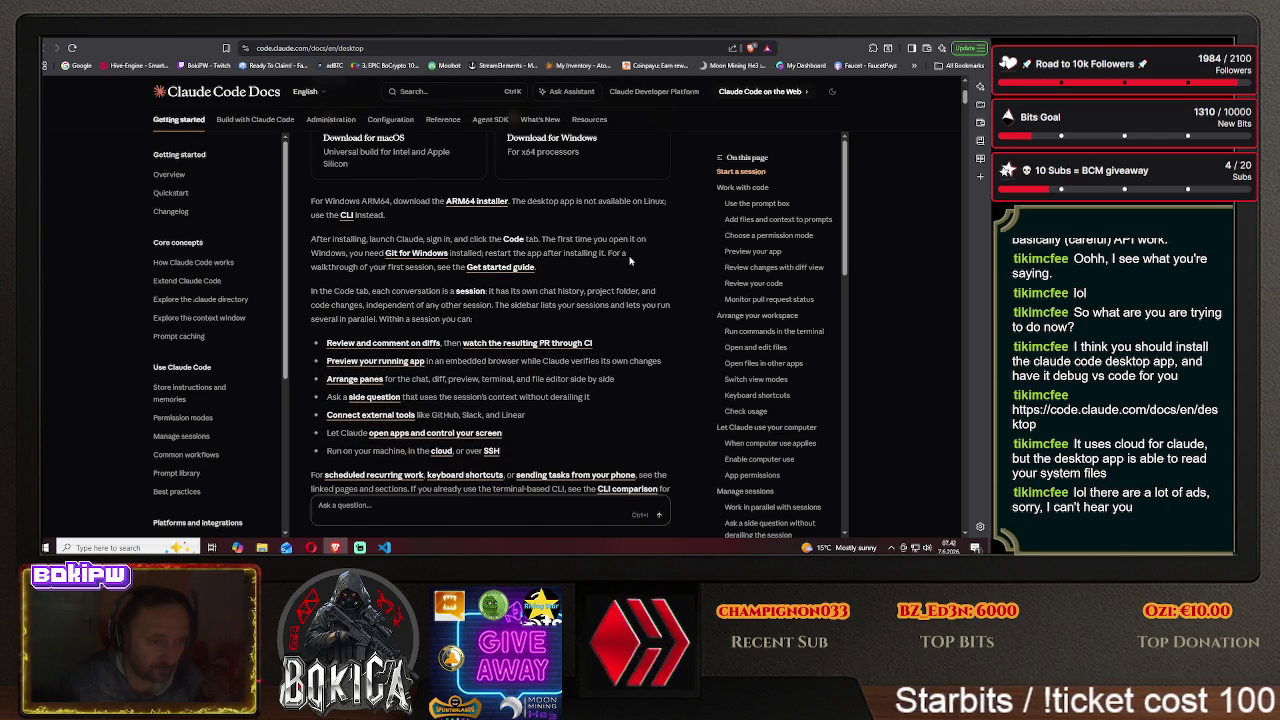
pyautogui.scroll(-2, 600, 275)
pyautogui.scroll(-5, 573, 280)
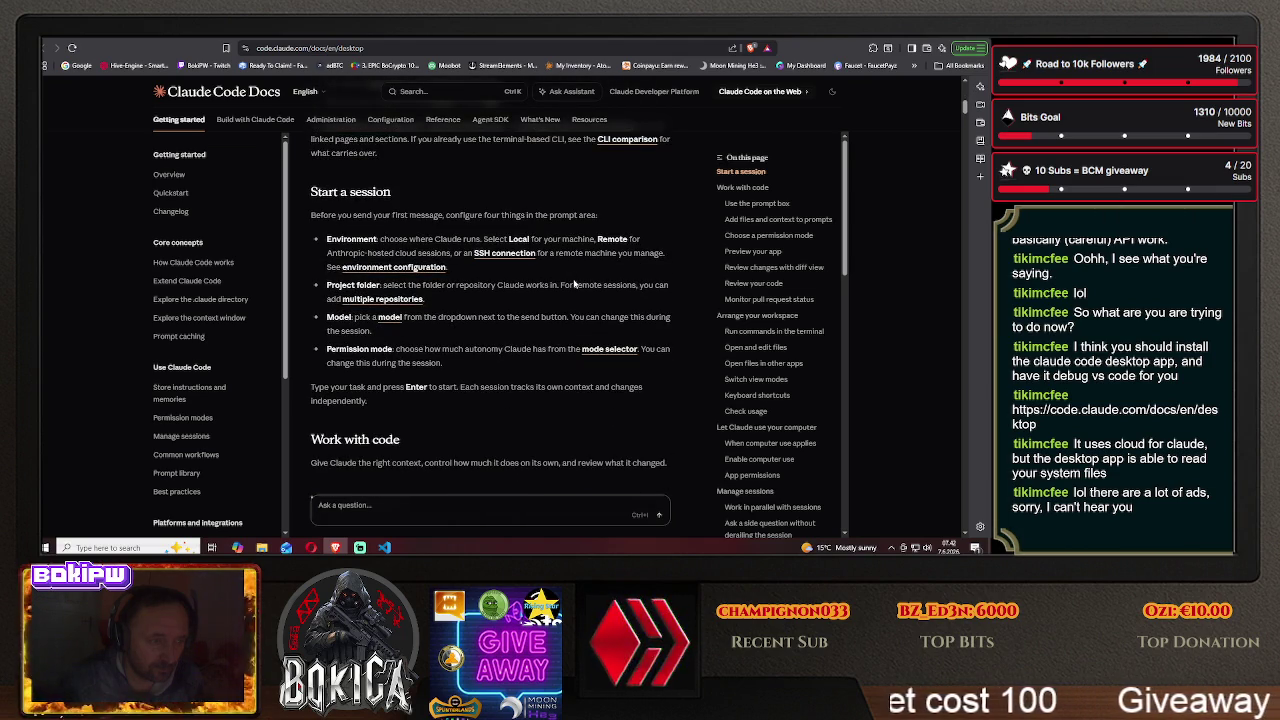
pyautogui.scroll(-4, 572, 284)
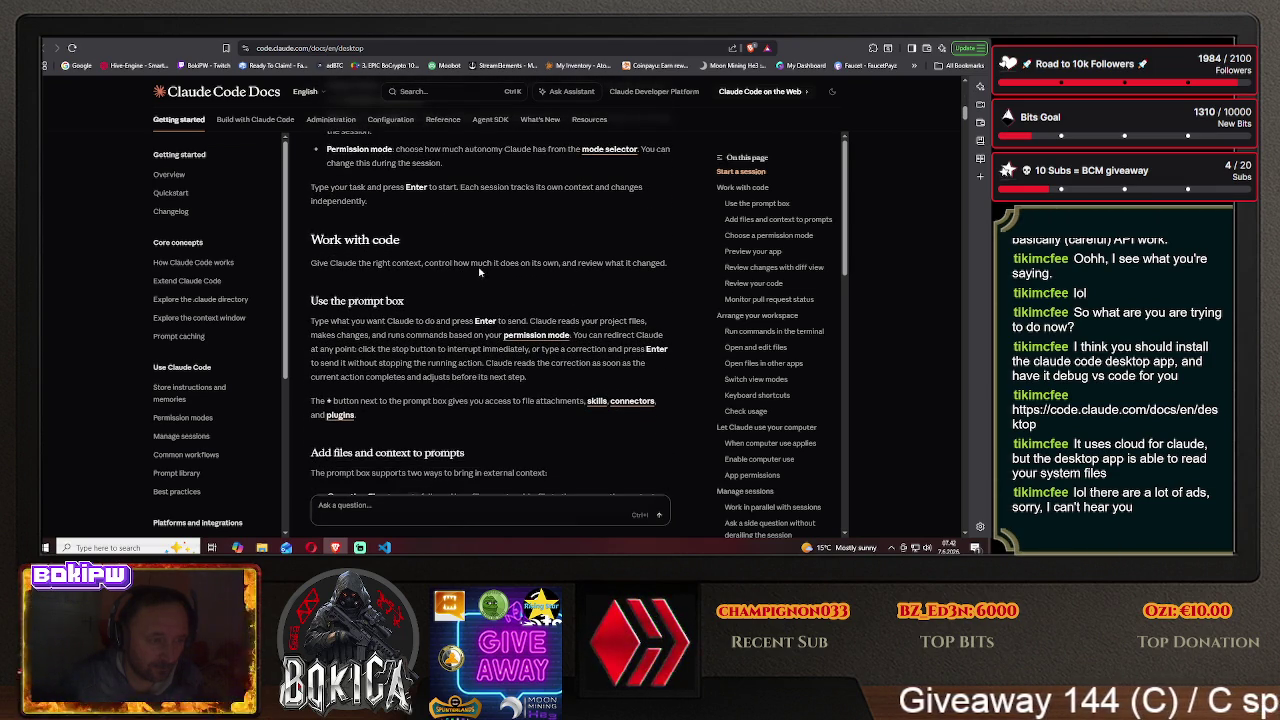
pyautogui.scroll(-2, 559, 297)
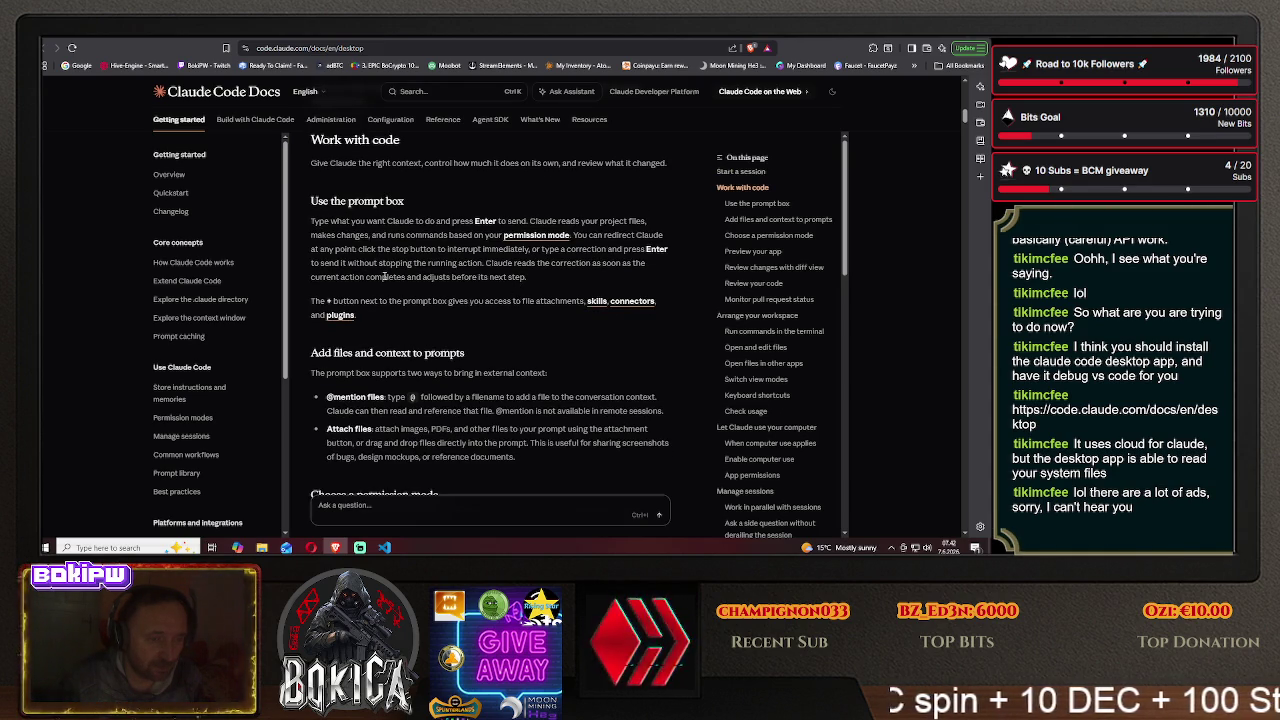
pyautogui.scroll(-4, 384, 276)
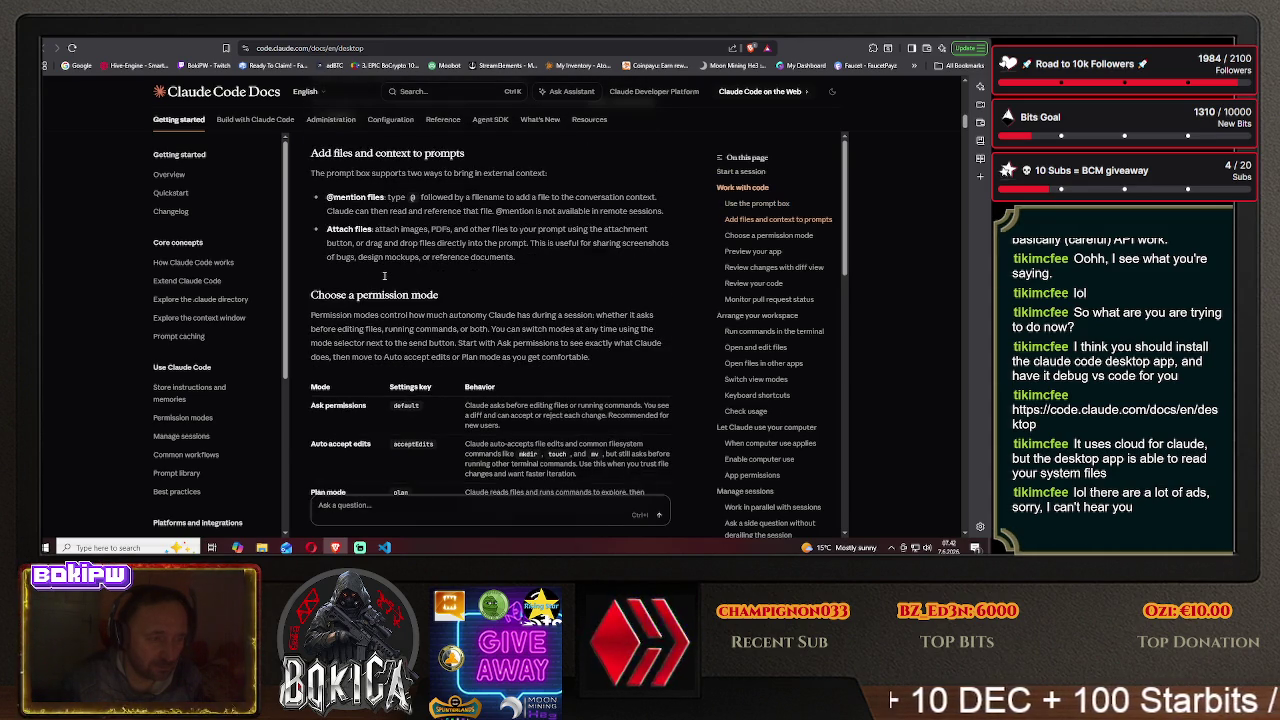
pyautogui.scroll(-5, 383, 274)
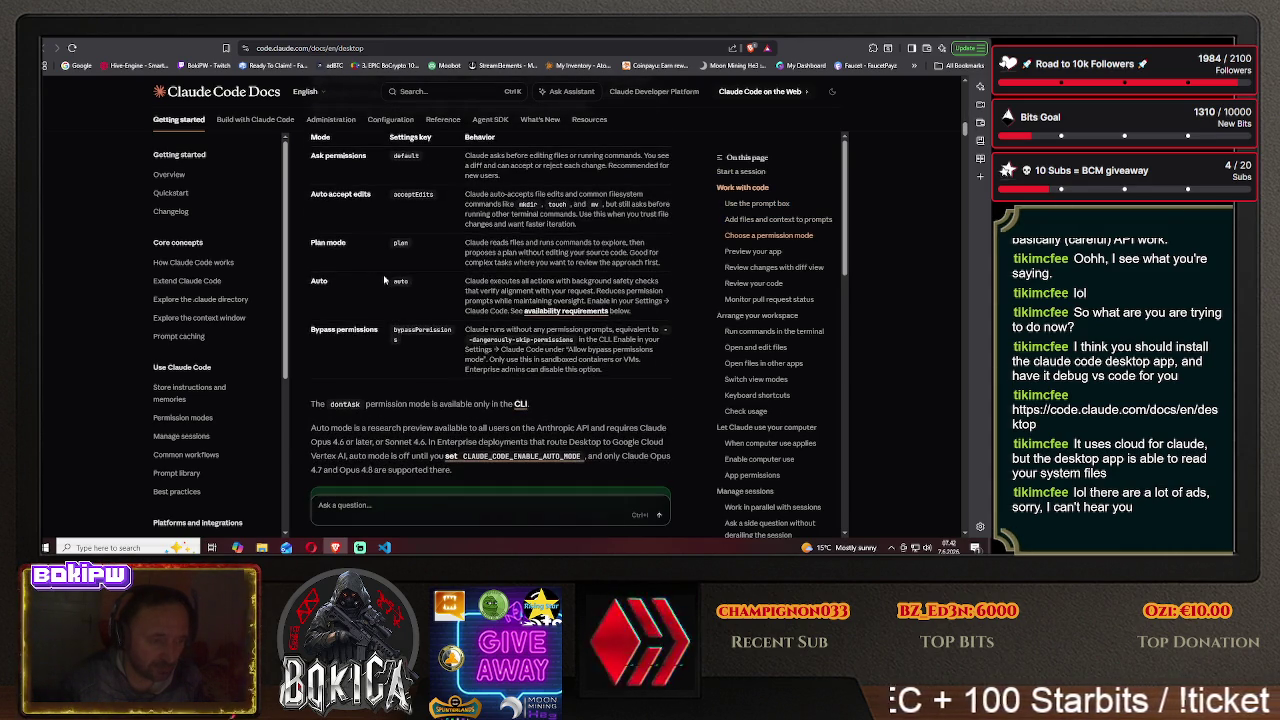
pyautogui.scroll(-8, 487, 276)
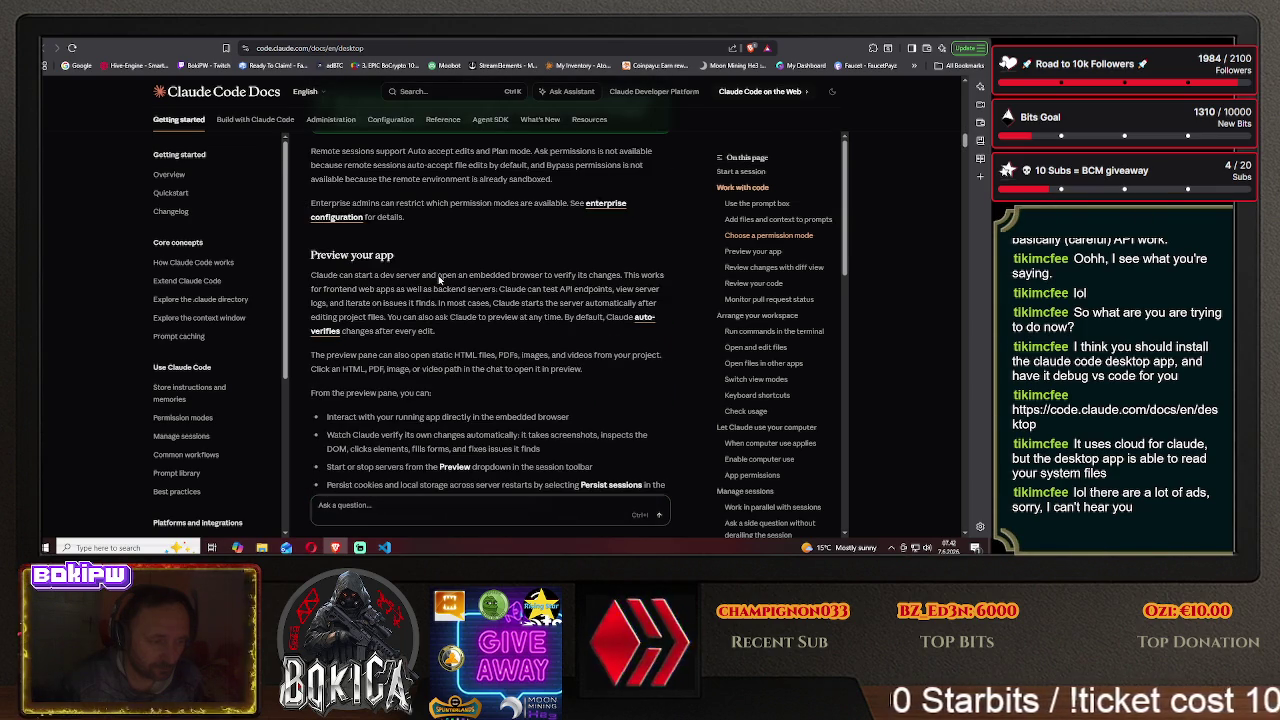
pyautogui.scroll(-1, 420, 265)
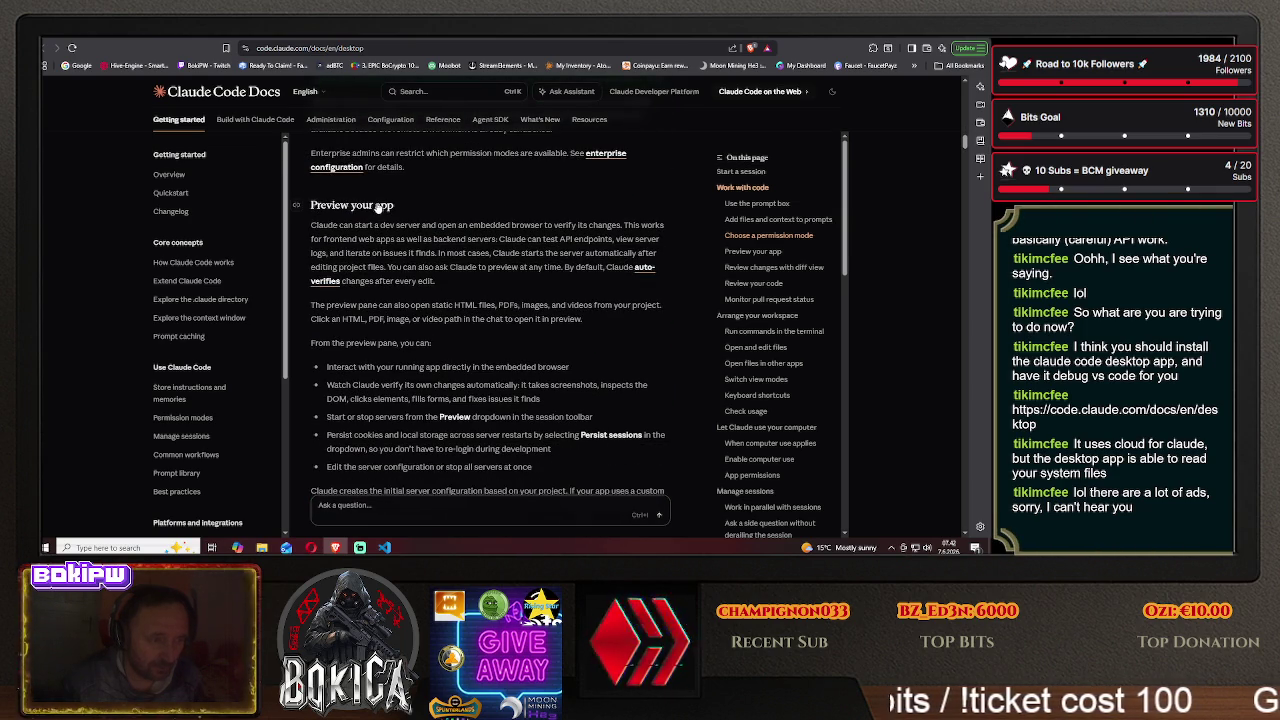
pyautogui.scroll(-10, 378, 205)
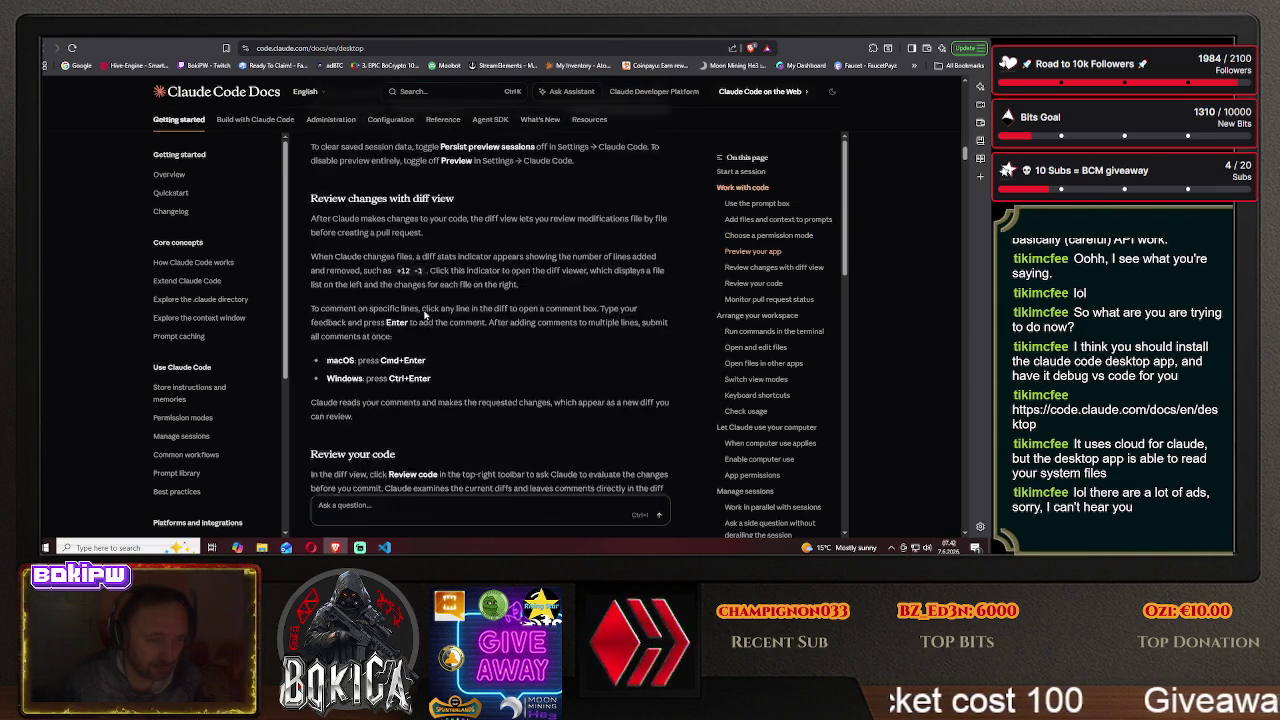
pyautogui.scroll(-3, 425, 314)
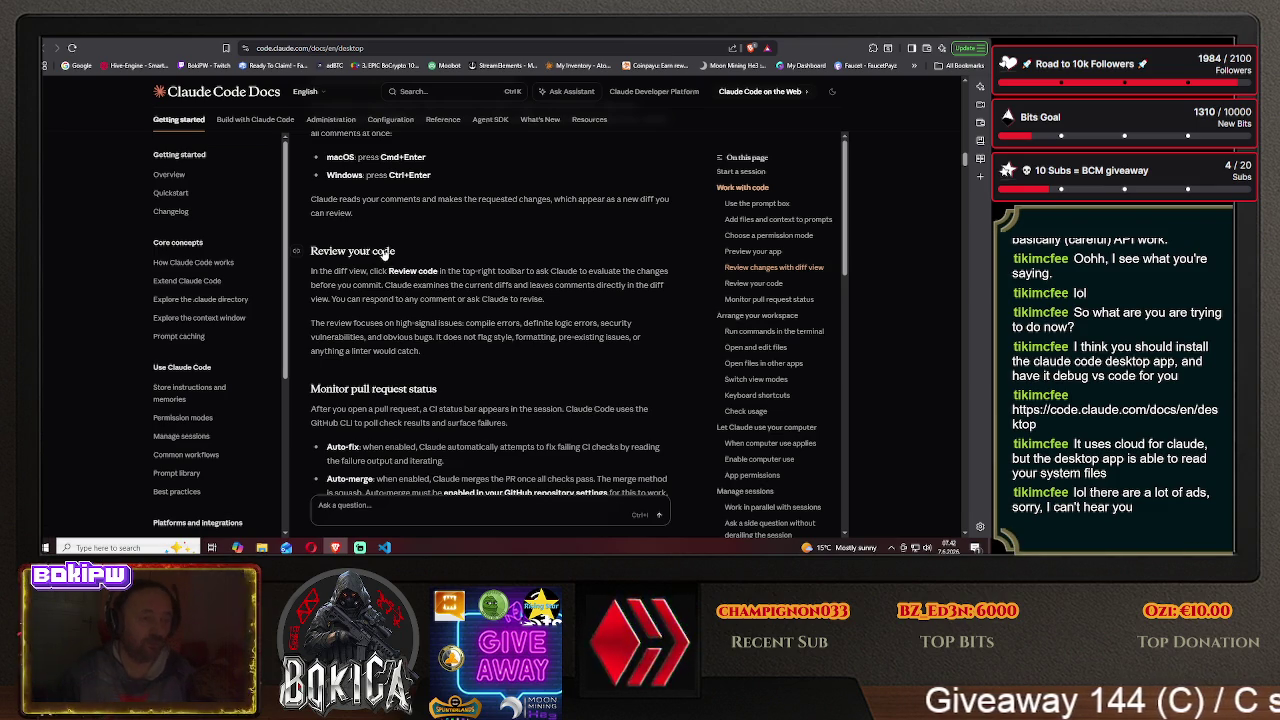
pyautogui.scroll(-2, 481, 338)
pyautogui.scroll(-3, 480, 341)
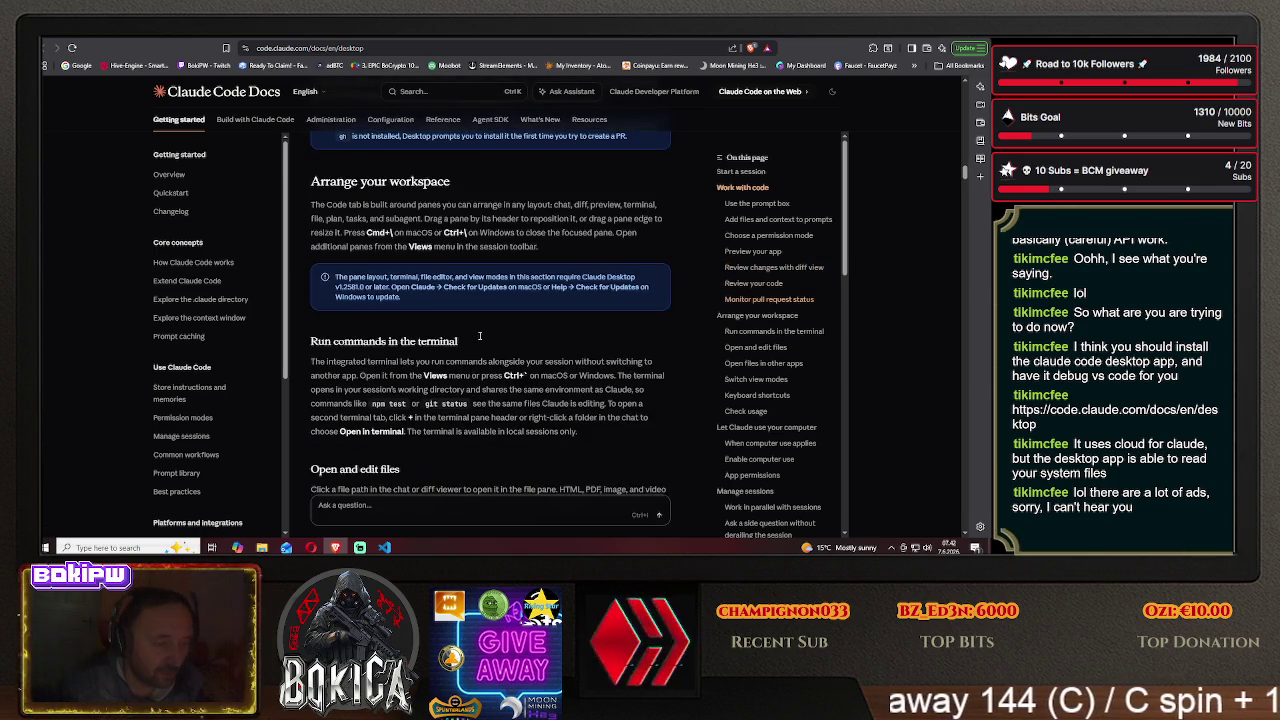
pyautogui.scroll(20, 480, 341)
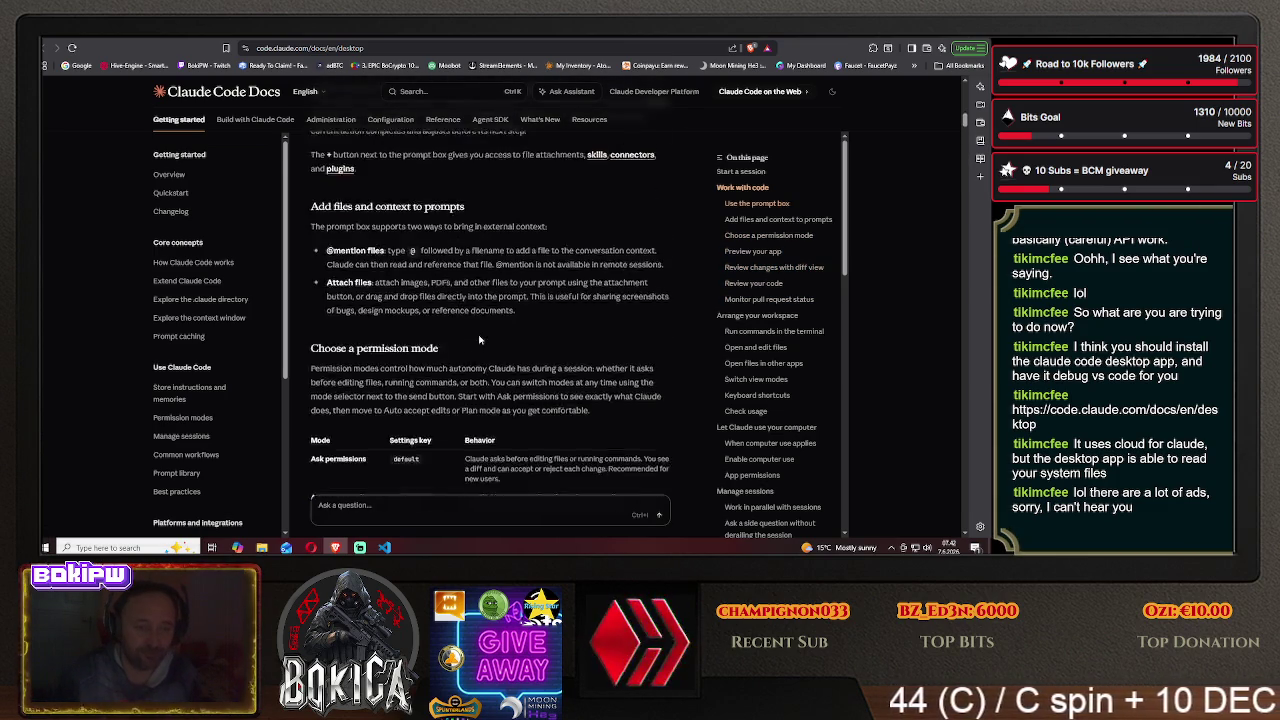
pyautogui.scroll(6, 480, 336)
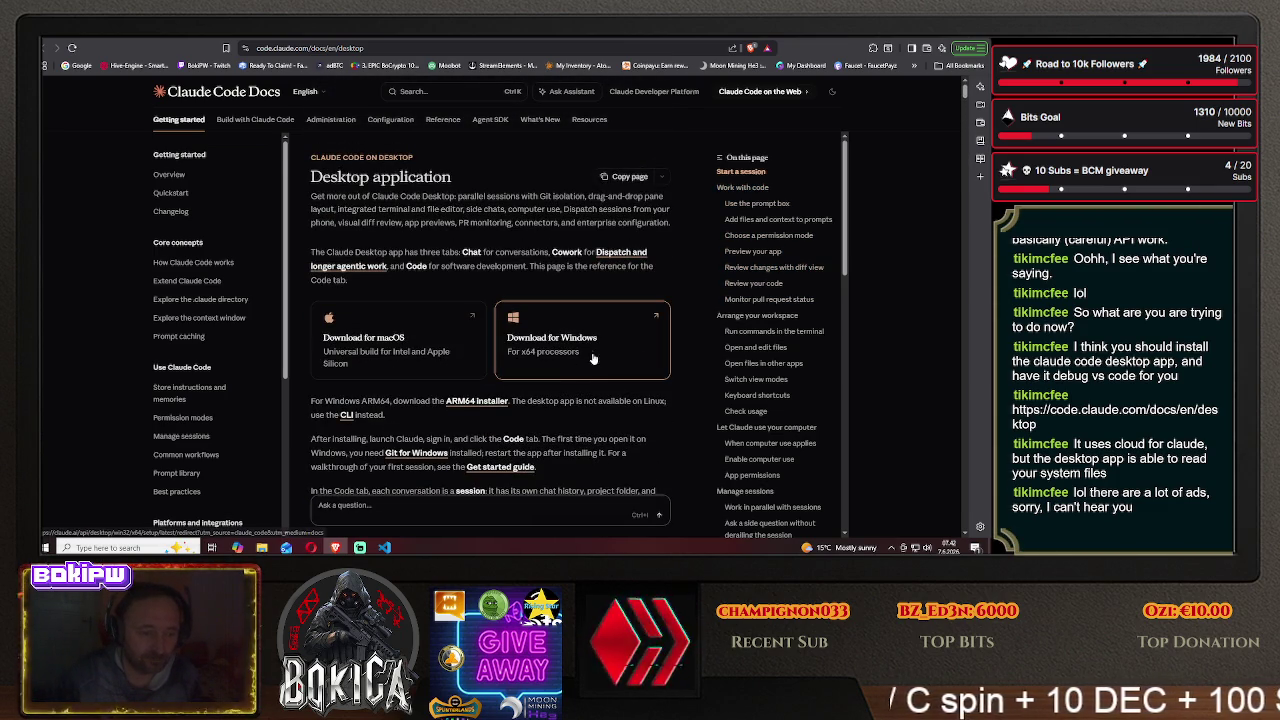
# Step: Download Claude Setup.exe for Windows to the Desktop and run it from the downloads list
pyautogui.click(590, 347)
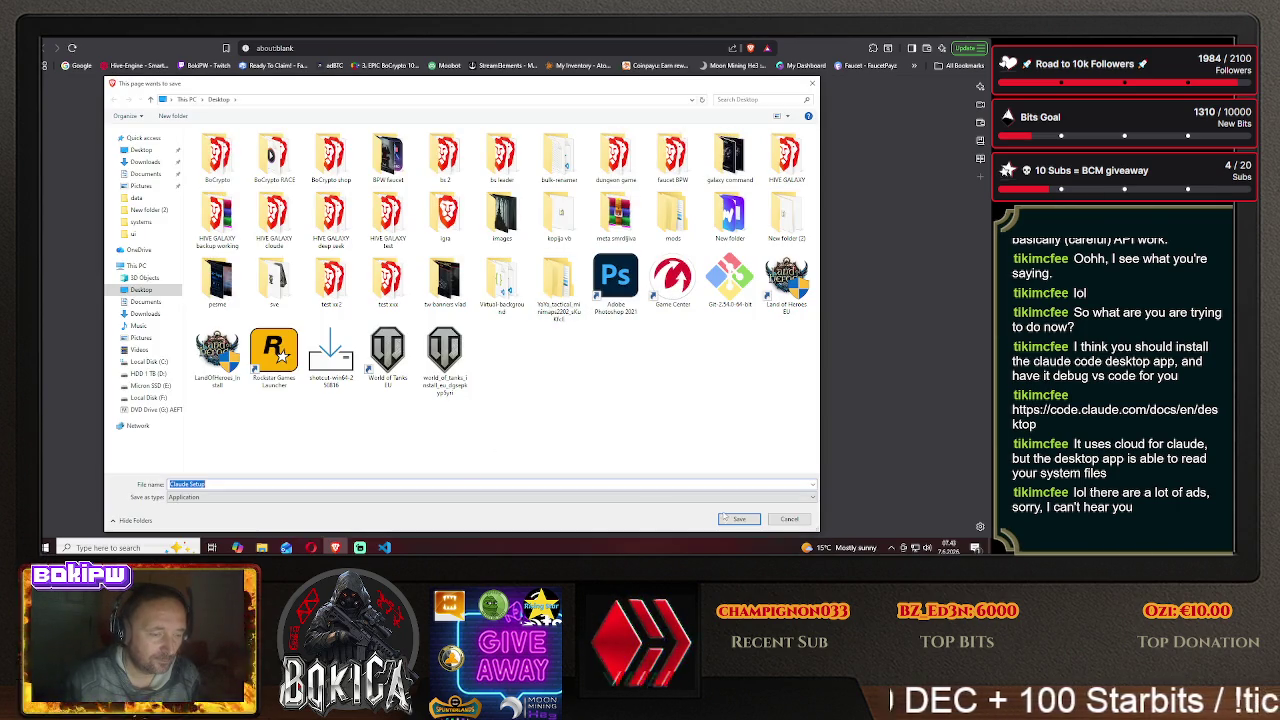
pyautogui.click(737, 518)
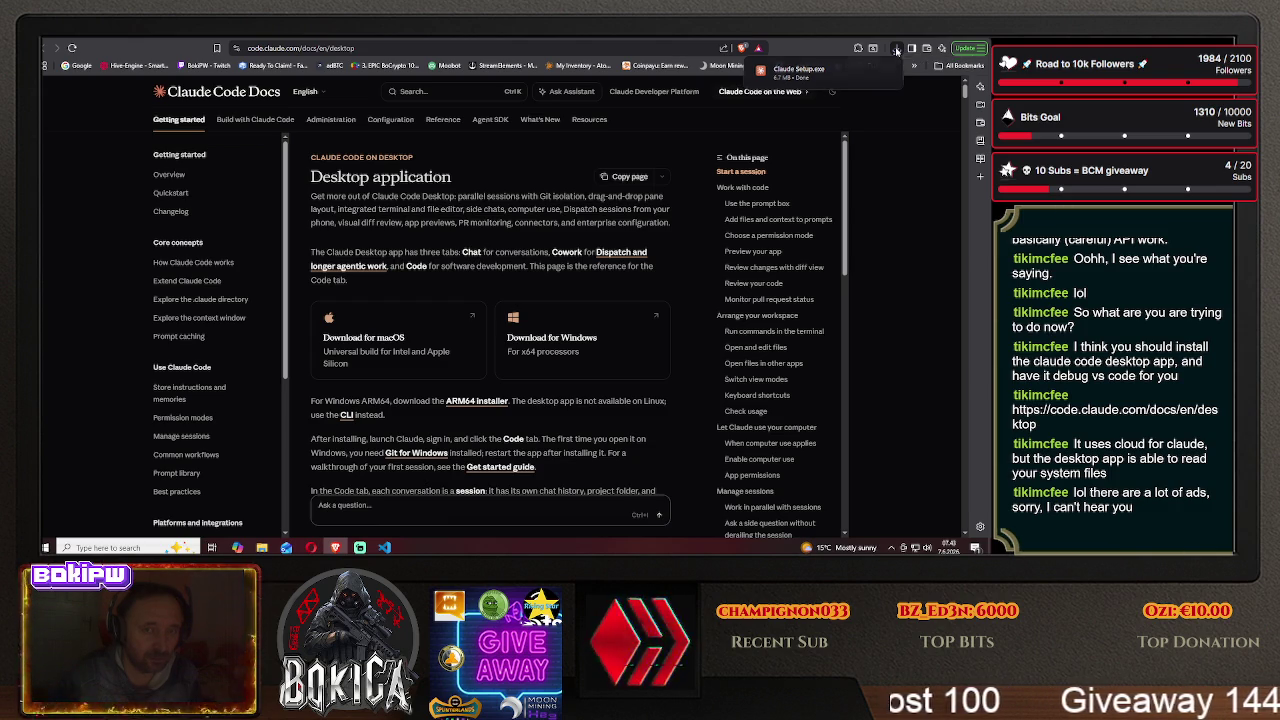
pyautogui.click(897, 50)
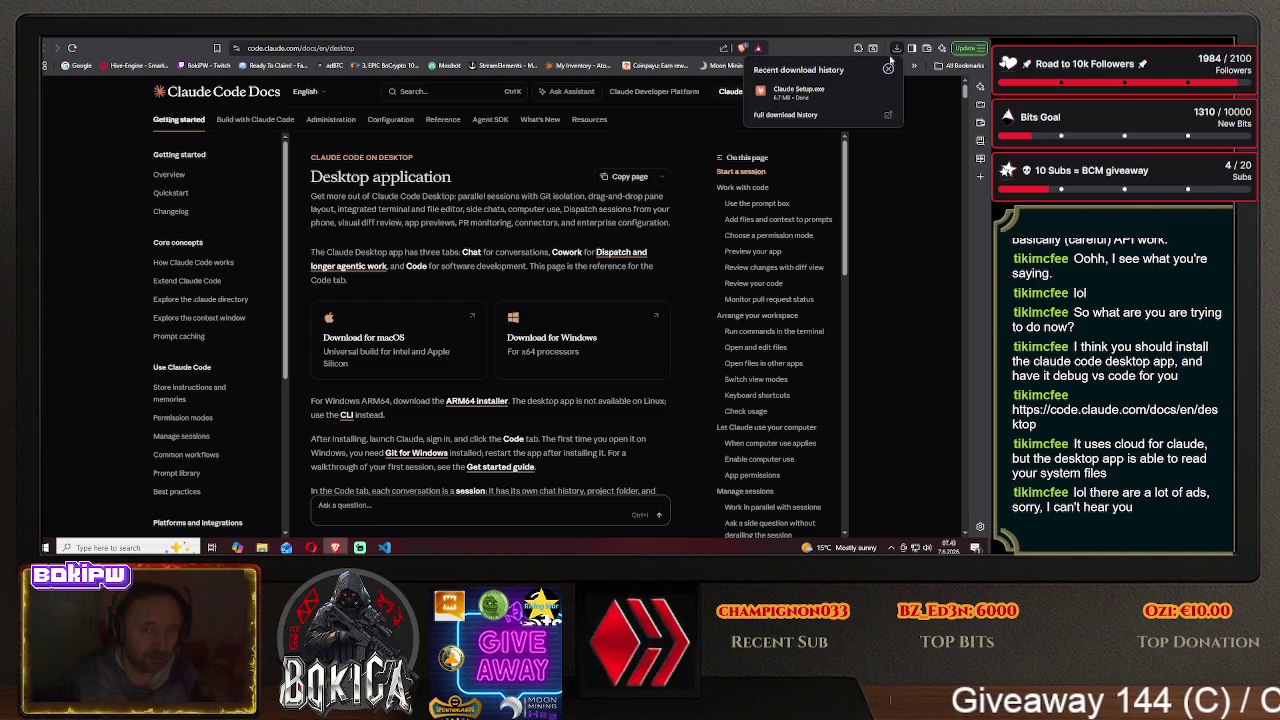
pyautogui.click(798, 89)
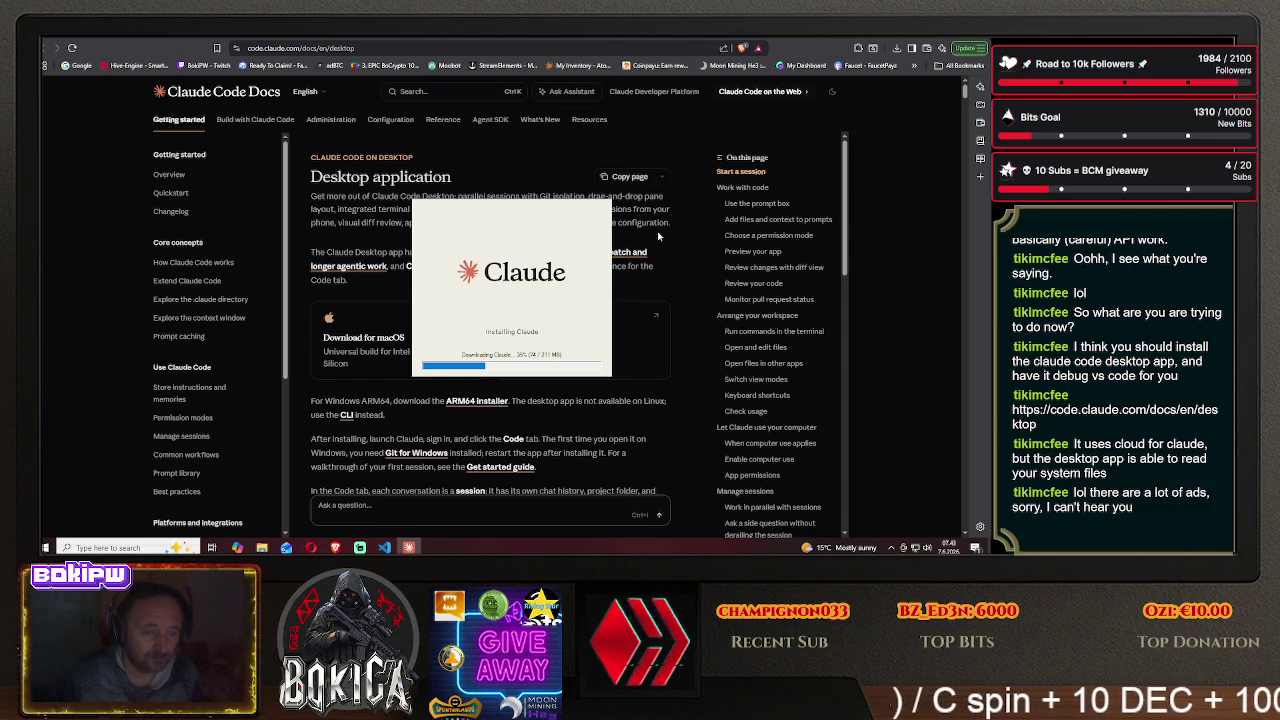
# Step: Check the free space on Local Disk (C:) in File Explorer while the installer finishes
pyautogui.press('super+d')
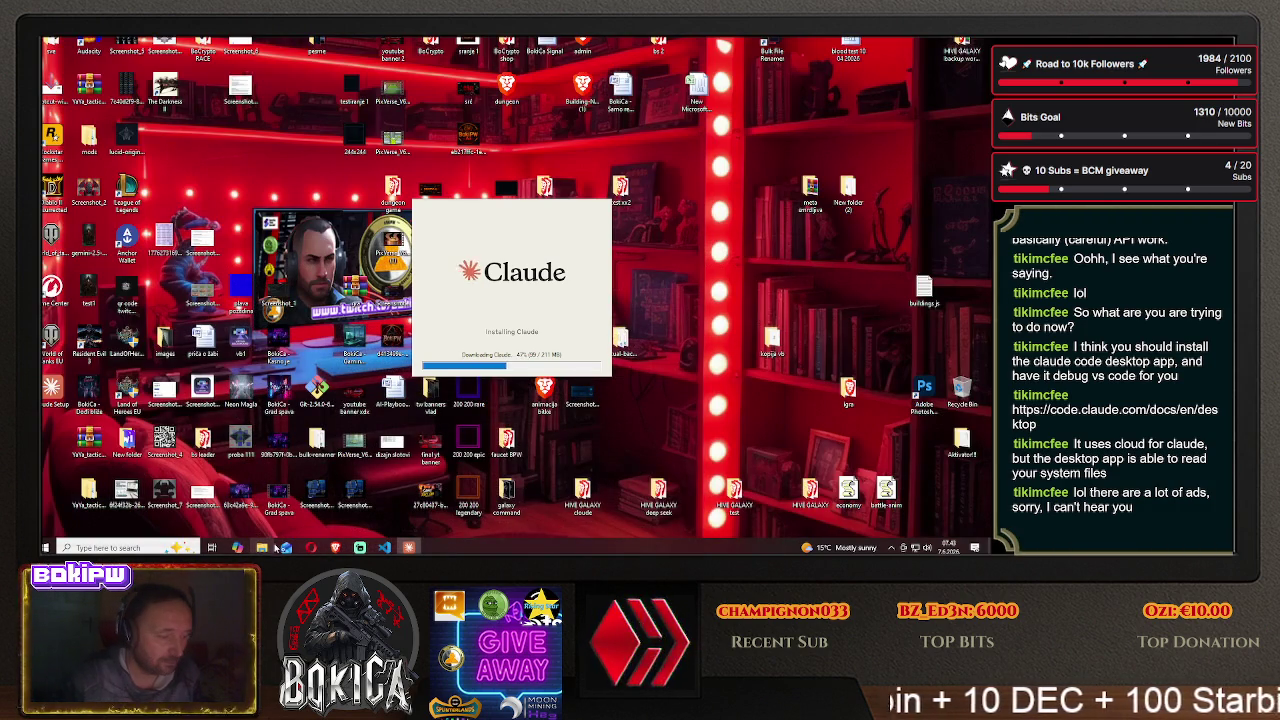
pyautogui.press('super+e')
pyautogui.click(77, 297)
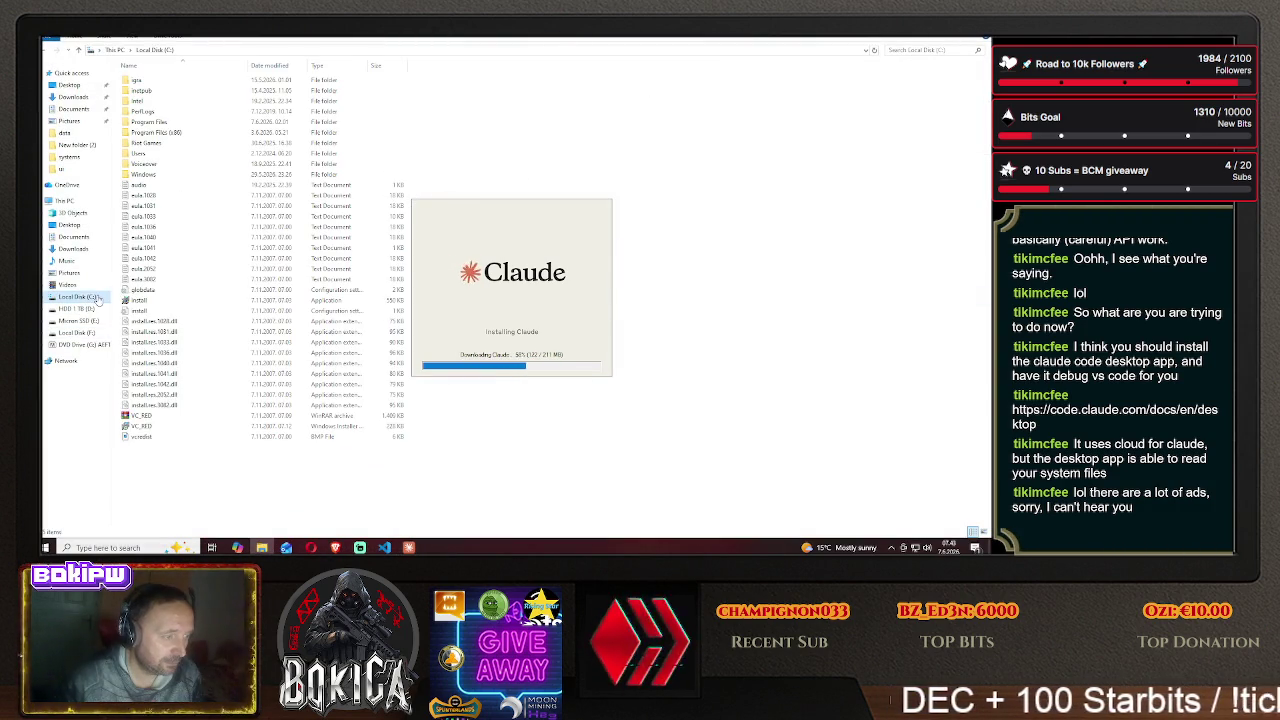
pyautogui.rightClick(100, 300)
pyautogui.click(128, 524)
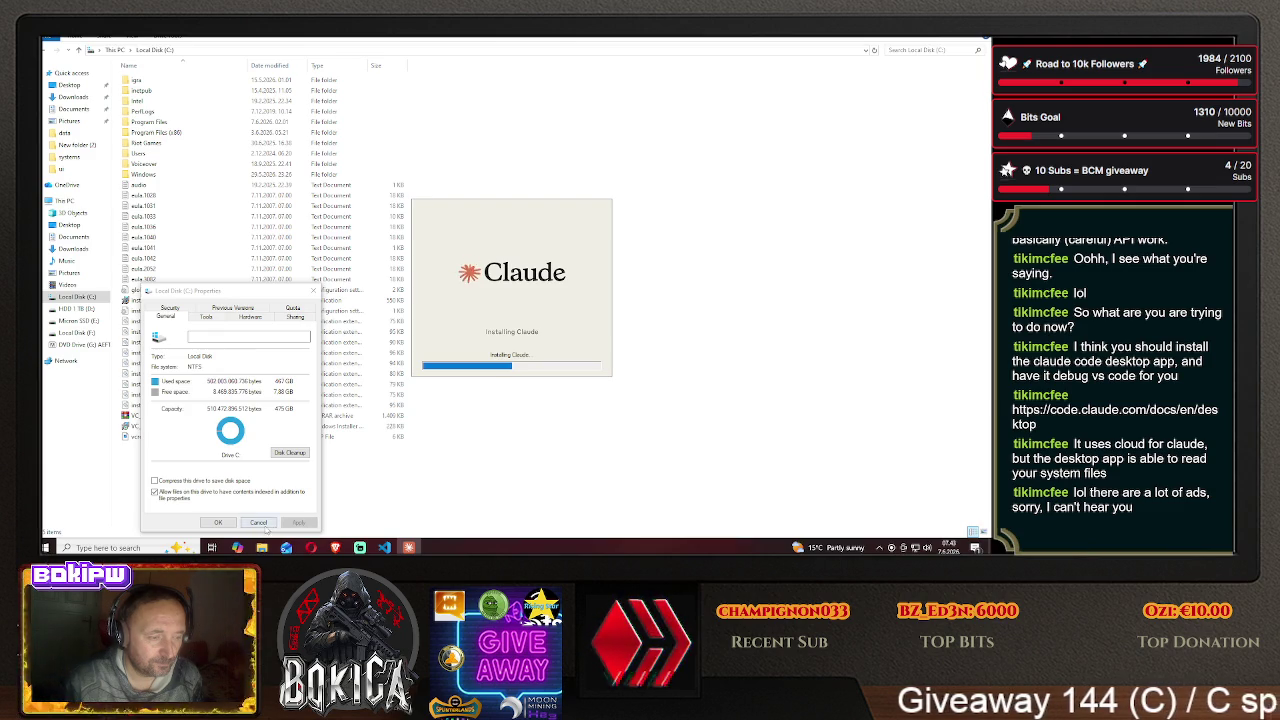
pyautogui.click(262, 524)
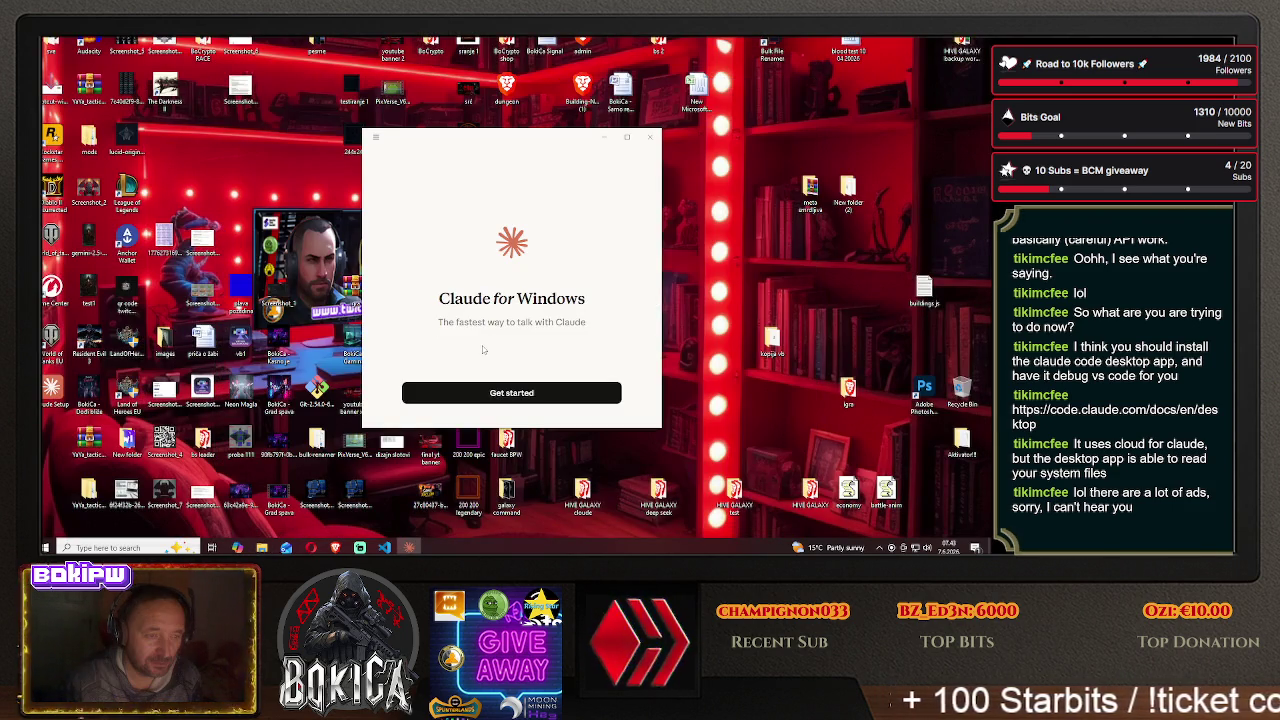
# Step: Sign in to Claude for Windows with a Google account and let the browser open the app
pyautogui.click(516, 398)
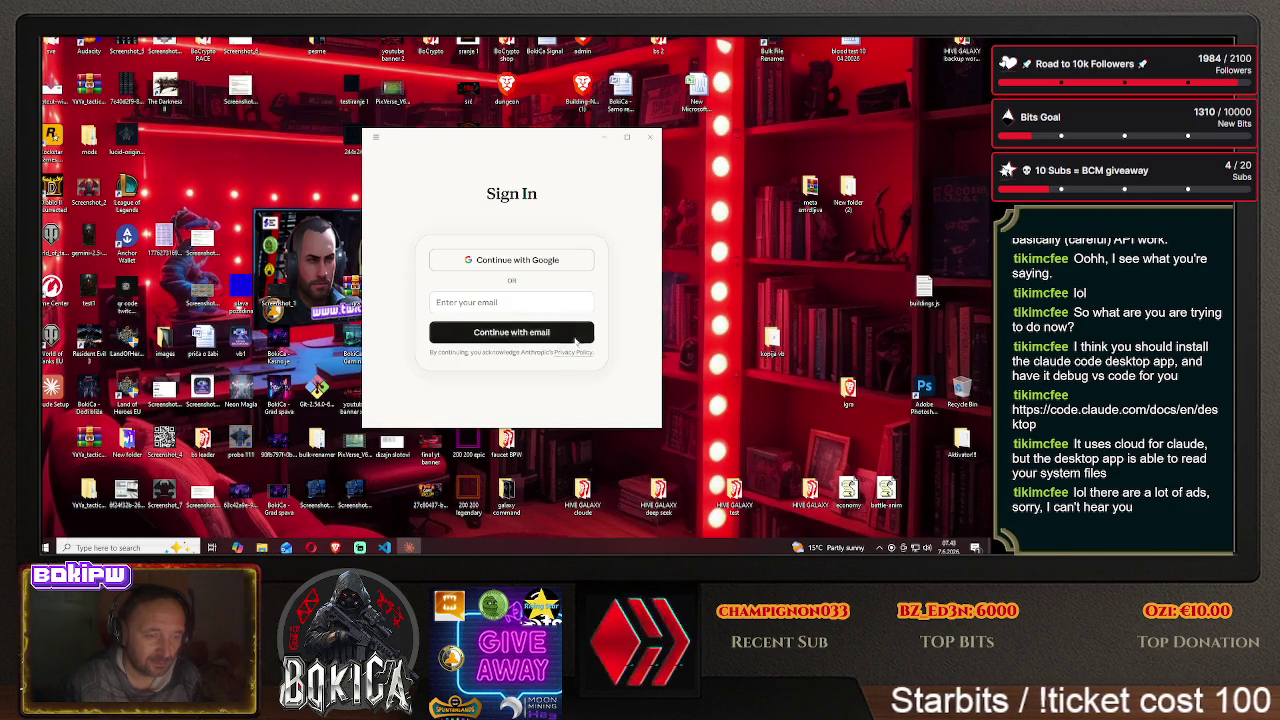
pyautogui.click(438, 264)
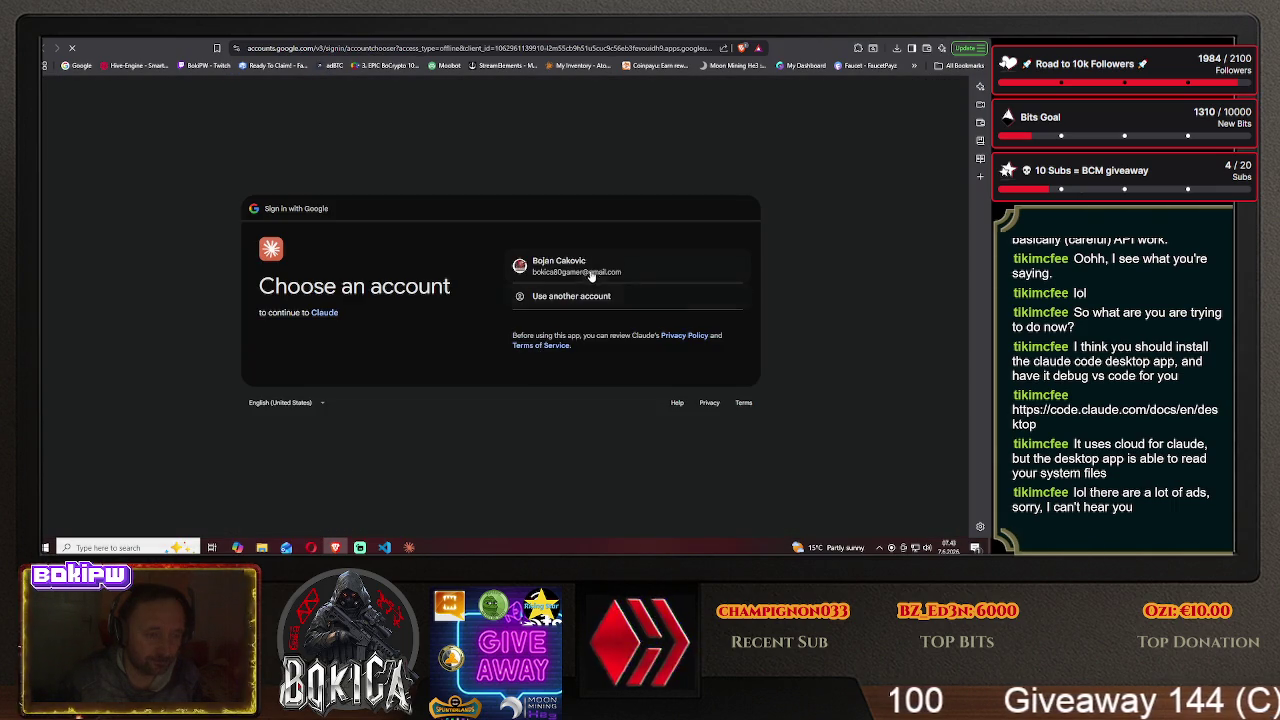
pyautogui.click(588, 270)
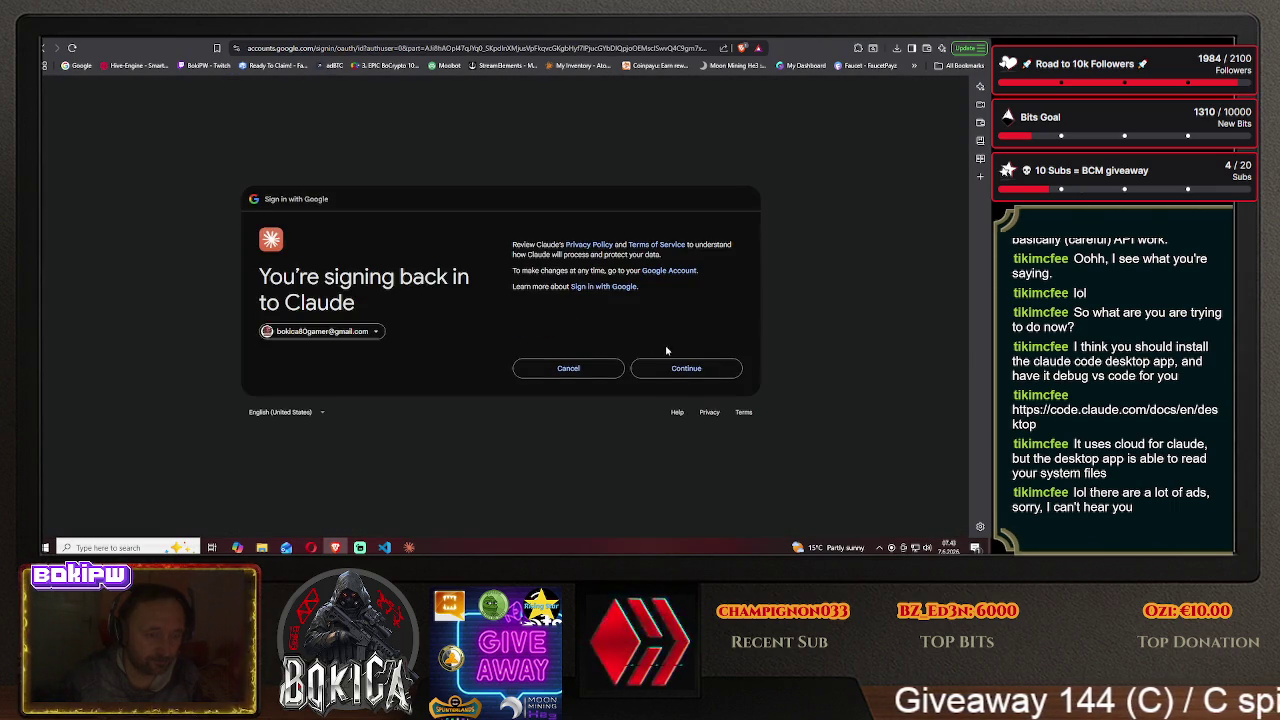
pyautogui.click(684, 369)
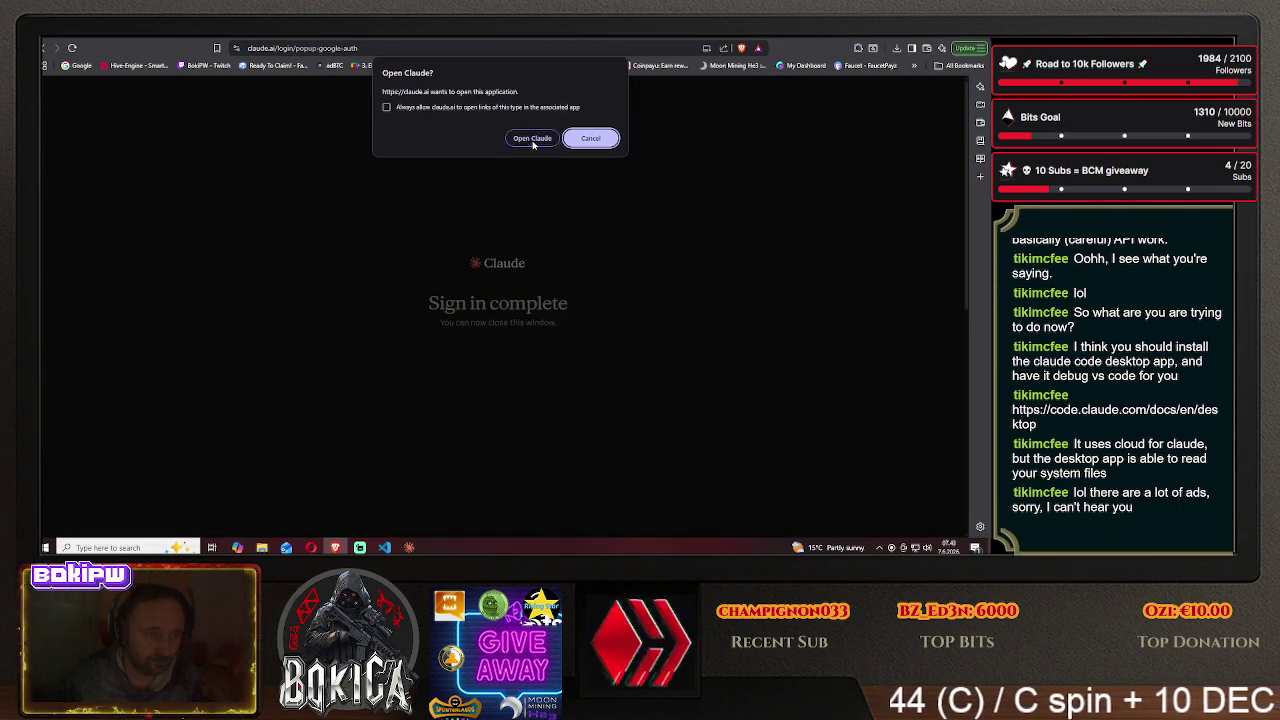
pyautogui.click(532, 139)
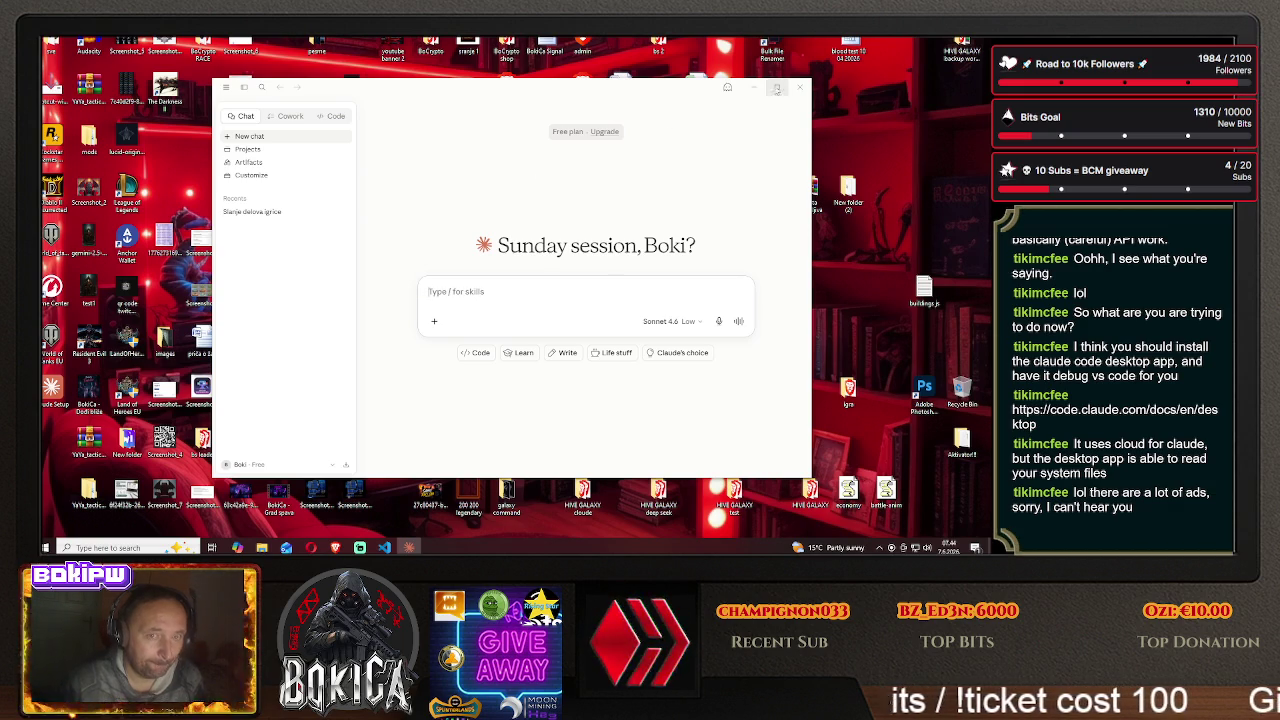
# Step: Maximize and restore the Claude window, then shift it slightly to the right
pyautogui.click(775, 90)
pyautogui.click(985, 42)
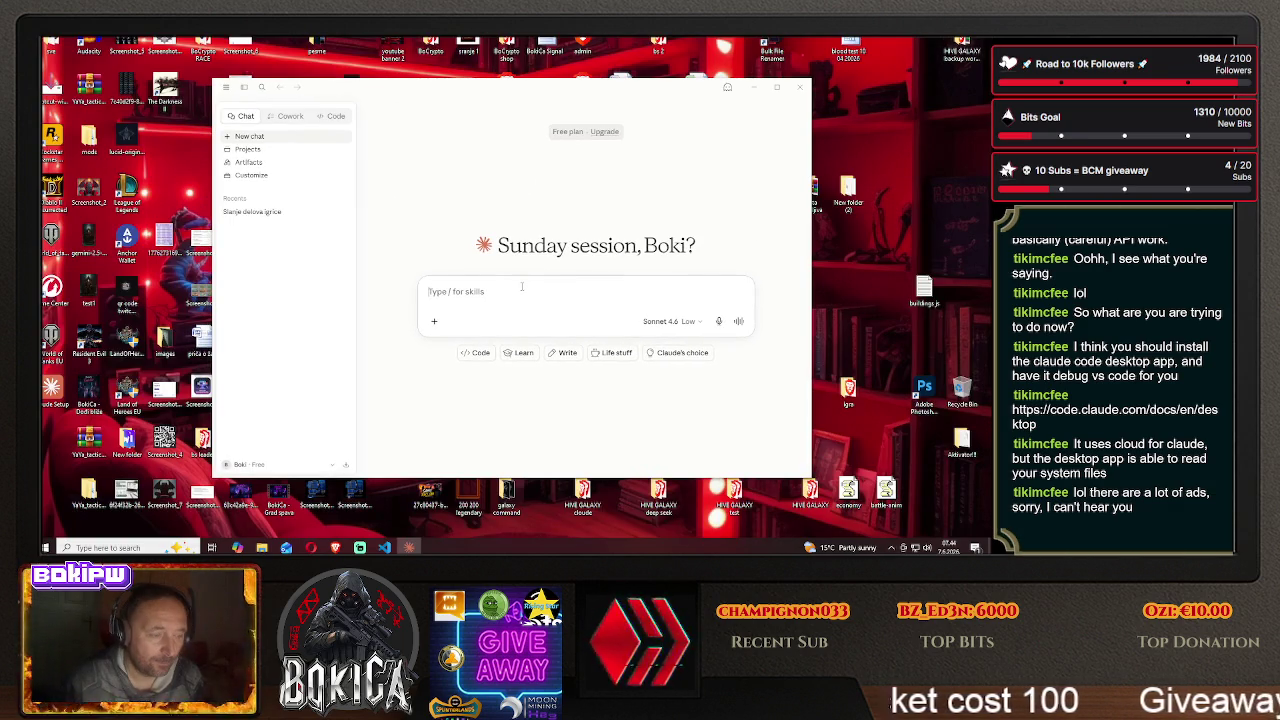
pyautogui.moveTo(572, 100)
pyautogui.mouseDown()
pyautogui.moveTo(825, 340)
pyautogui.moveTo(488, 275)
pyautogui.moveTo(628, 76)
pyautogui.moveTo(611, 97)
pyautogui.mouseUp()
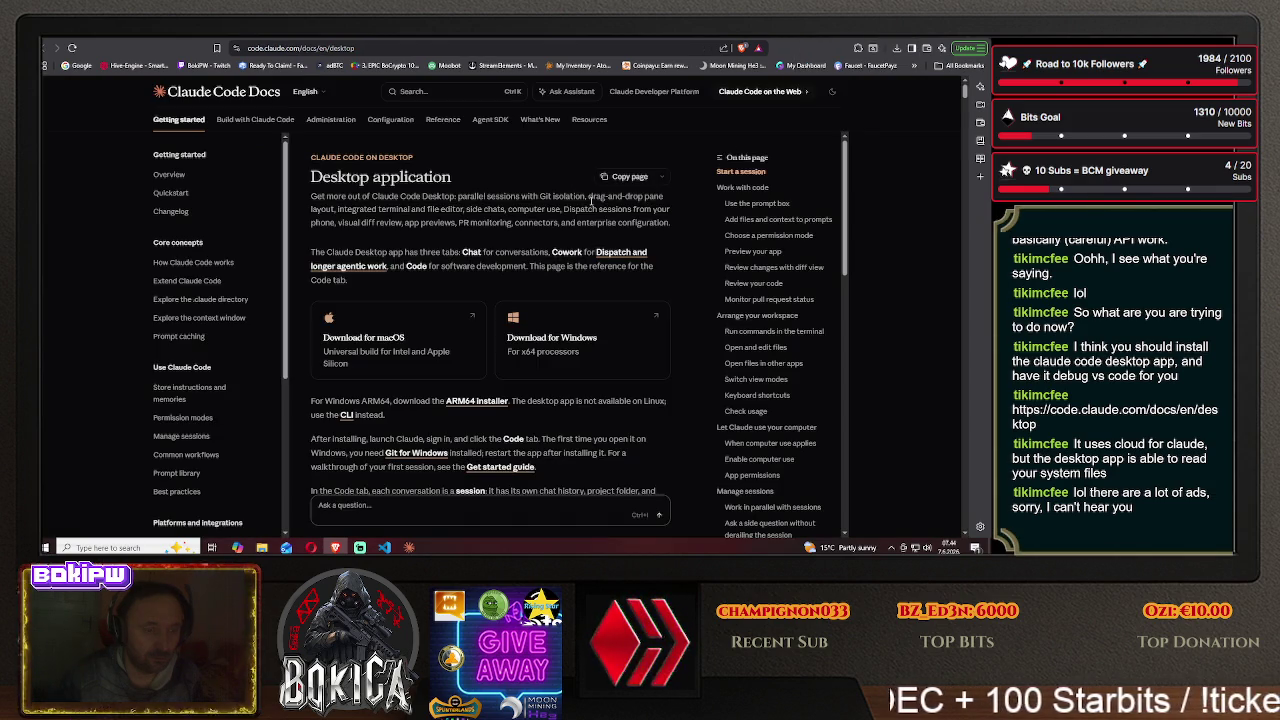
# Step: Close the current tab, view the claude.ai Projects and Chats pages, and minimize the browser
pyautogui.hotkey('ctrl', 'w')
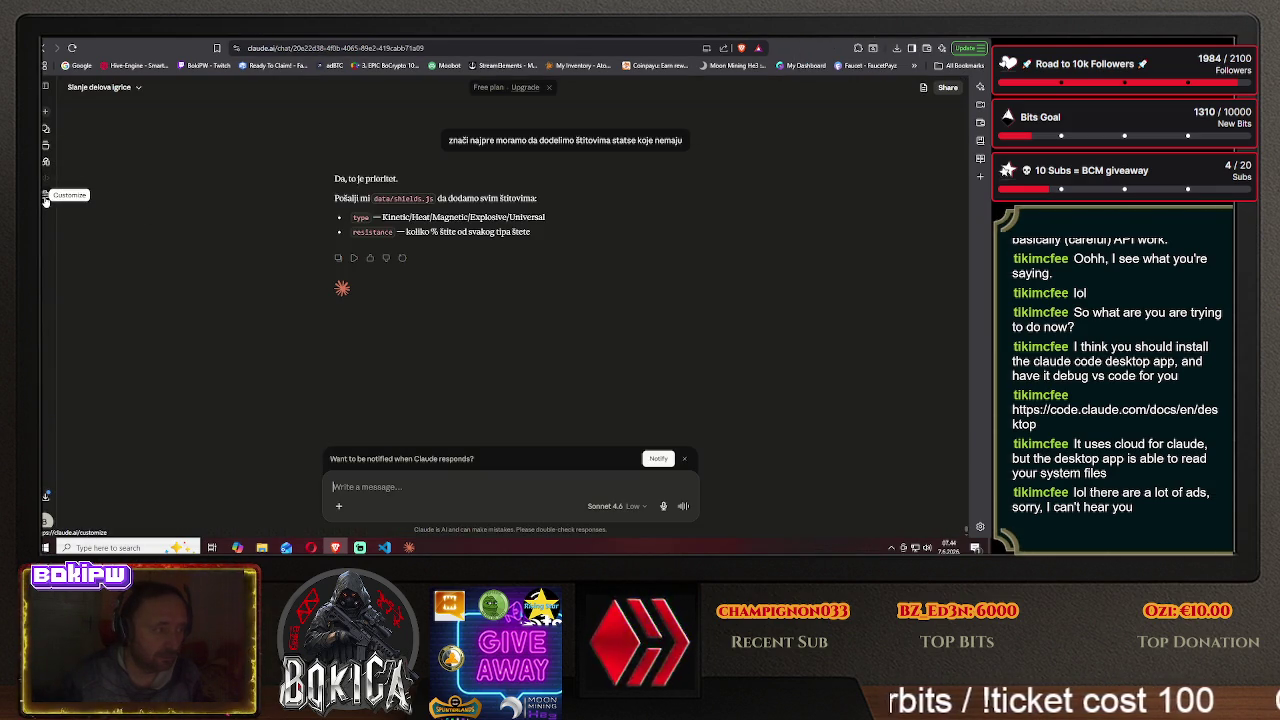
pyautogui.click(45, 146)
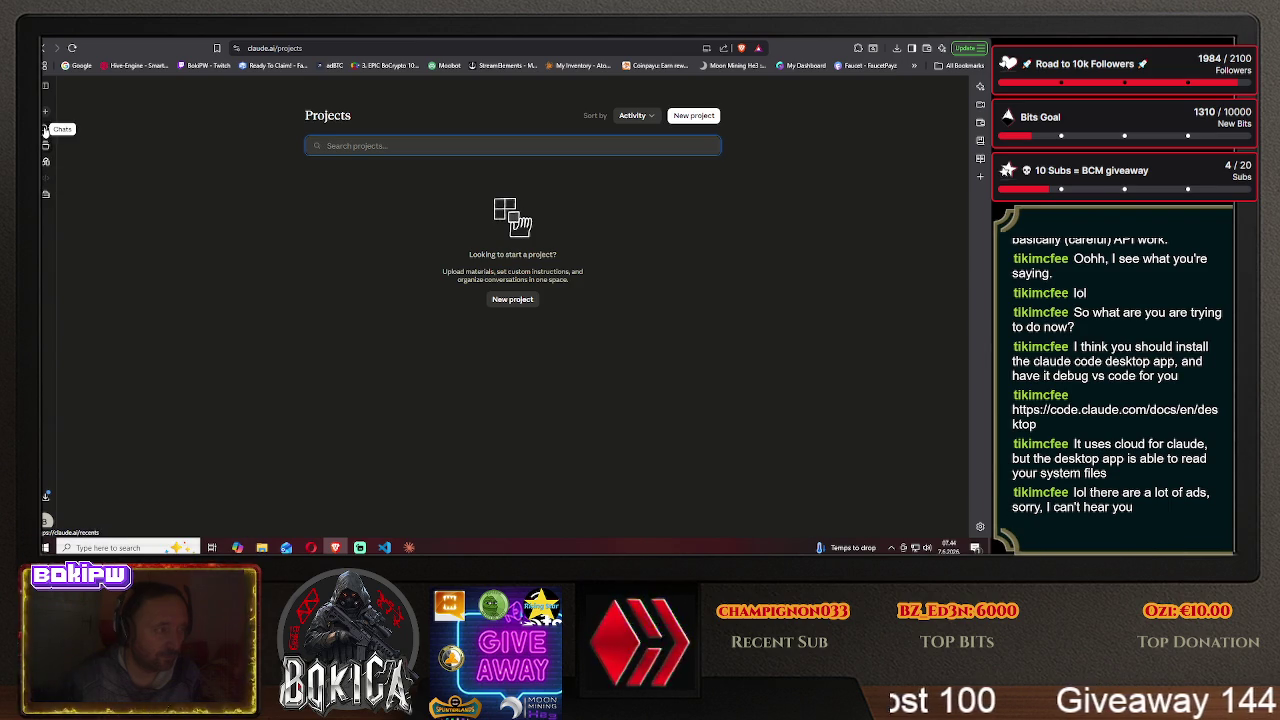
pyautogui.click(45, 130)
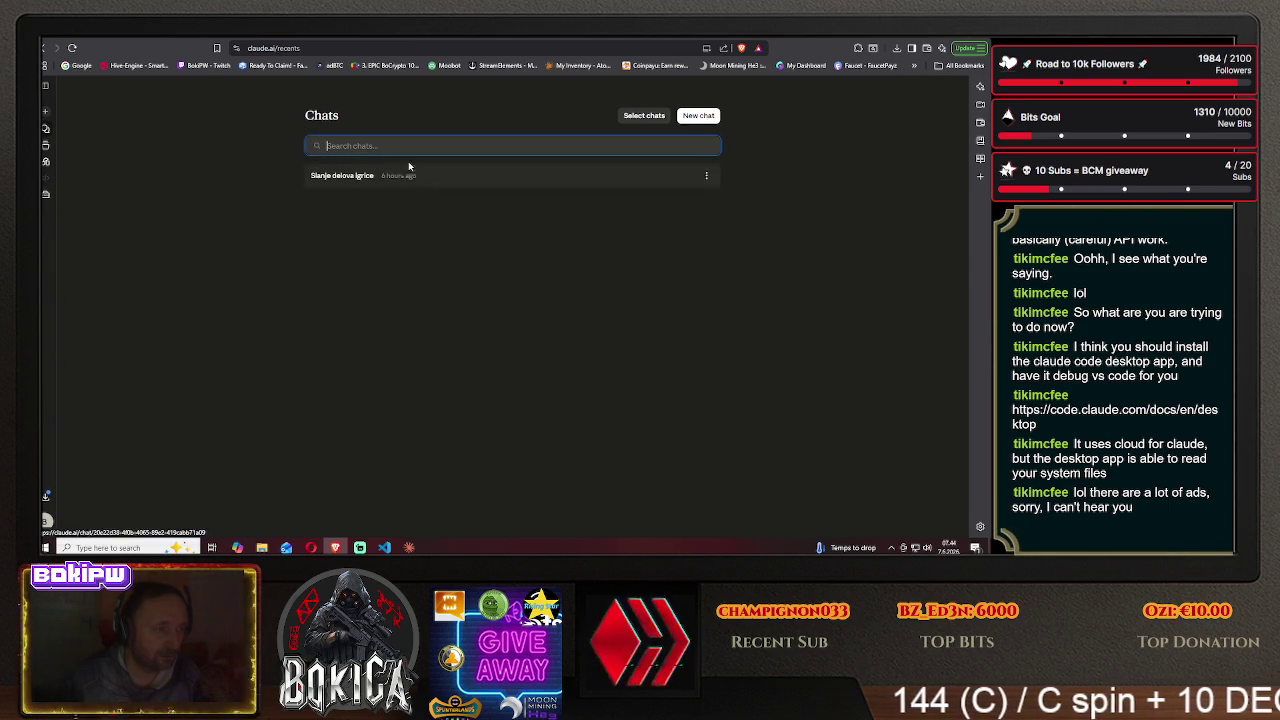
pyautogui.click(335, 547)
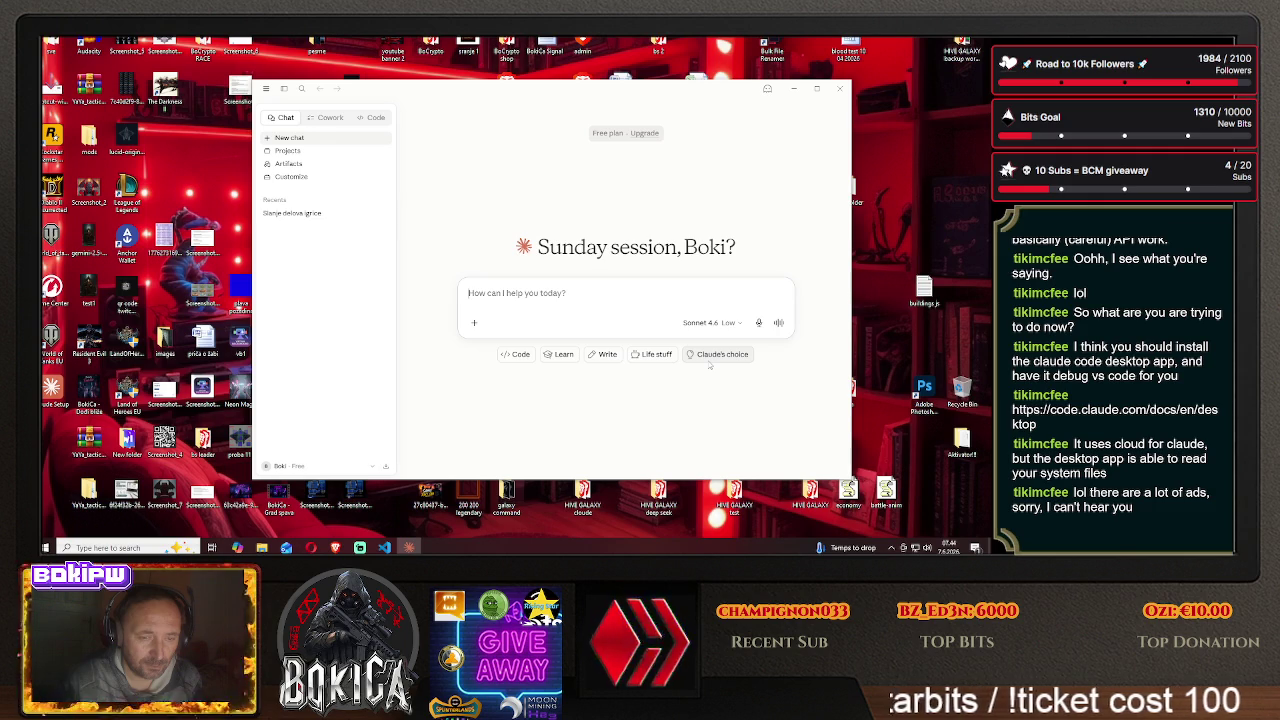
# Step: Keep Sonnet 4.6, open the Slanje delova igrice chat, and dismiss the upgrade notice
pyautogui.click(702, 323)
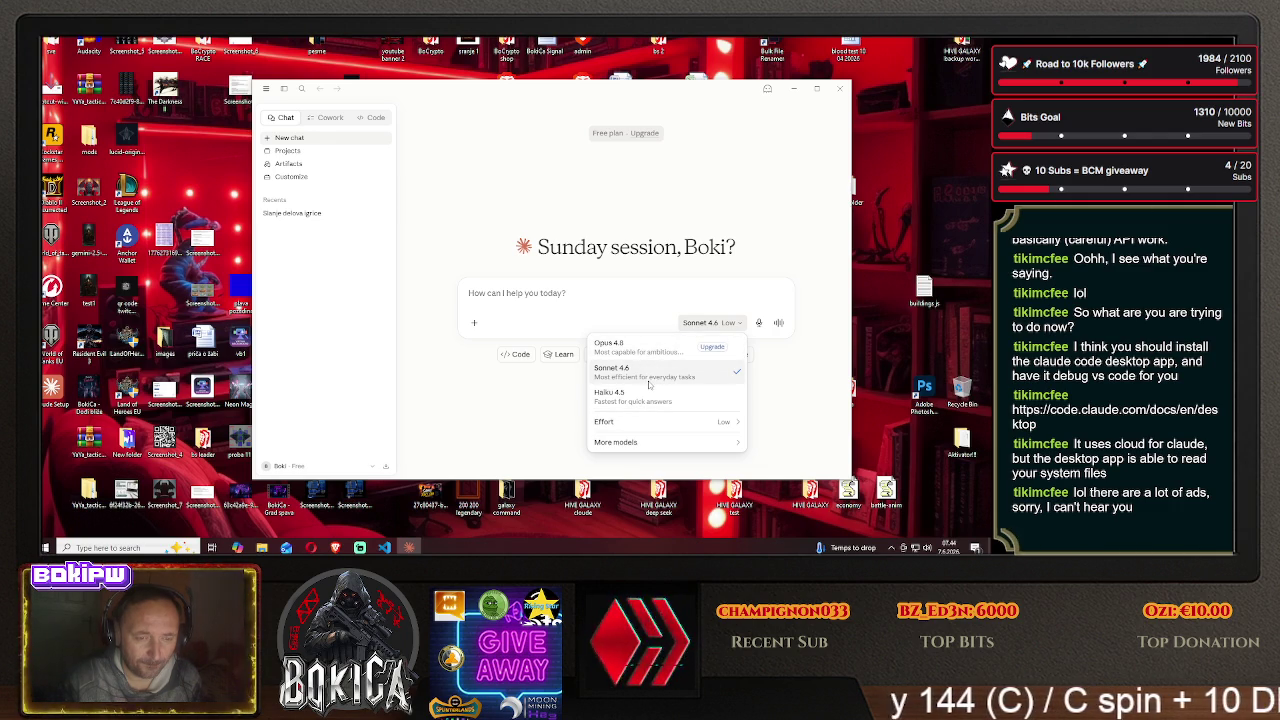
pyautogui.click(541, 406)
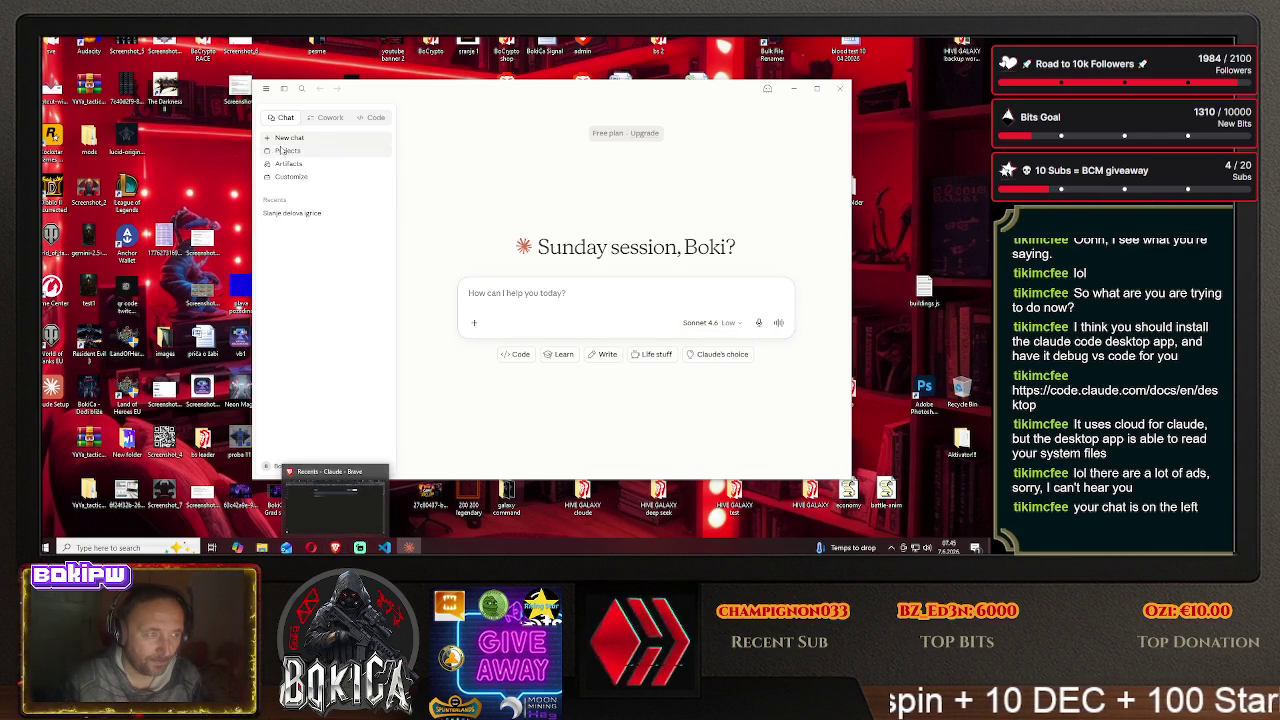
pyautogui.click(292, 213)
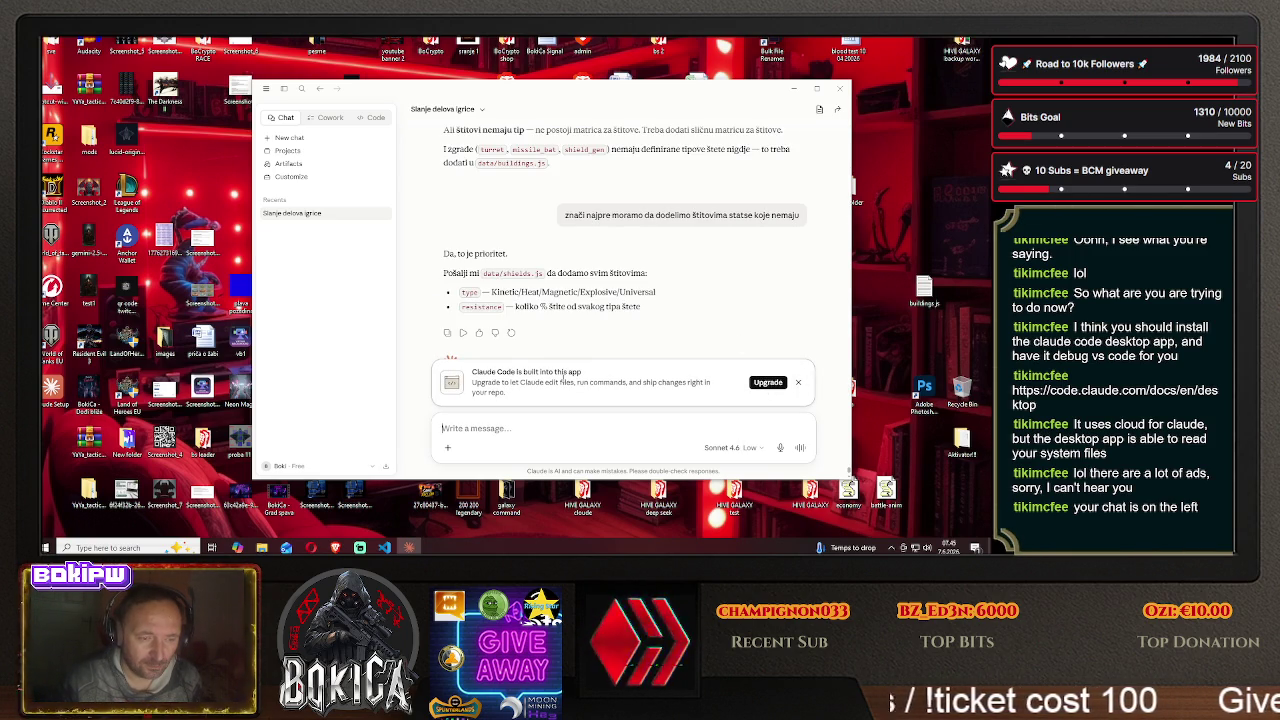
pyautogui.click(799, 383)
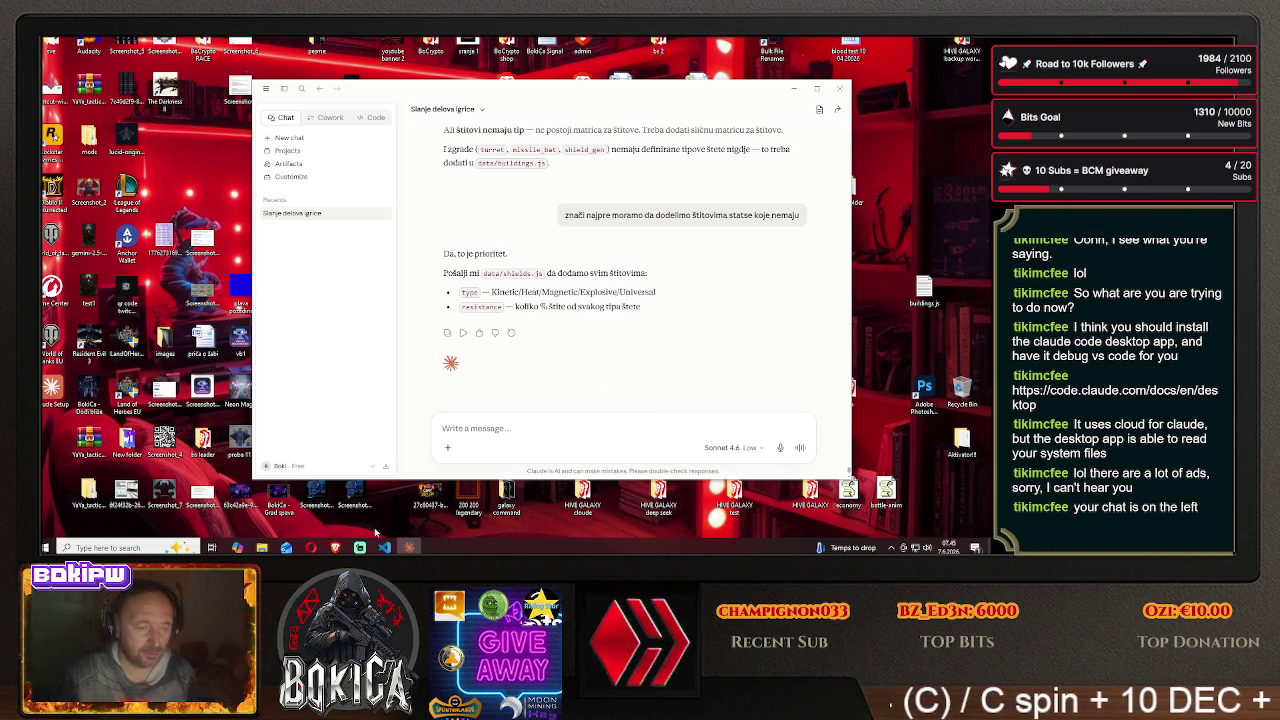
pyautogui.hotkey('alt', 'Tab')
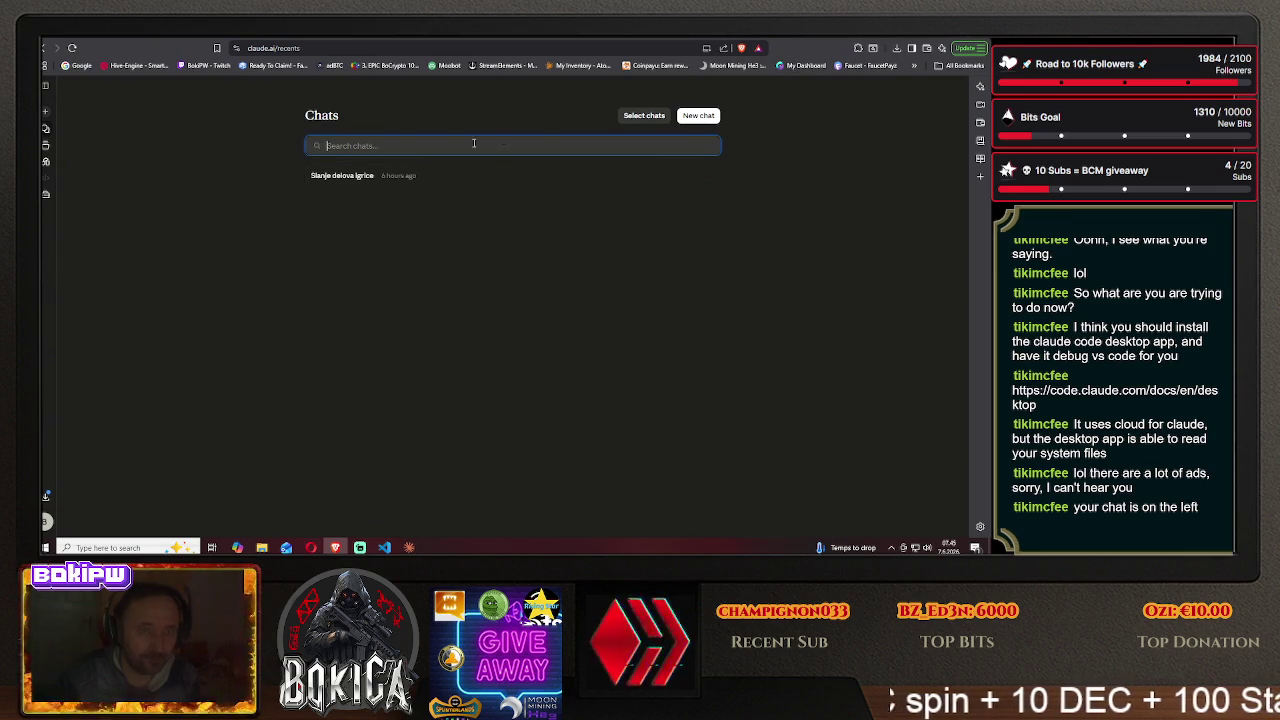
# Step: Open the Slanje delova igrice chat on claude.ai, check the Claude app, then go to the Devin tab
pyautogui.click(44, 128)
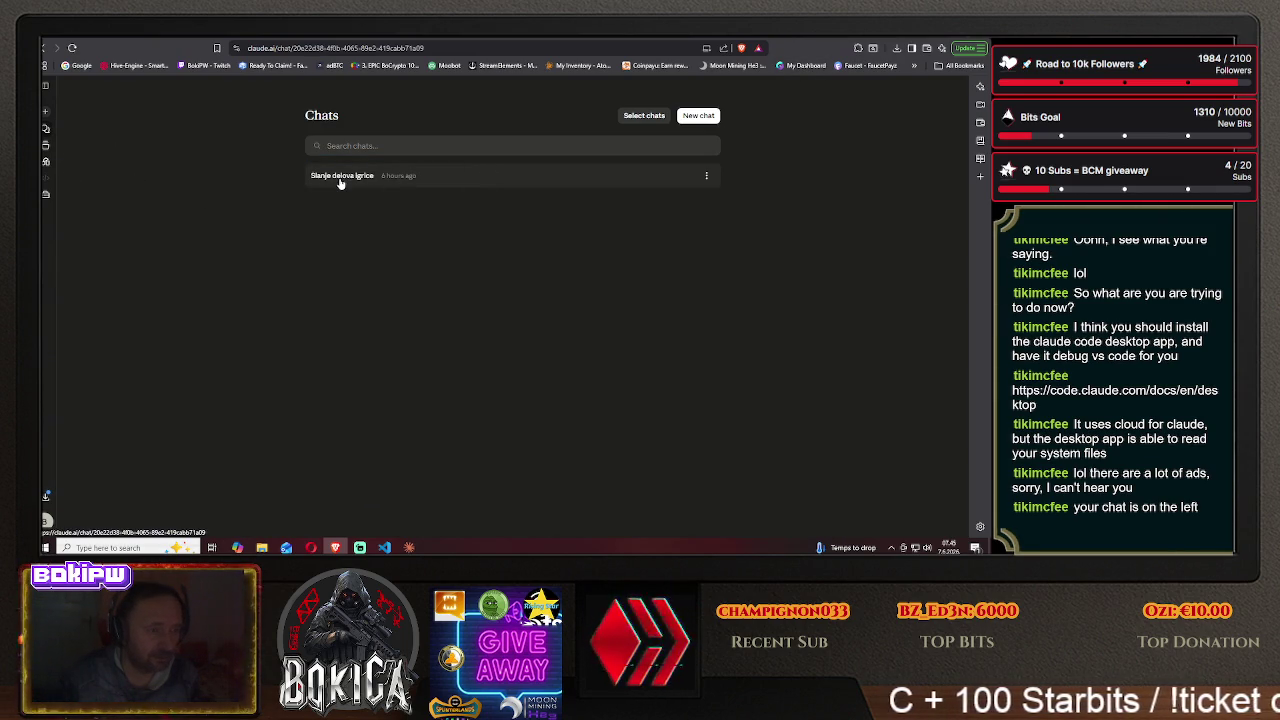
pyautogui.click(445, 175)
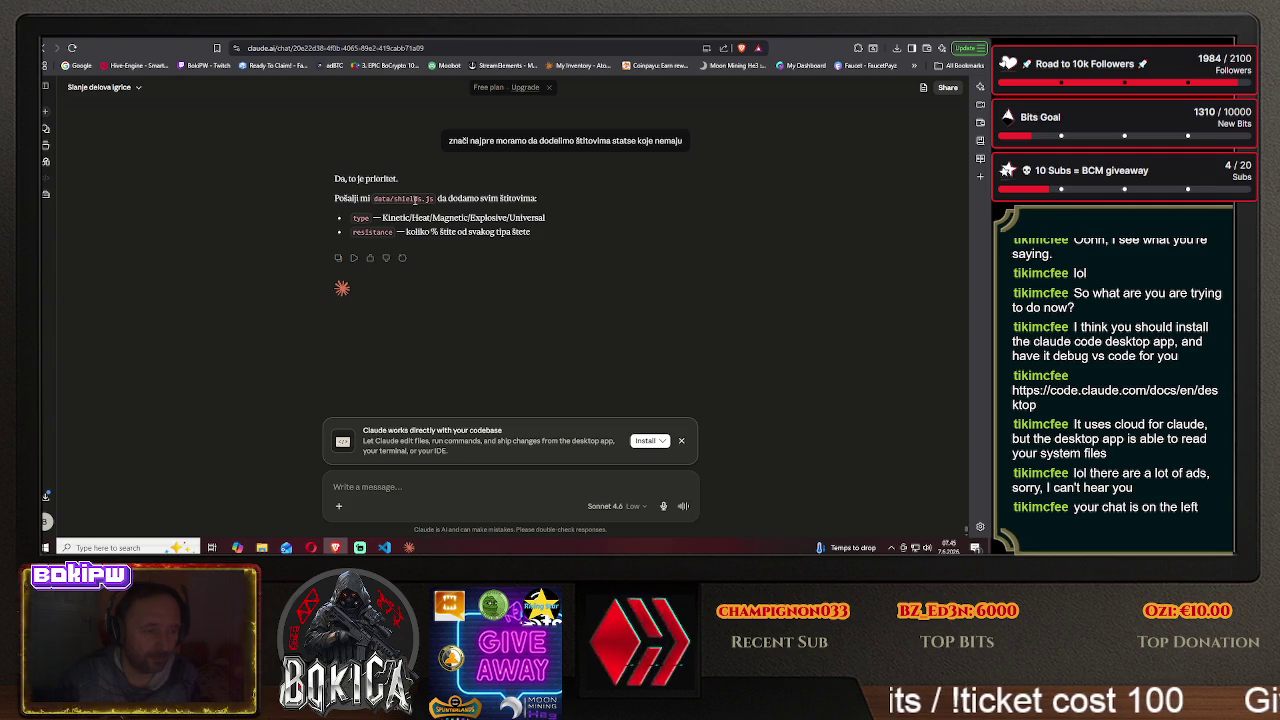
pyautogui.moveTo(409, 547)
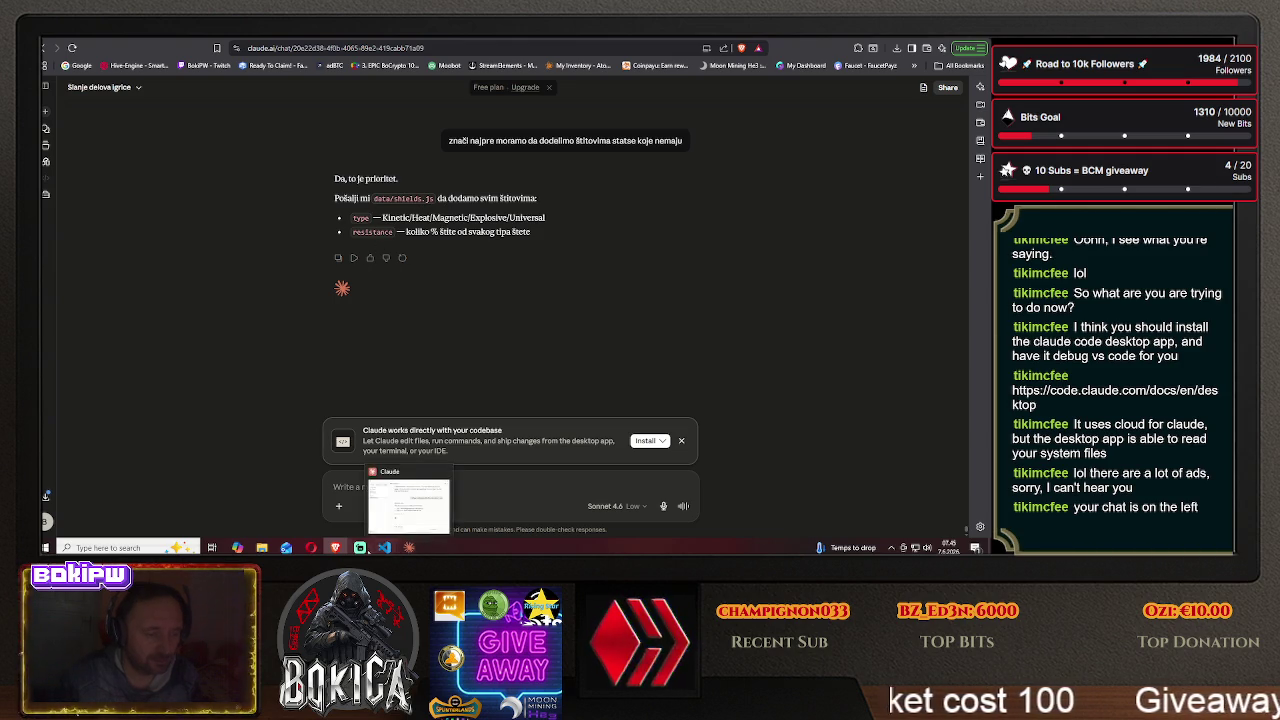
pyautogui.click(369, 505)
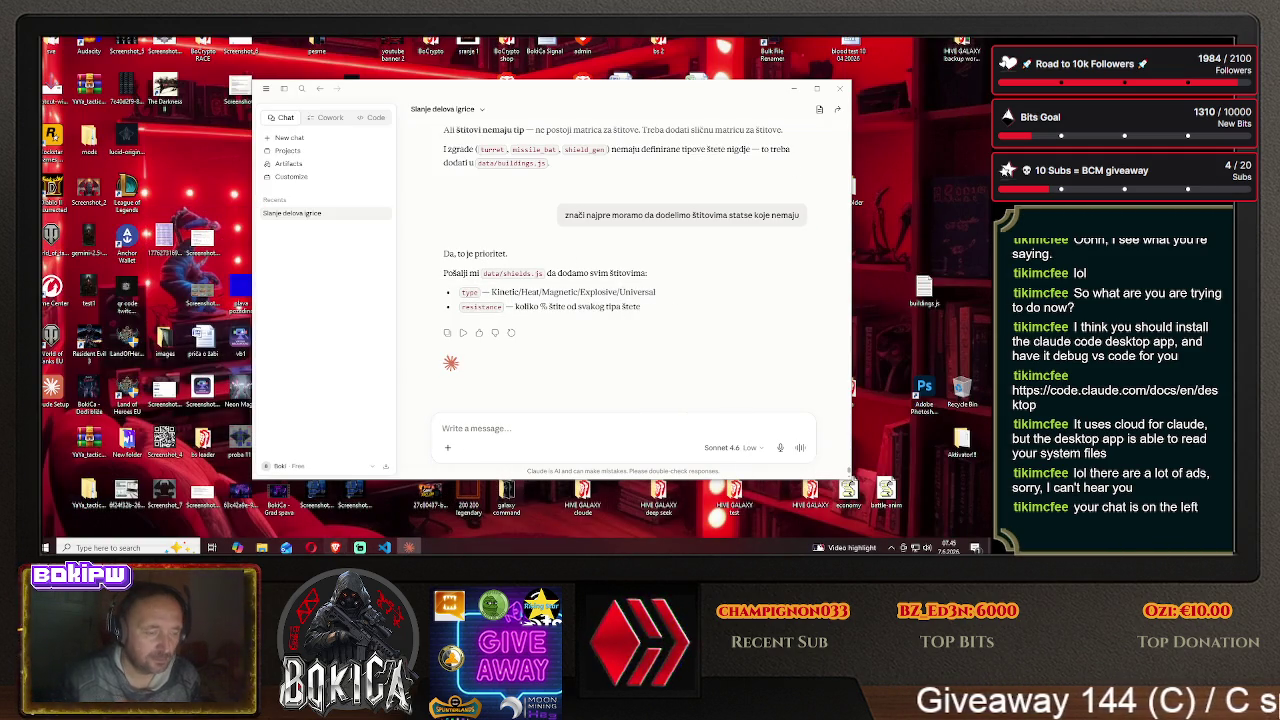
pyautogui.click(335, 547)
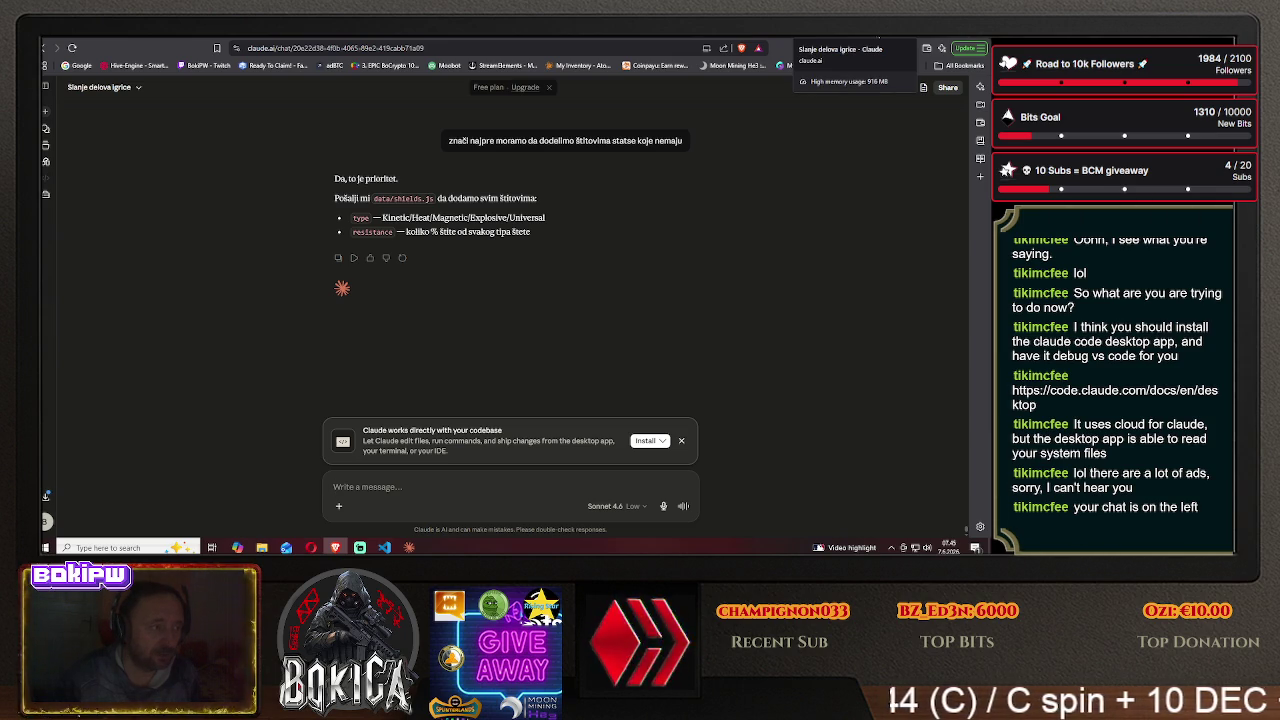
pyautogui.click(796, 41)
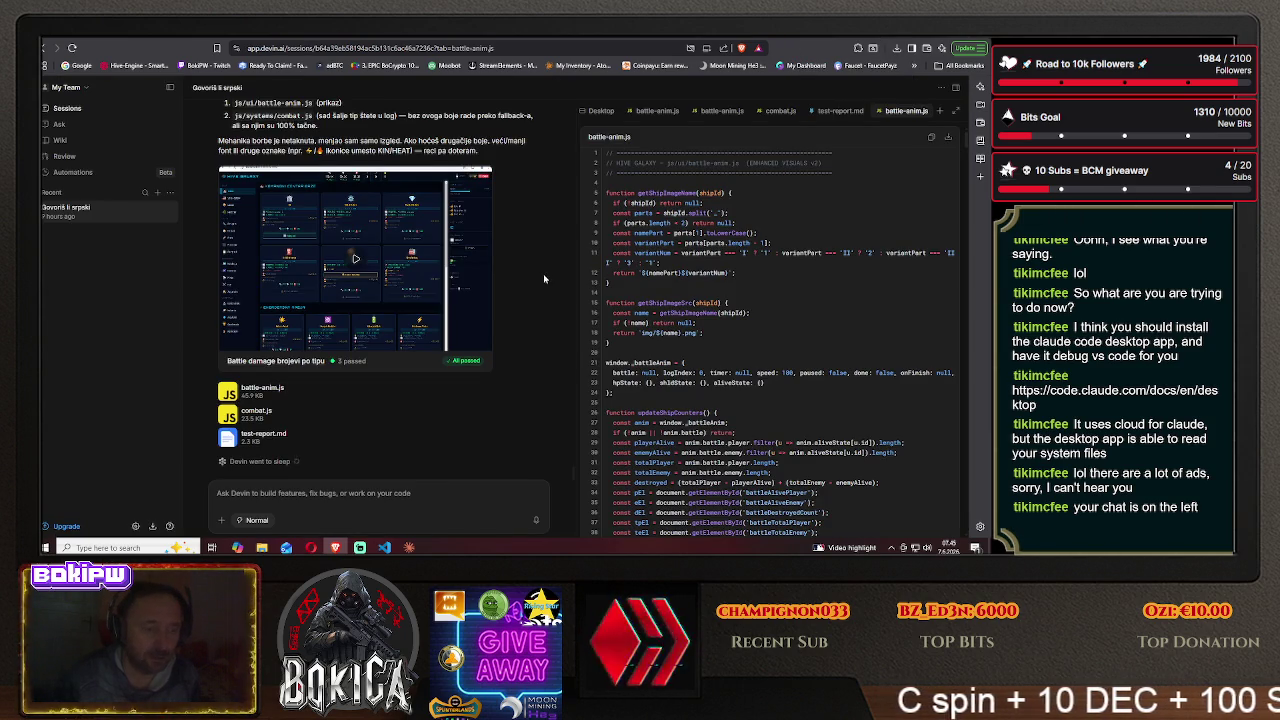
# Step: Switch to the Claude desktop app and view its empty Projects page
pyautogui.hotkey('alt', 'Tab')
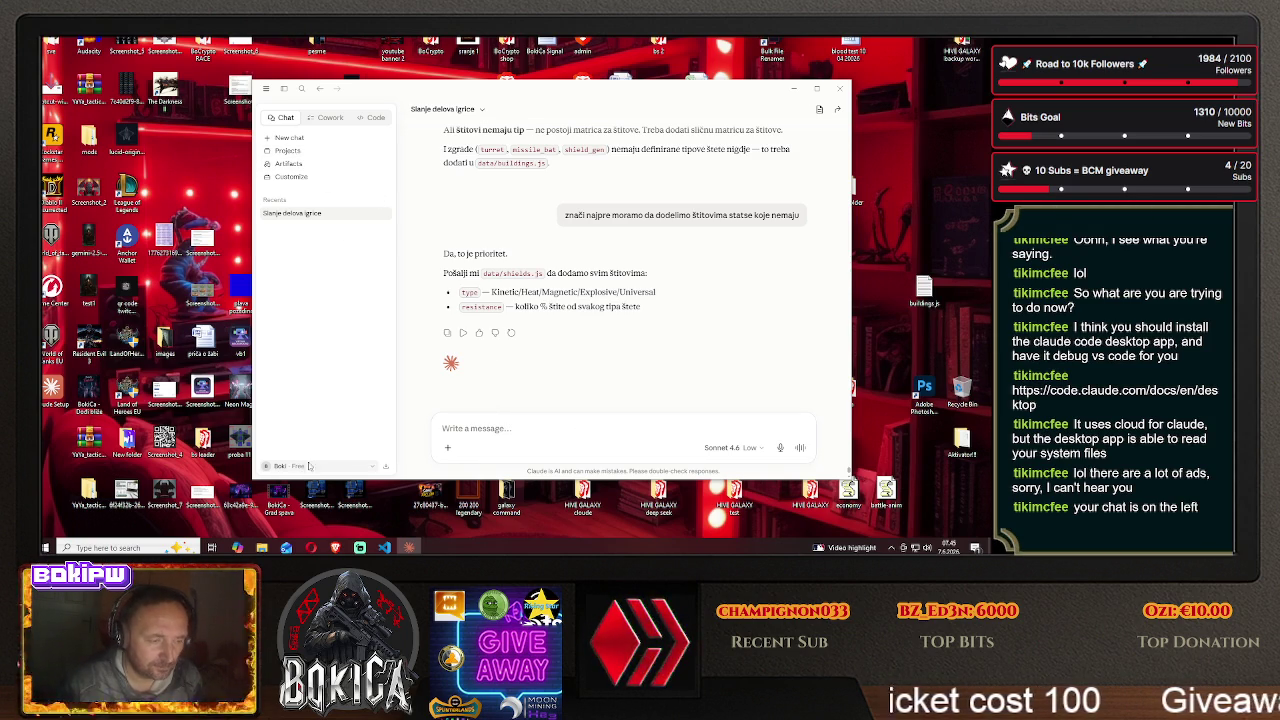
pyautogui.click(302, 156)
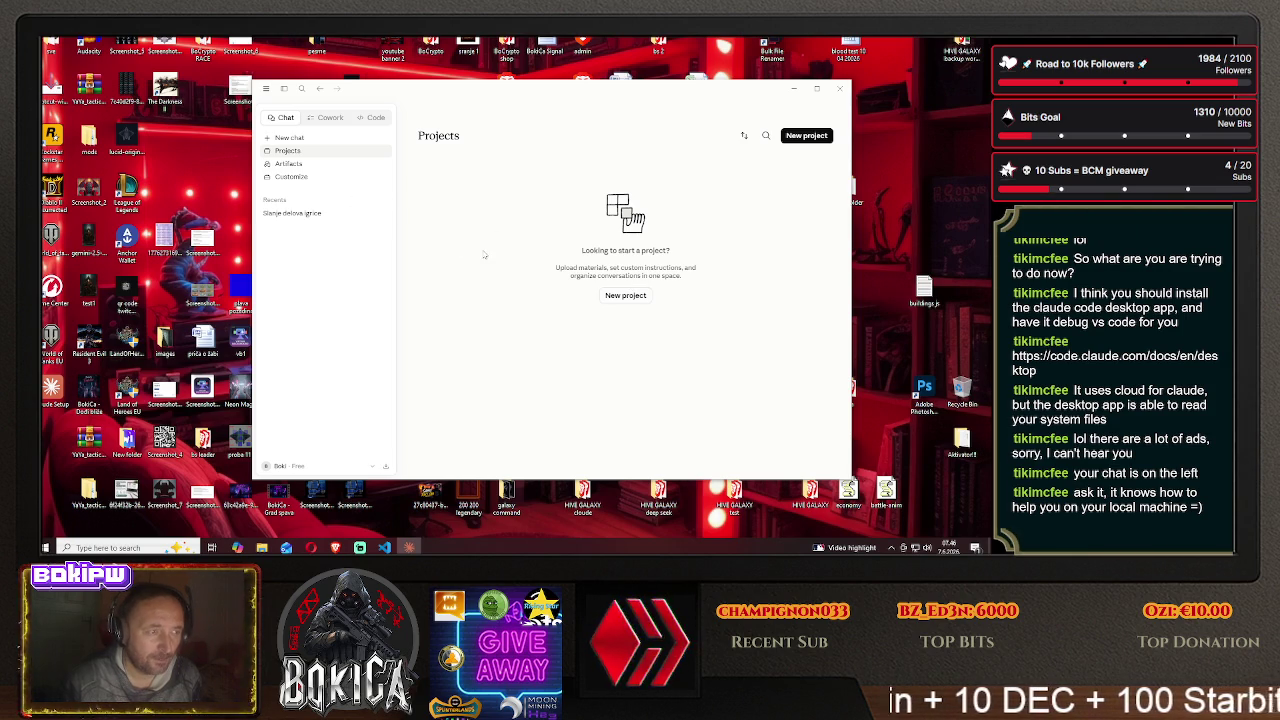
# Step: Bring Brave back to the front on the Twitch stream tab
pyautogui.click(336, 548)
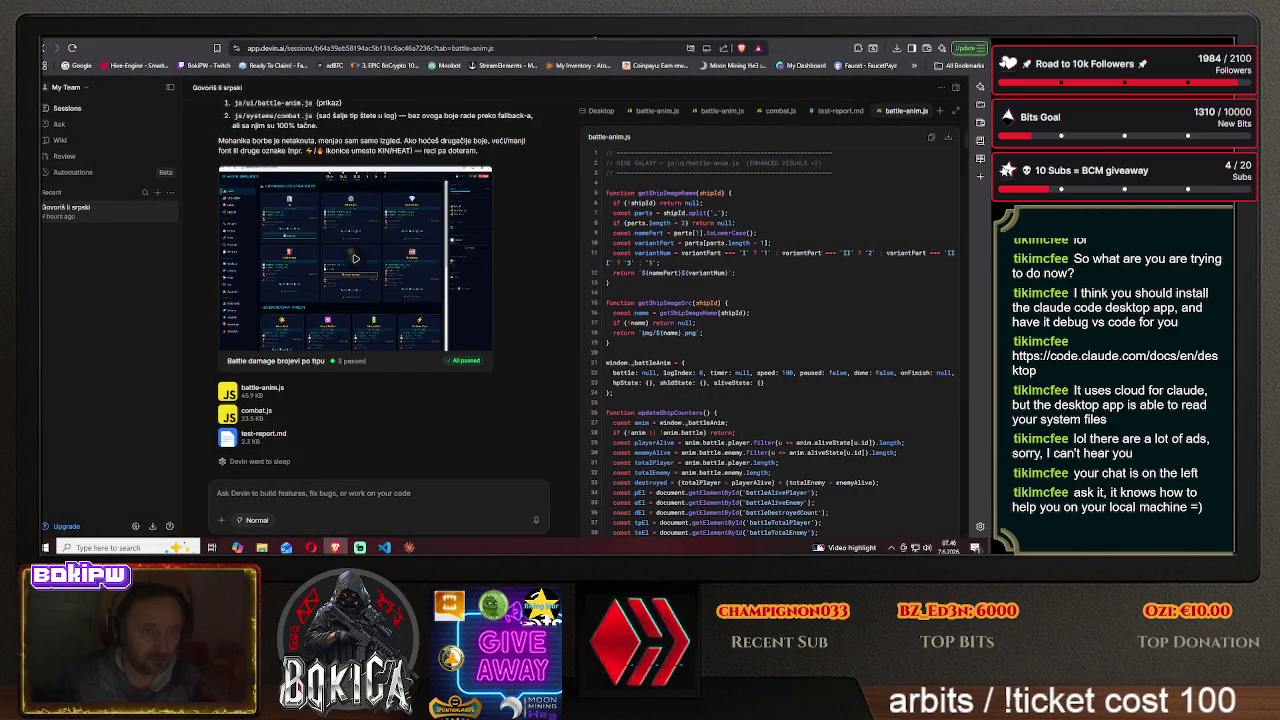
pyautogui.click(595, 38)
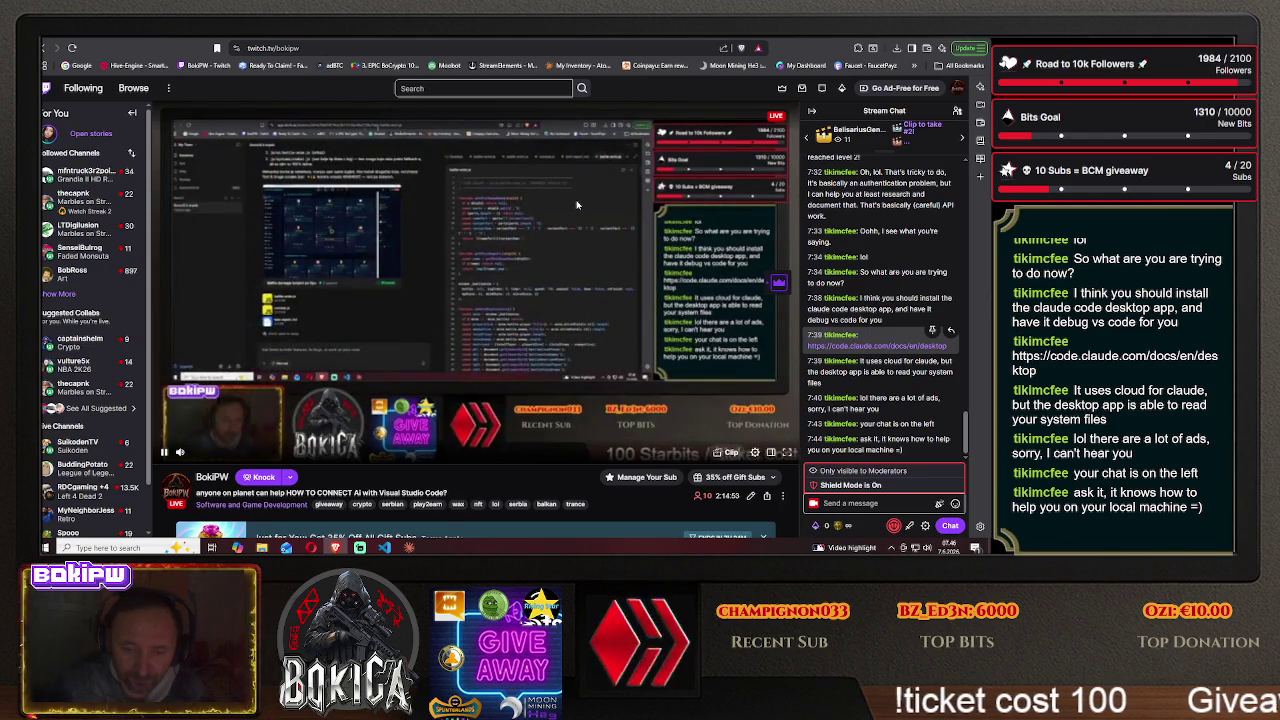
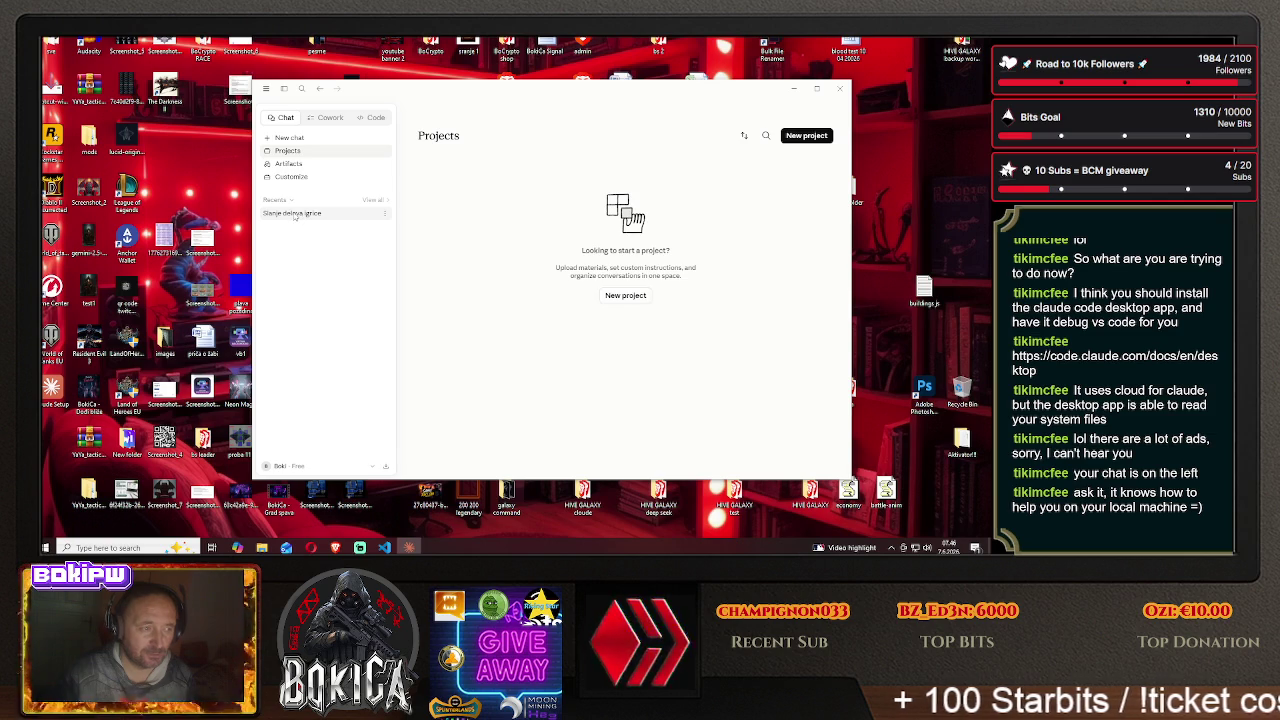
# Step: In 'Slanje delova igrice', ask how to give Claude the game files, then ask for direct access
pyautogui.click(293, 214)
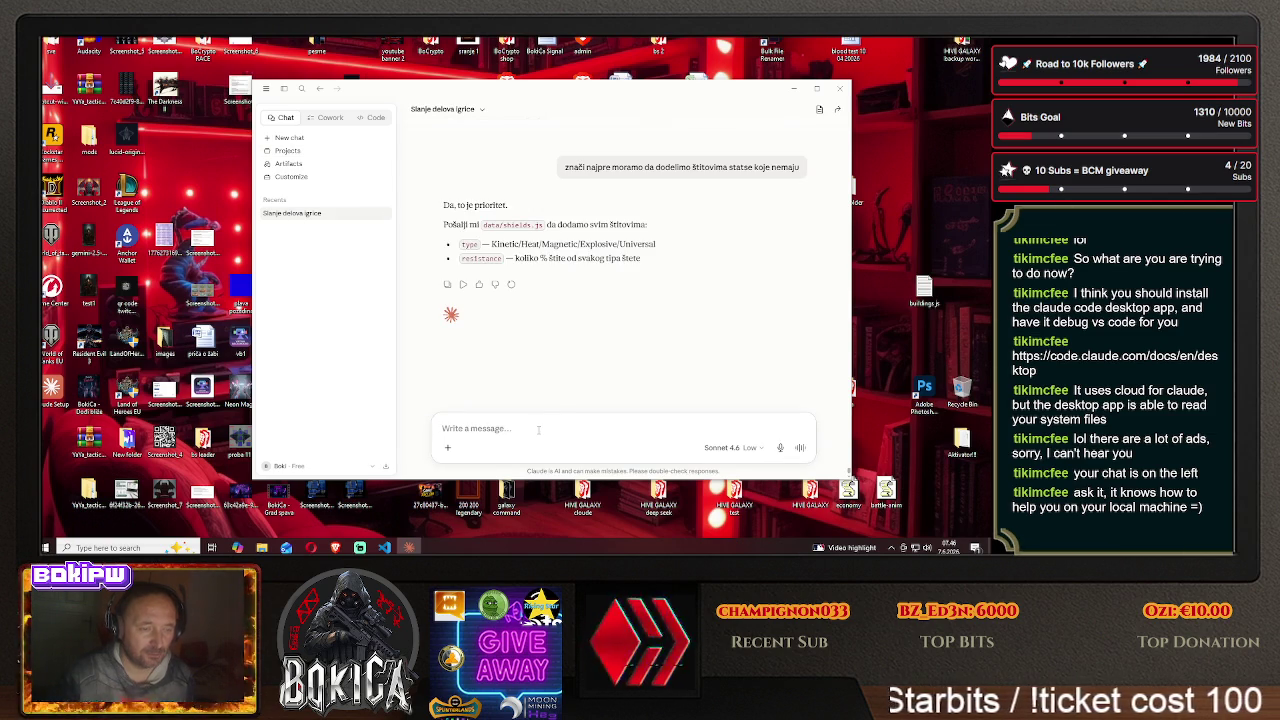
pyautogui.write('kako da')
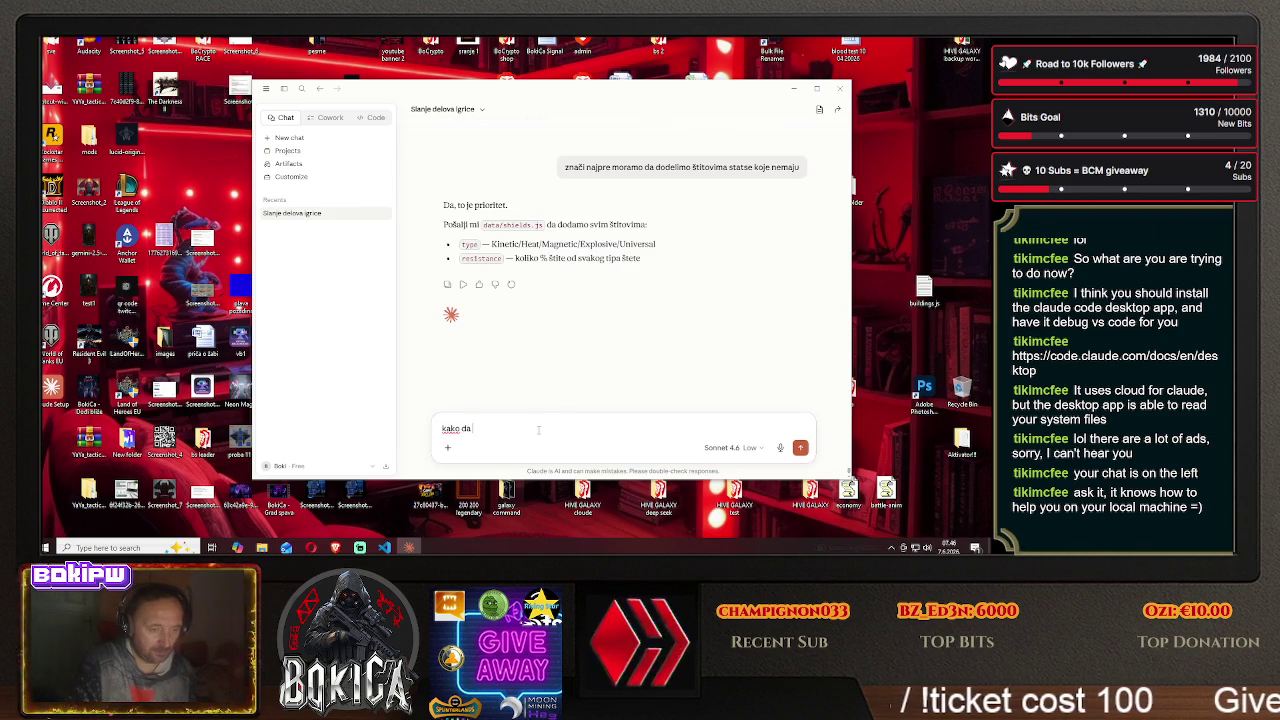
pyautogui.write(' ti dam pristup mojim fajlovima igri')
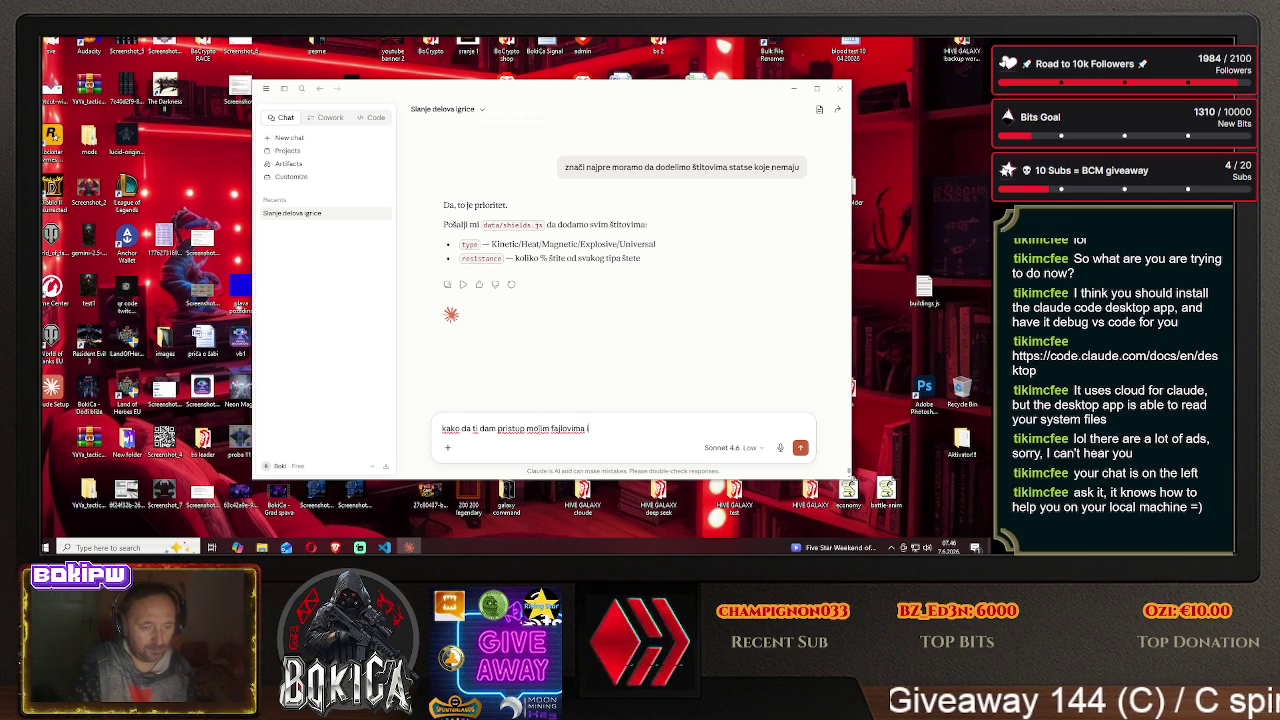
pyautogui.write('ce')
pyautogui.press('Return')
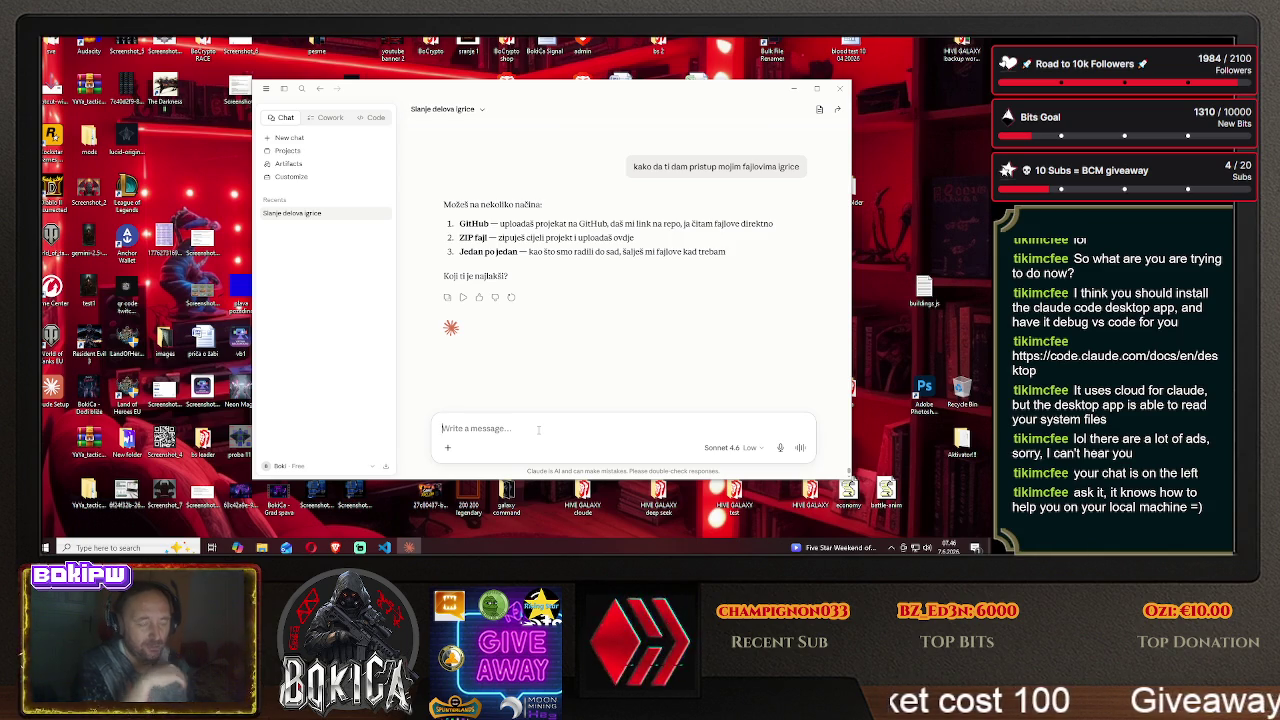
pyautogui.write('ne to nego direkta')
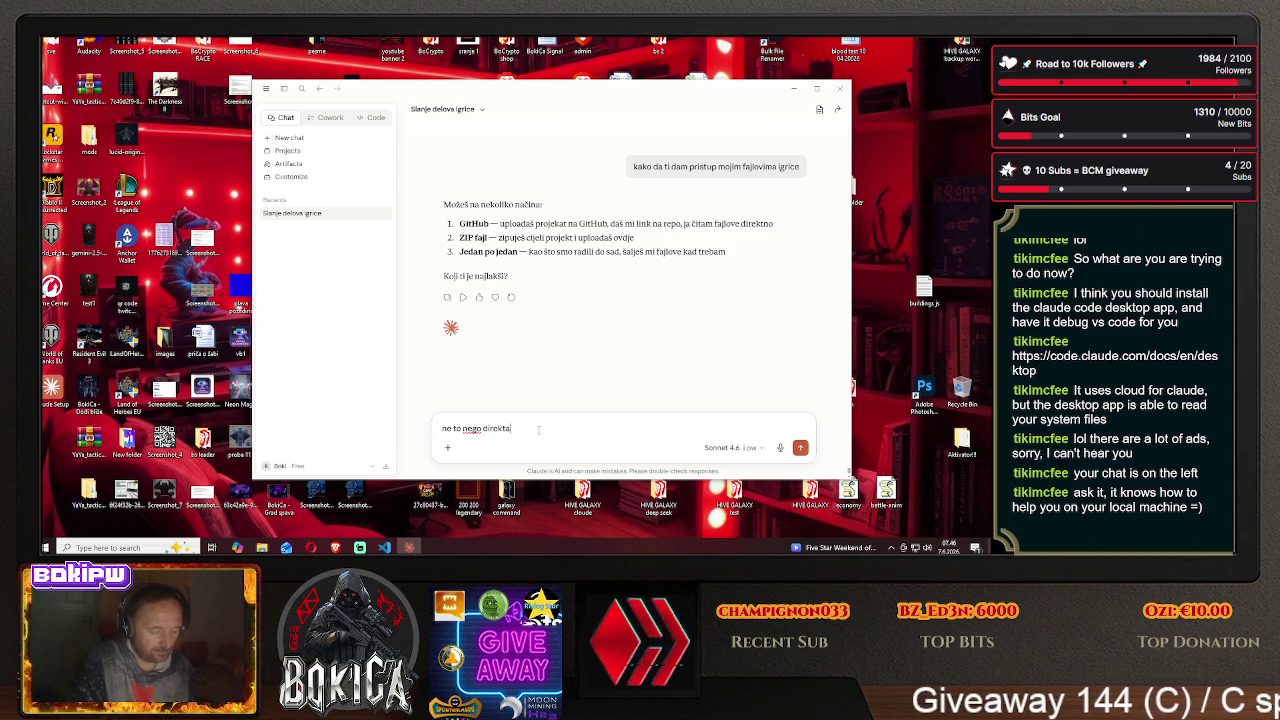
pyautogui.write('n pristup')
pyautogui.press('Return')
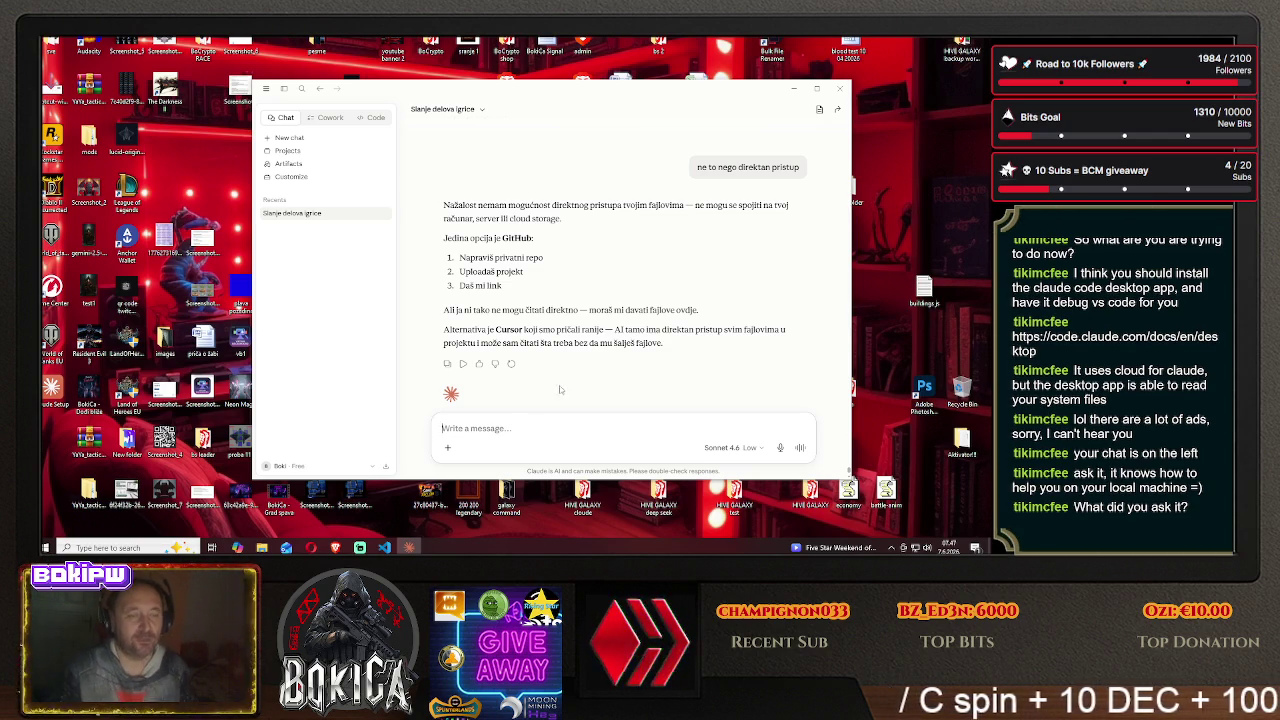
pyautogui.scroll(3, 587, 325)
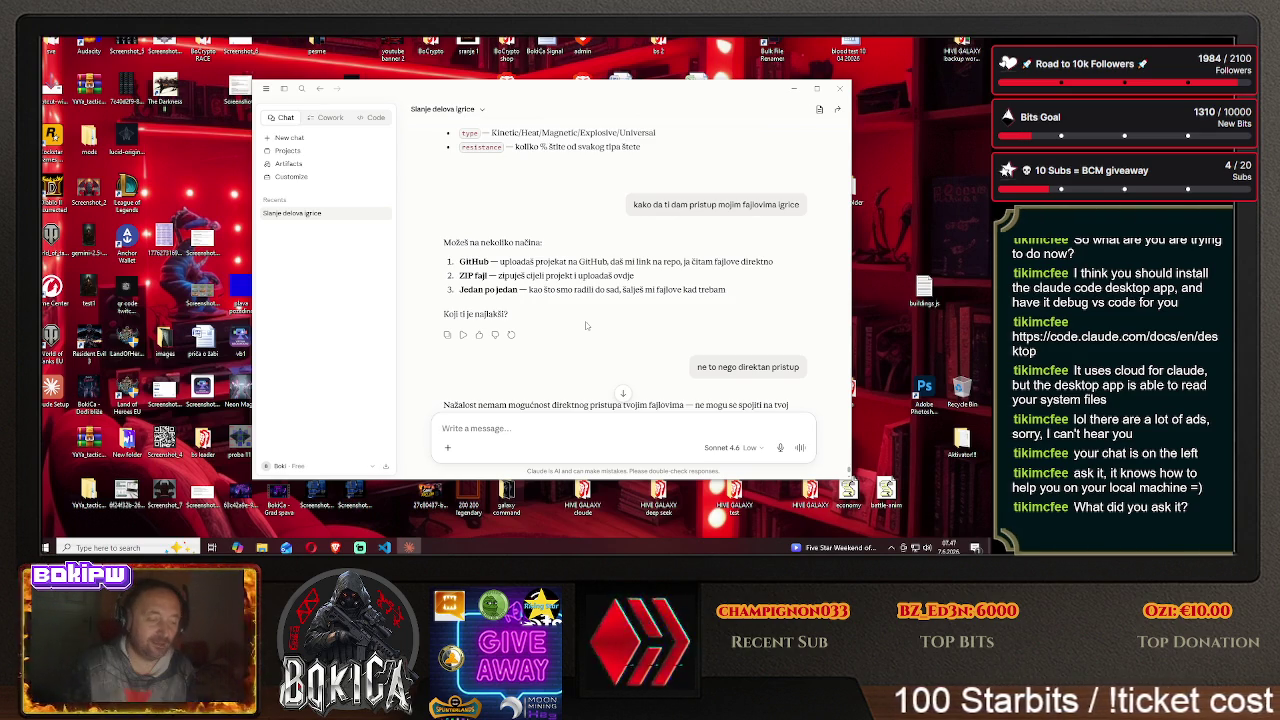
# Step: After glancing at Twitch, ask Claude why it can't read local files though the app is installed
pyautogui.hotkey('alt', 'Tab')
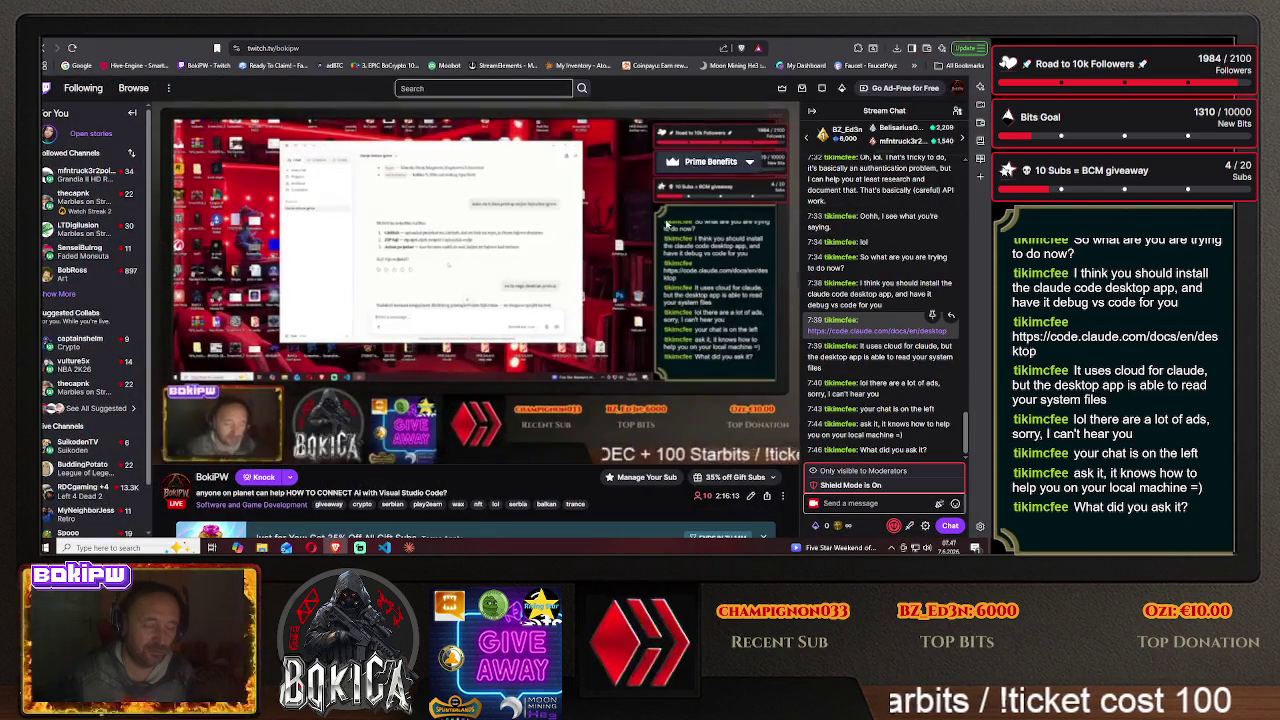
pyautogui.hotkey('alt', 'Tab')
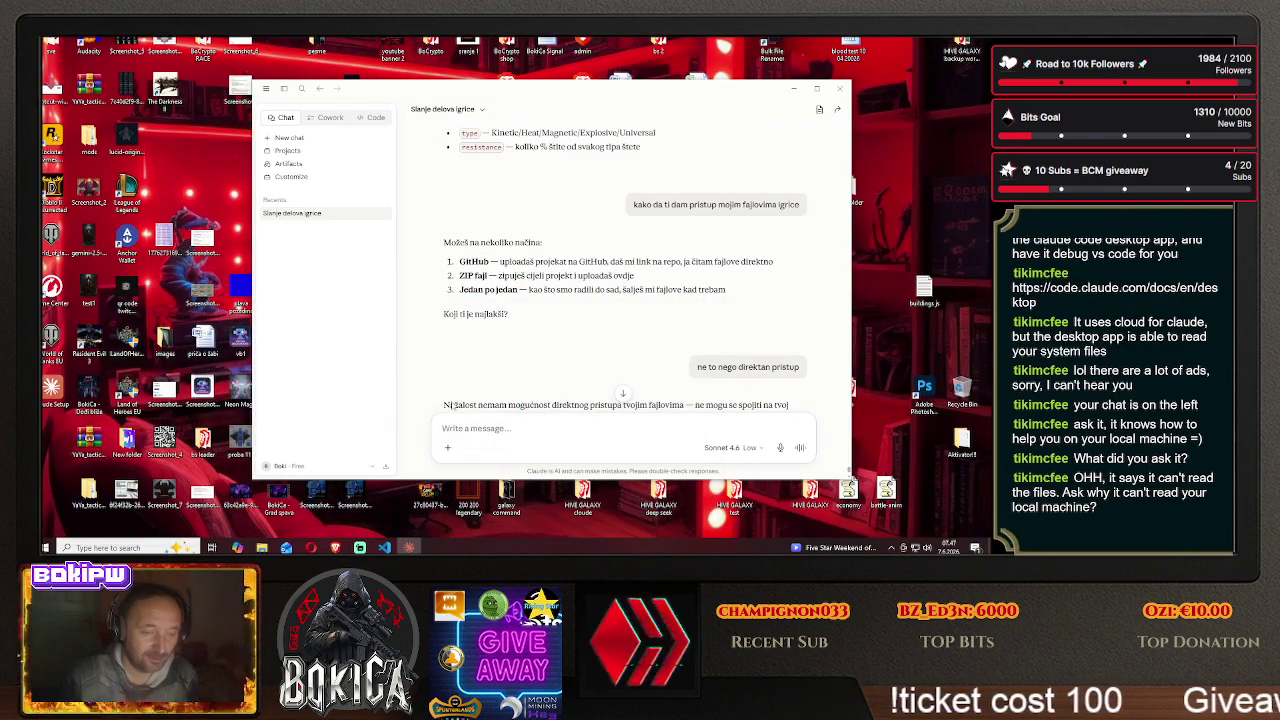
pyautogui.hotkey('alt', 'Tab')
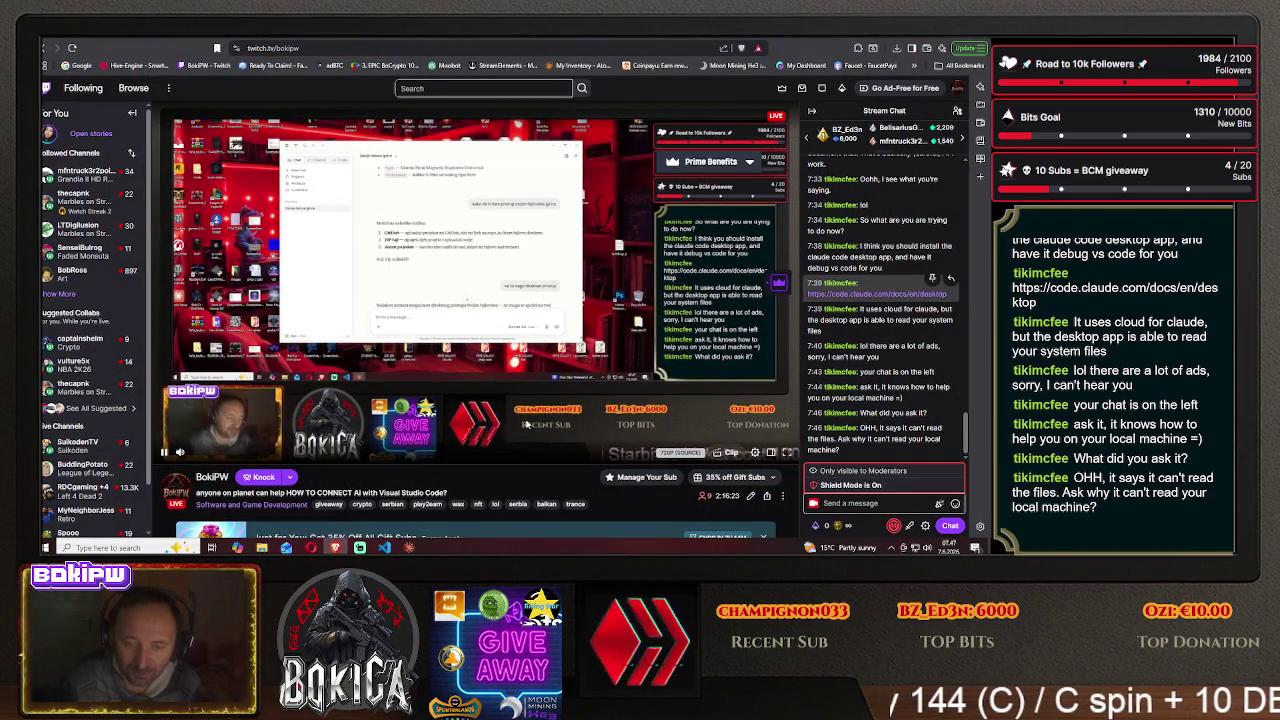
pyautogui.hotkey('alt', 'Tab')
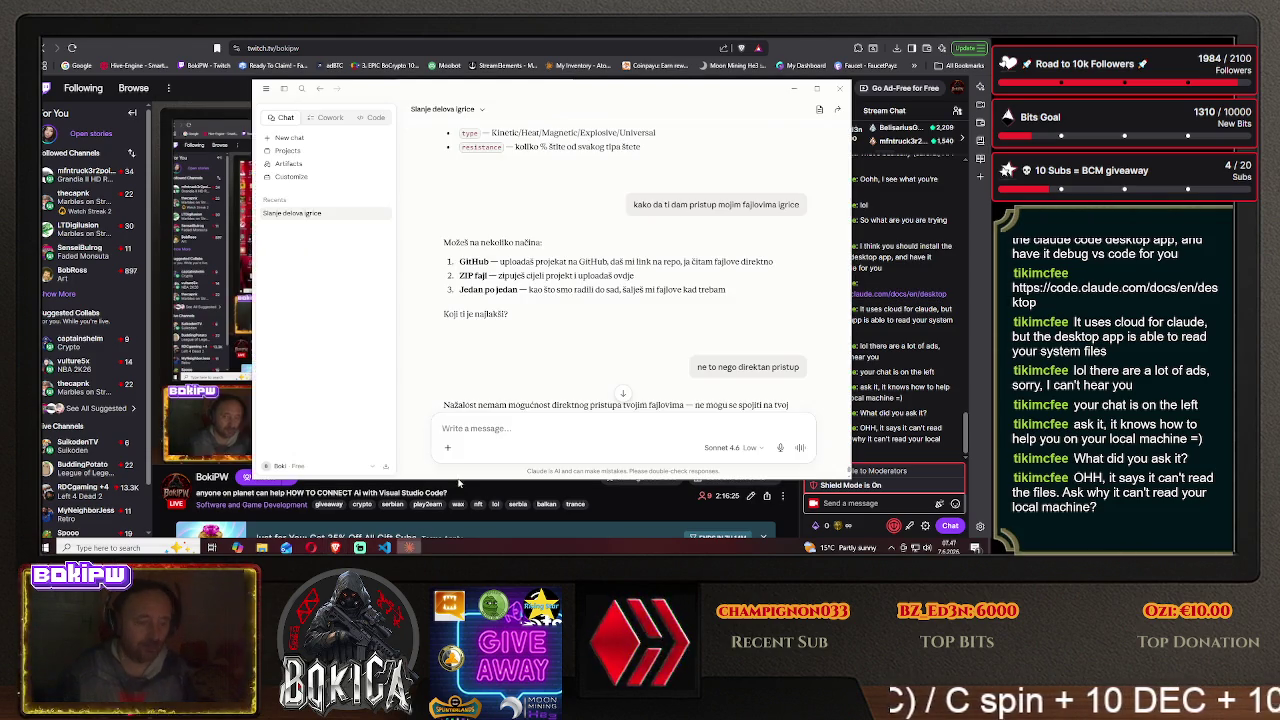
pyautogui.write('zaš')
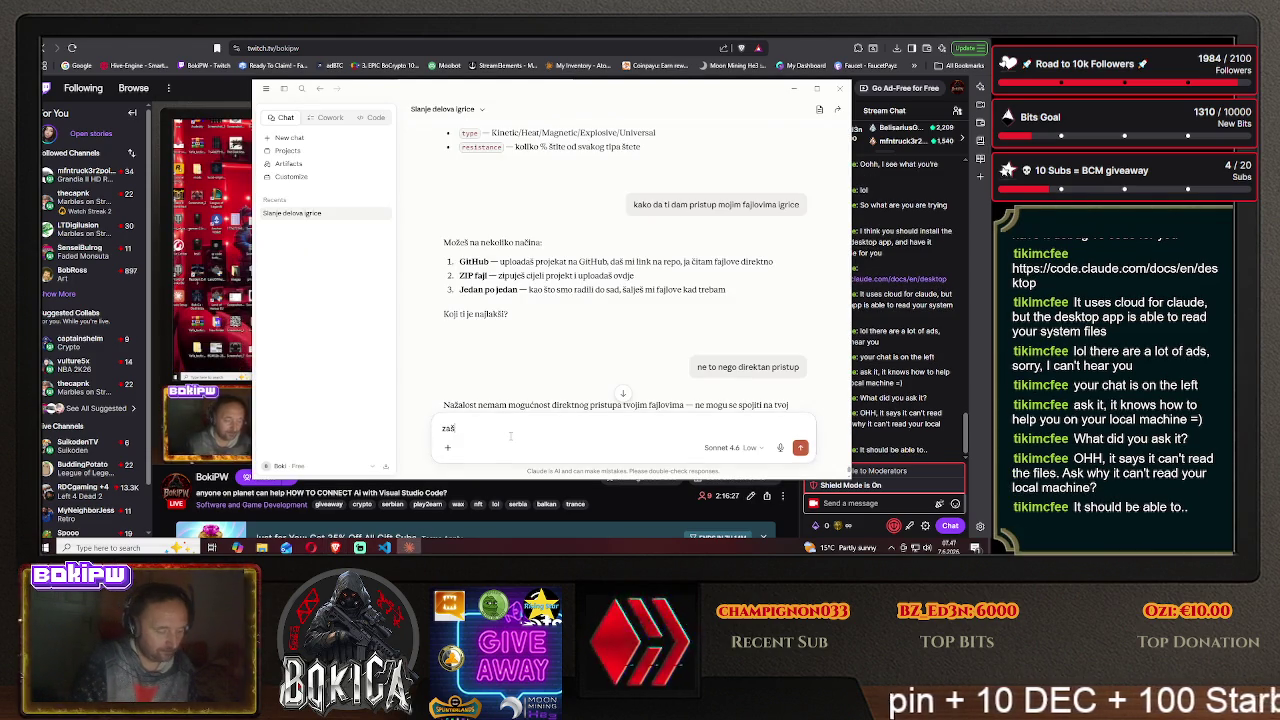
pyautogui.write('to ne mo')
pyautogui.write('eš da')
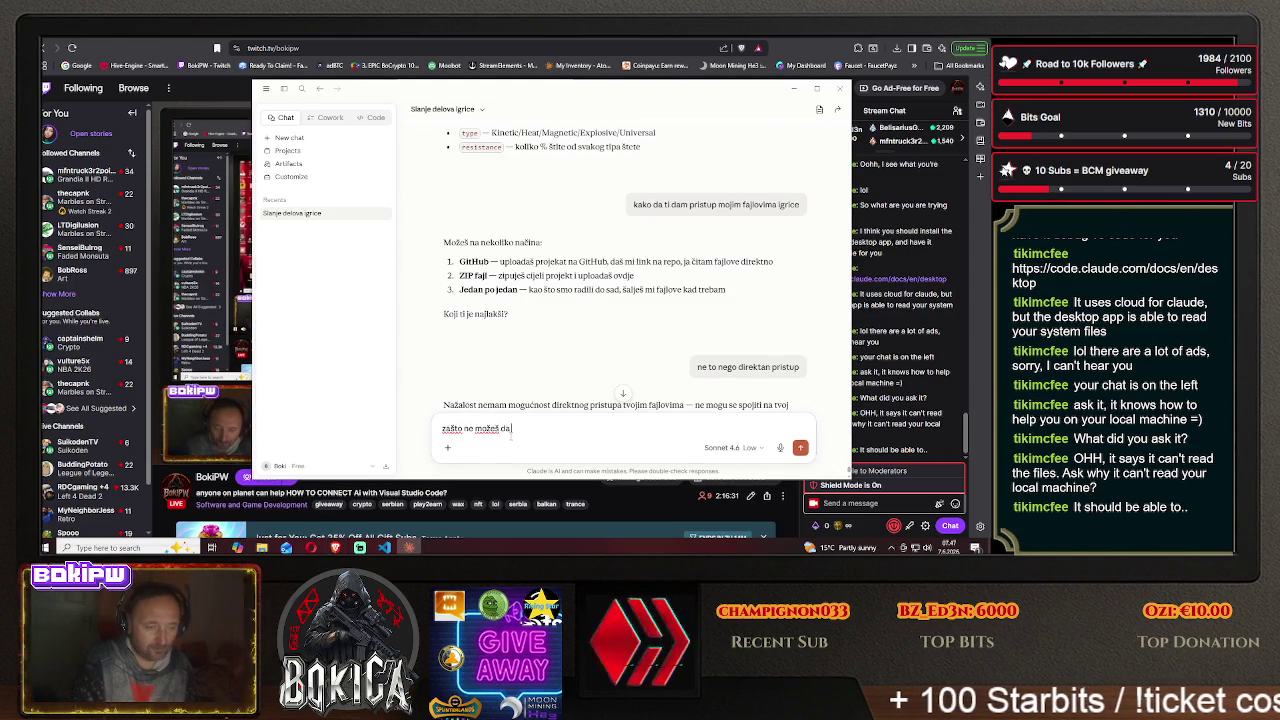
pyautogui.write(' čitaš mi')
pyautogui.write(' lokalne fajlov')
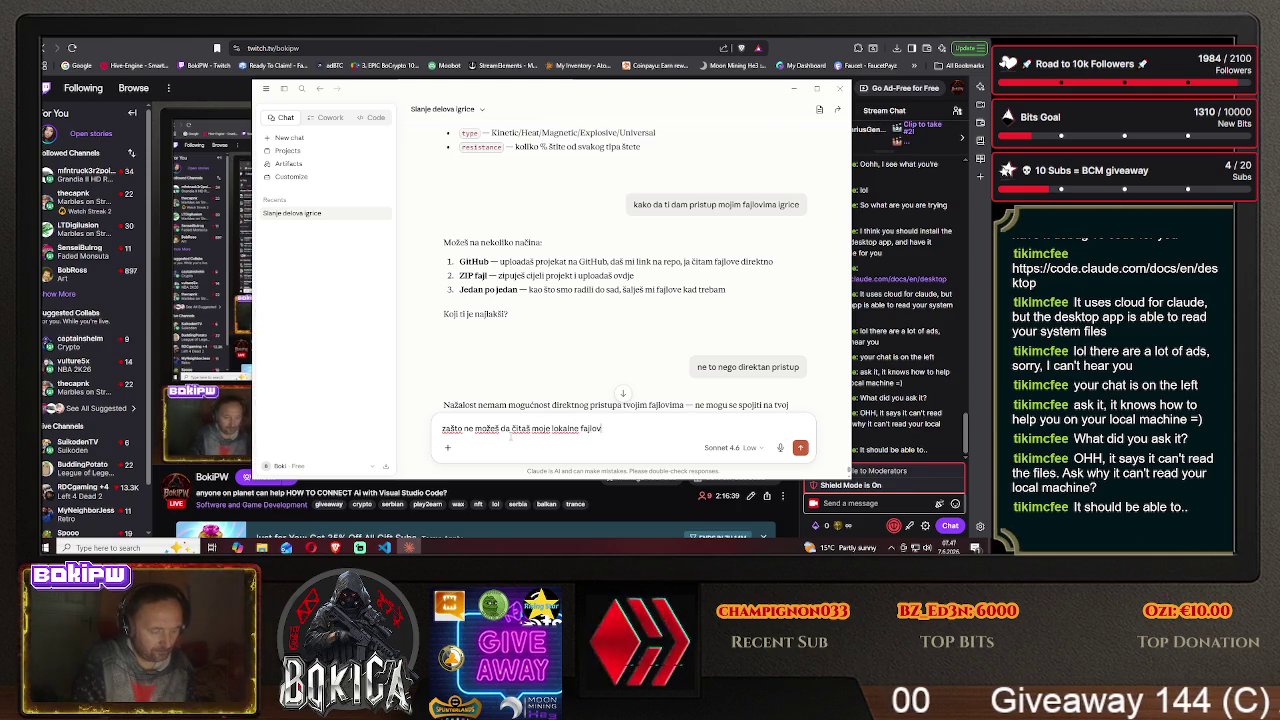
pyautogui.write('stalirao sam te na komp kao app')
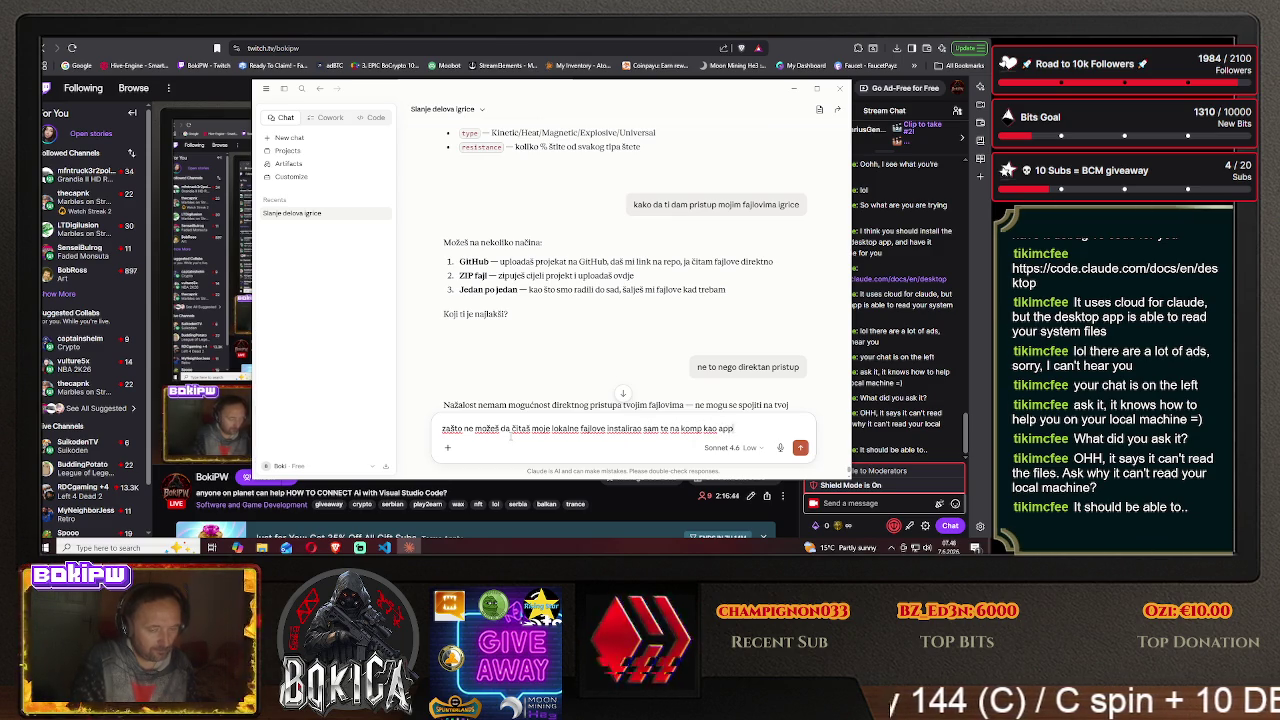
pyautogui.press('Return')
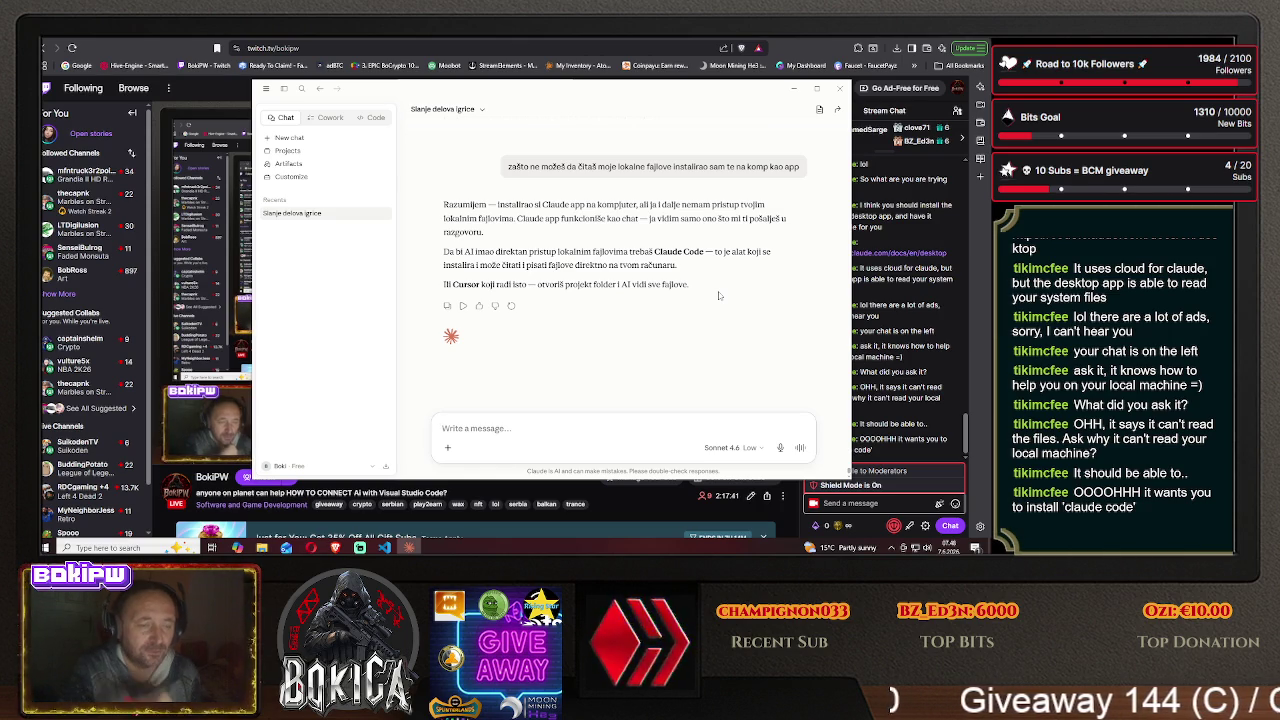
# Step: Glance at the game code in VS Code, then move the Claude window aside and close it
pyautogui.click(384, 547)
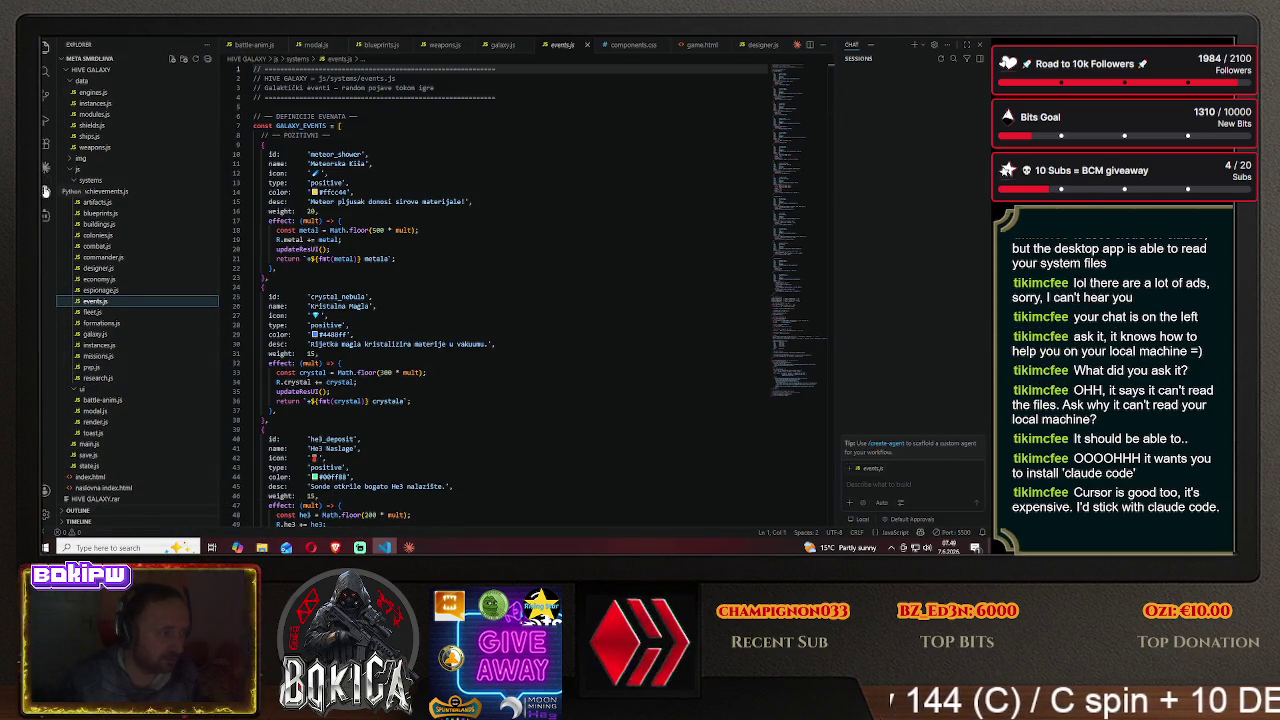
pyautogui.hotkey('alt', 'Tab')
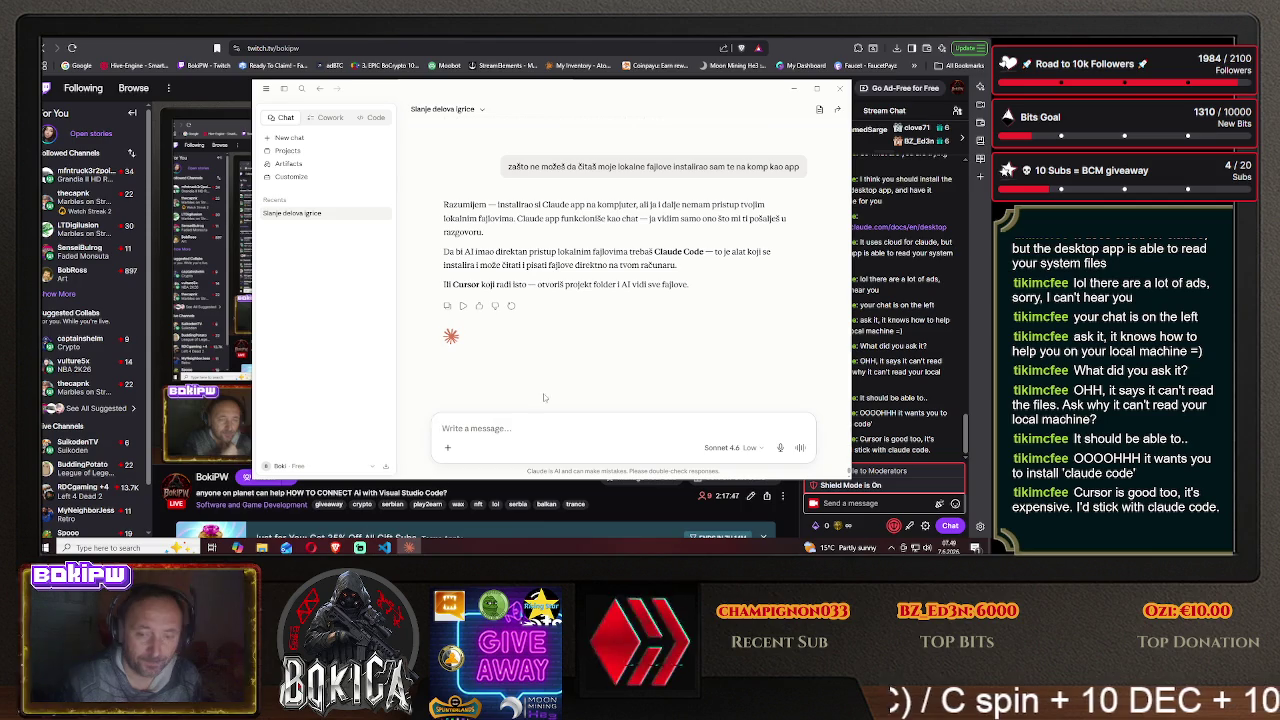
pyautogui.moveTo(673, 89); pyautogui.dragTo(583, 82)
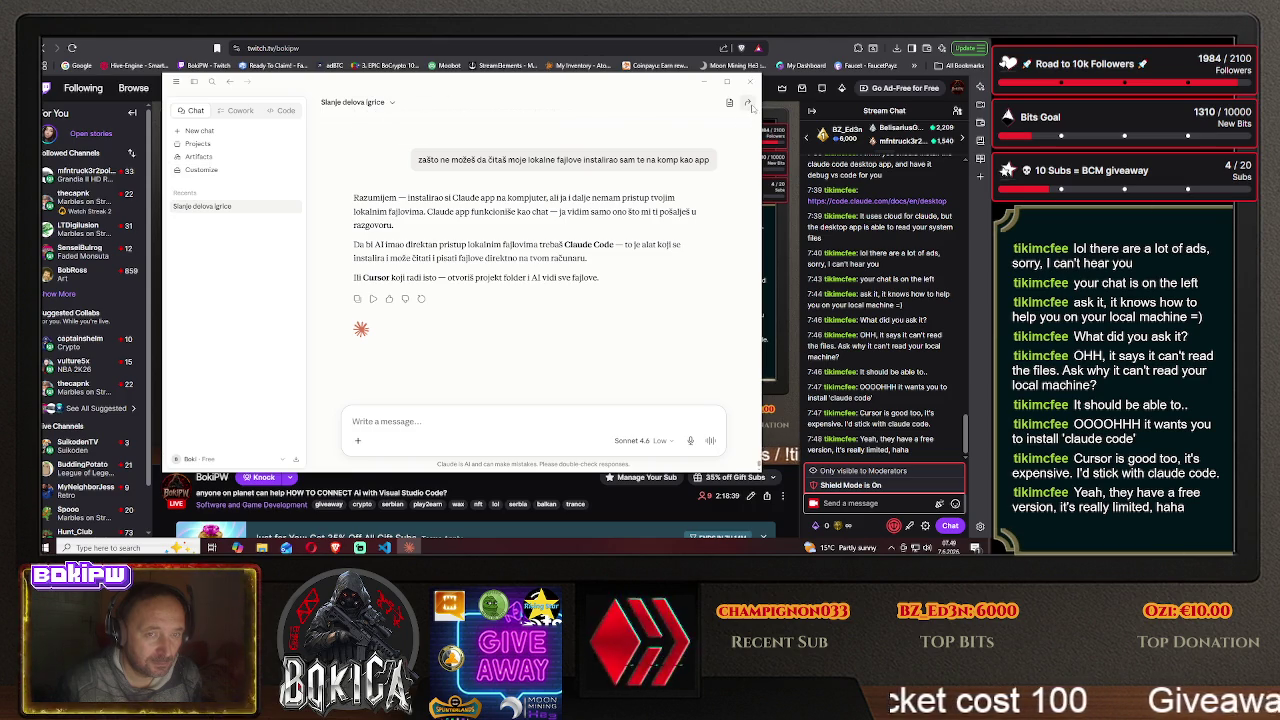
pyautogui.click(900, 195)
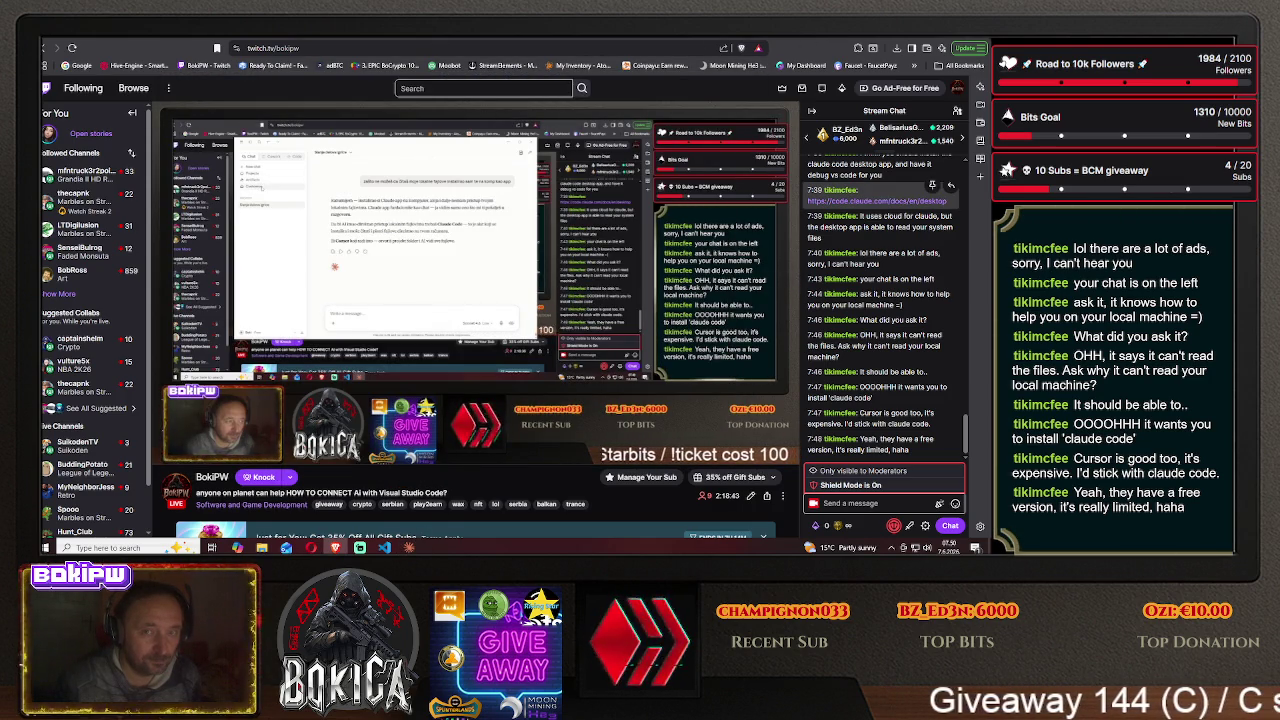
# Step: In a new tab, Google 'download claude code' and open the claude.com/download result
pyautogui.hotkey('ctrl', 't')
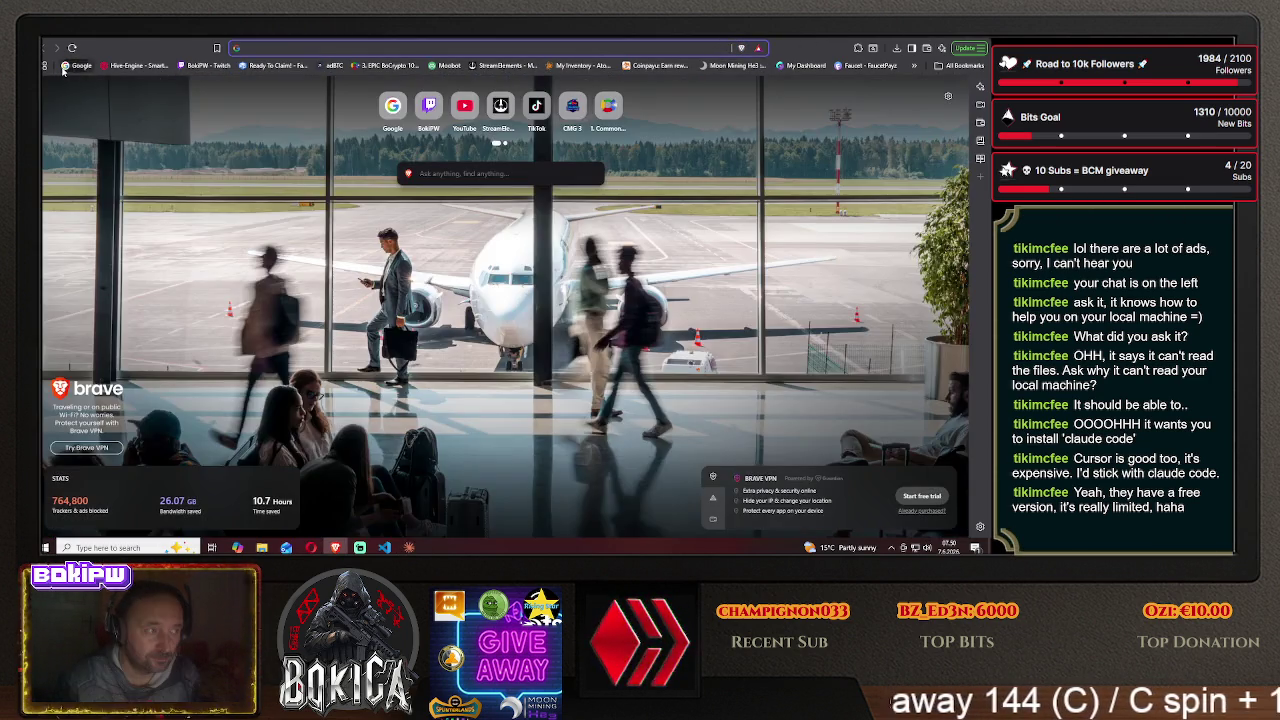
pyautogui.click(80, 65)
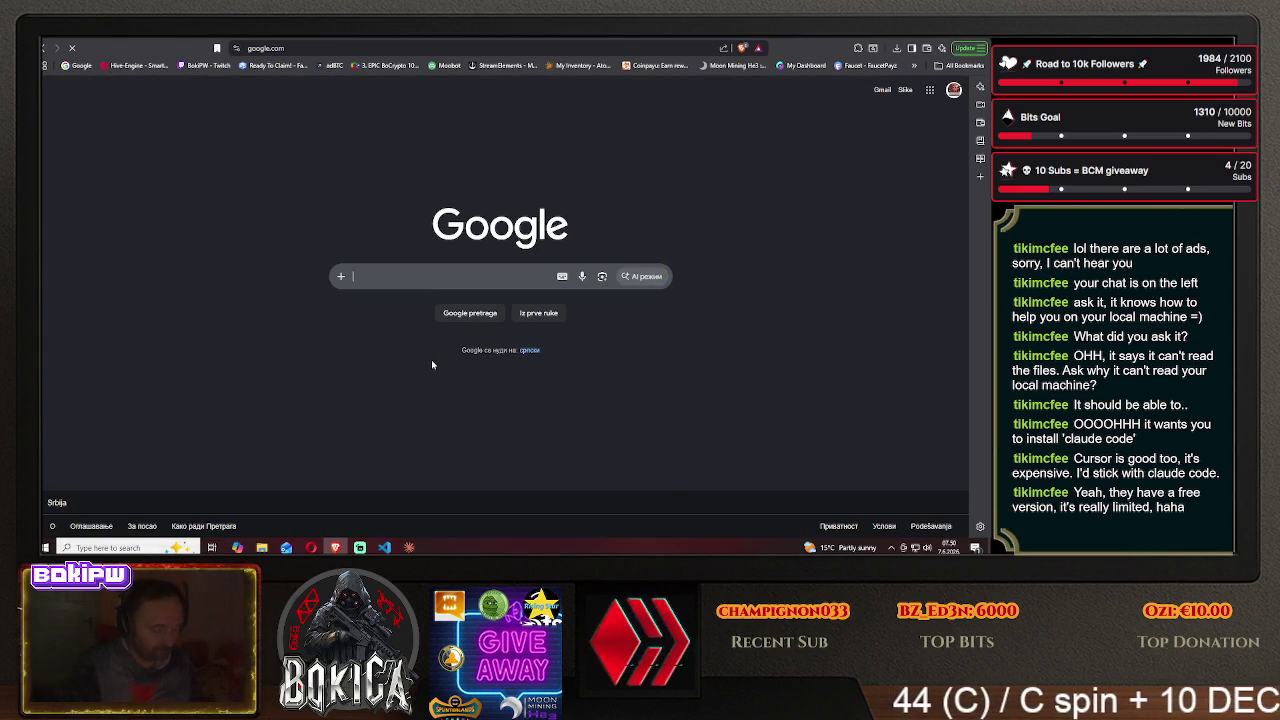
pyautogui.write('download cloud')
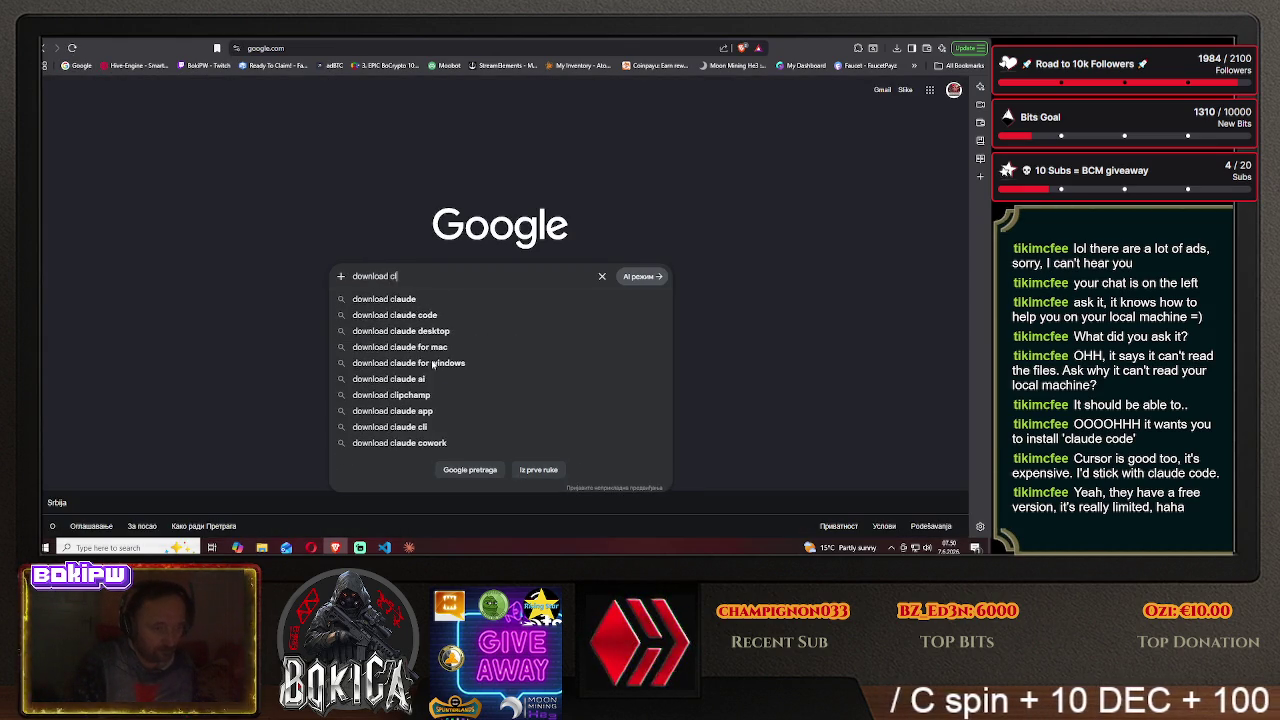
pyautogui.press('Down')
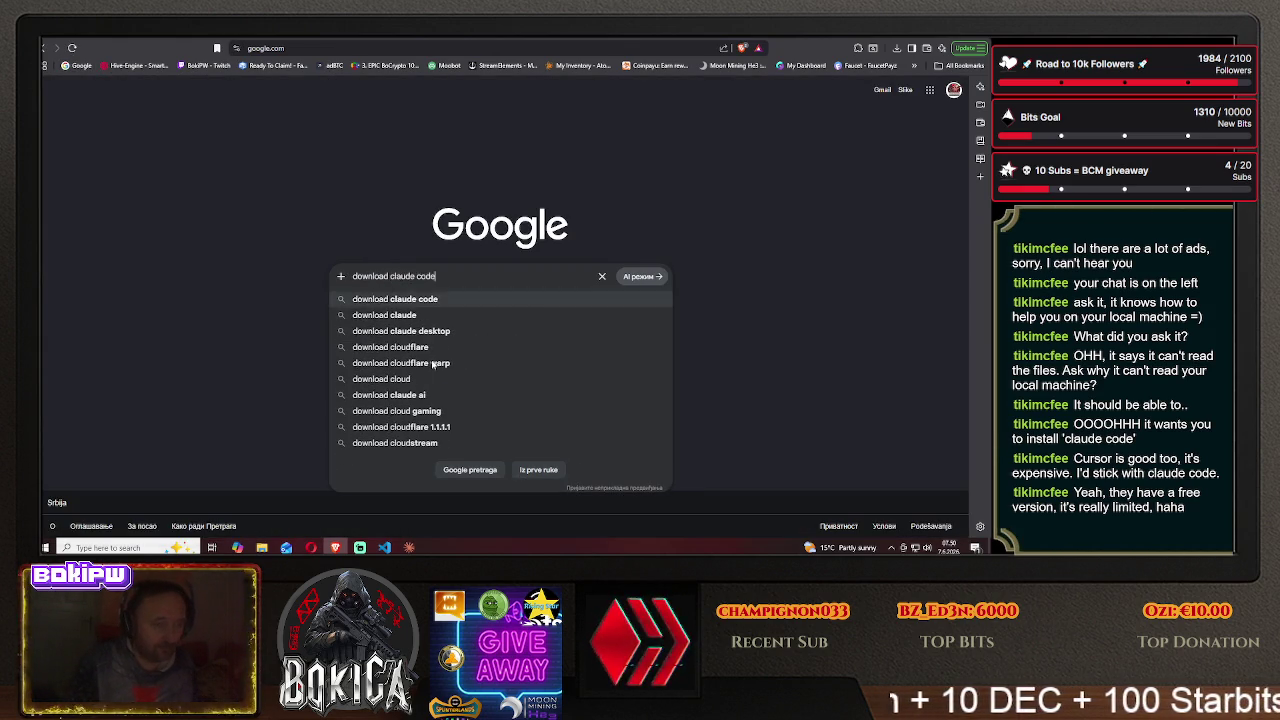
pyautogui.press('Return')
pyautogui.click(235, 181)
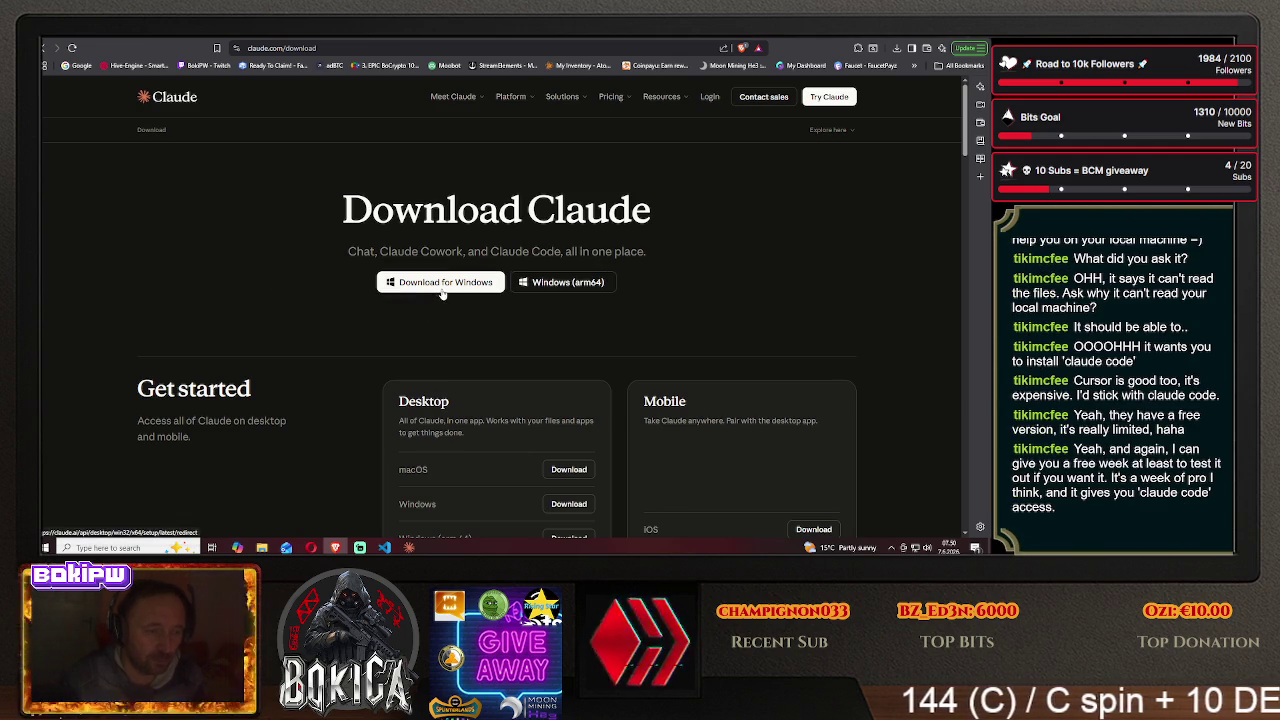
# Step: Check the Twitch tab and the Claude chat, then return to the claude.com/download page
pyautogui.click(557, 40)
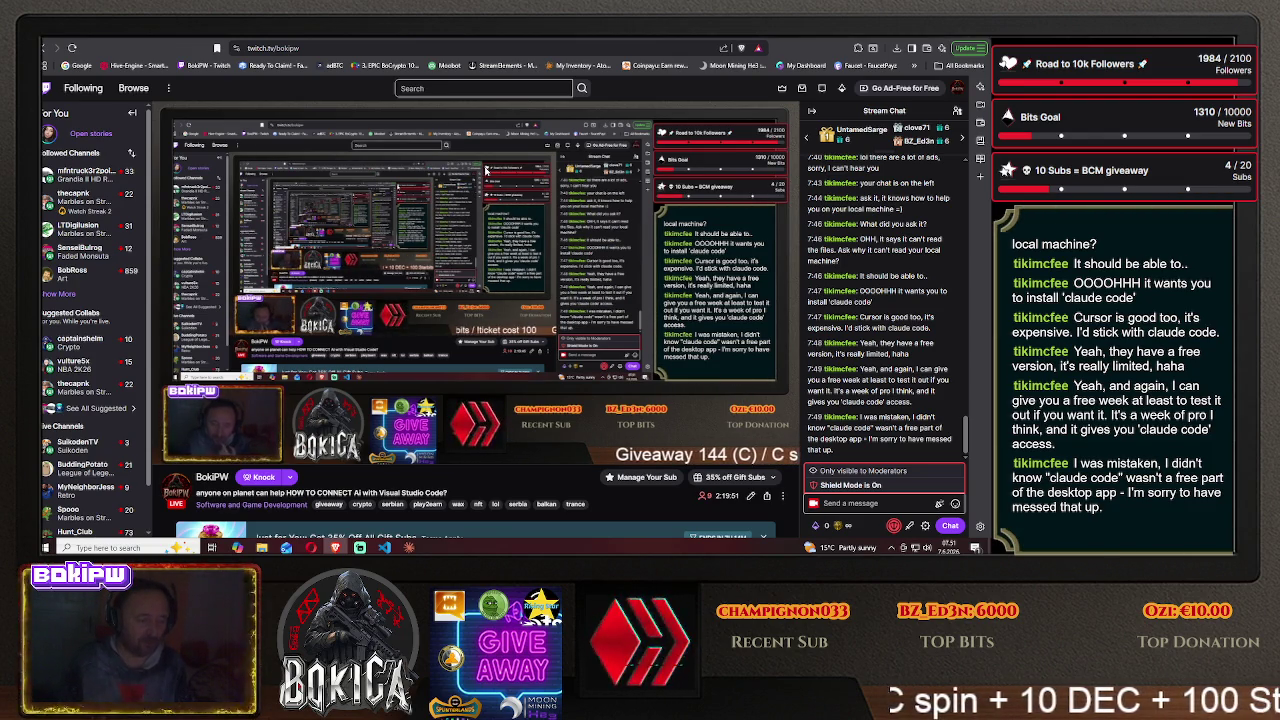
pyautogui.click(409, 547)
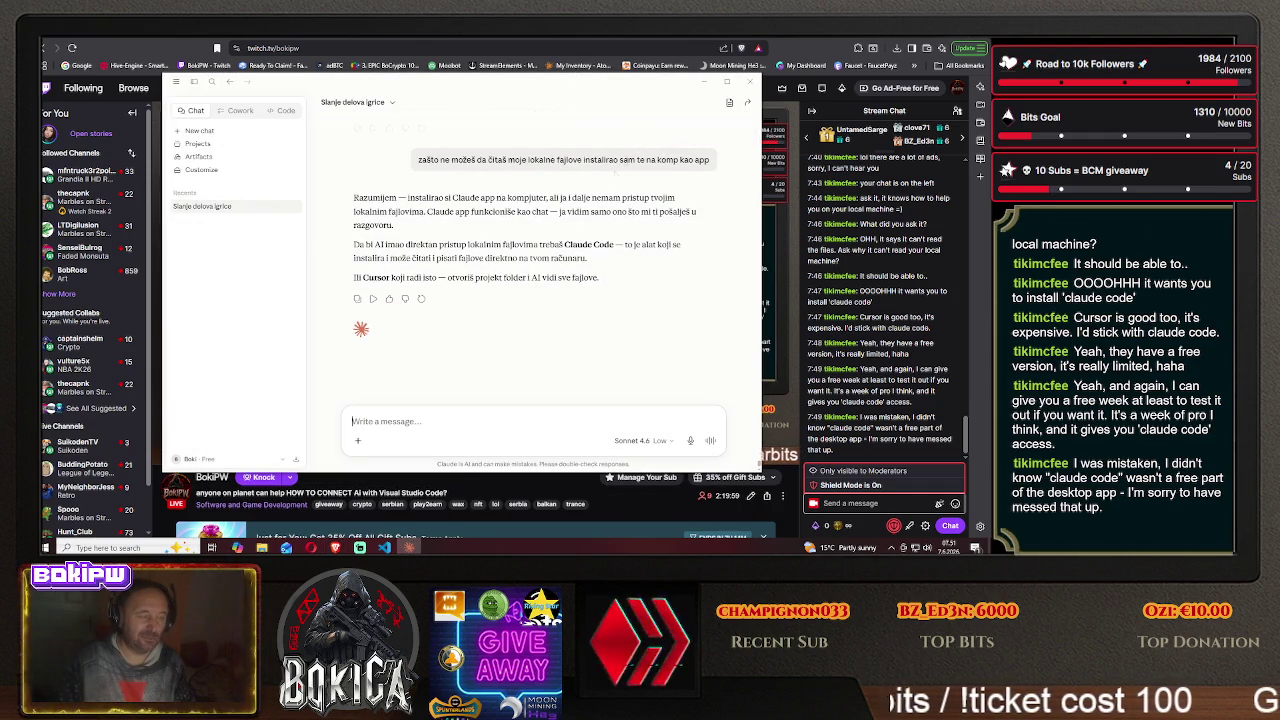
pyautogui.hotkey('alt', 'Tab')
pyautogui.moveTo(670, 163)
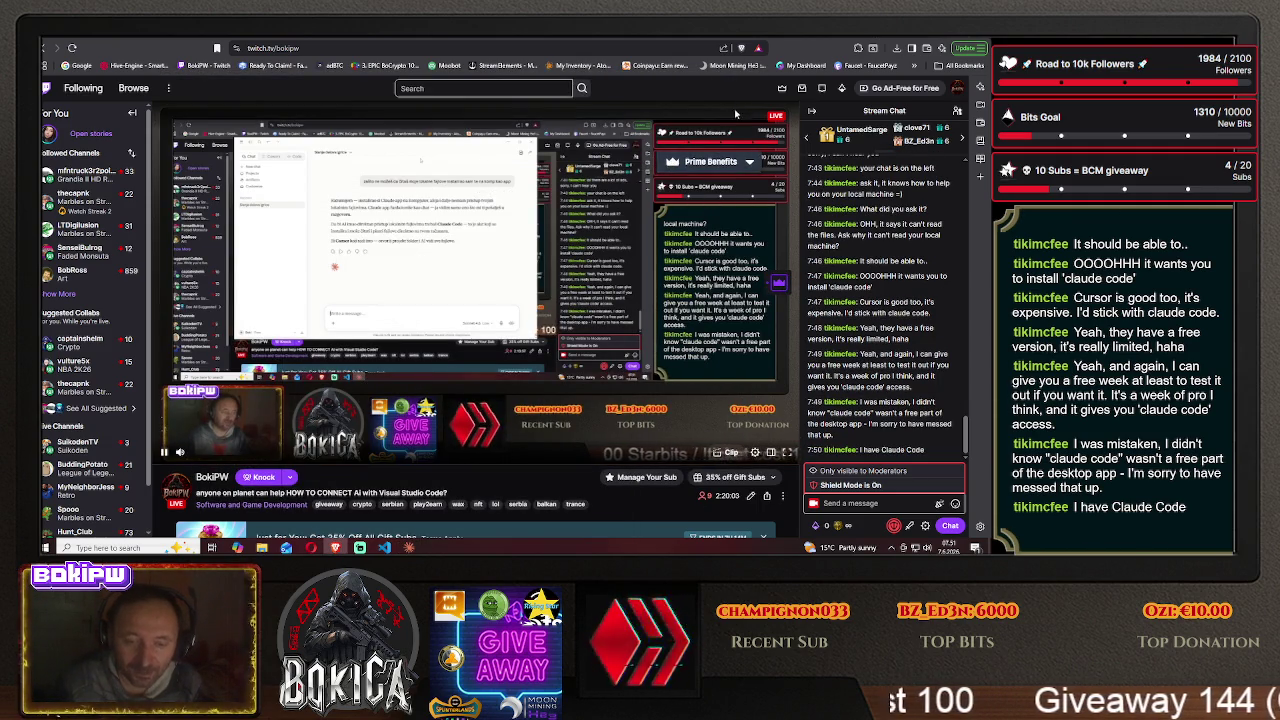
pyautogui.hotkey('ctrl', 'Tab')
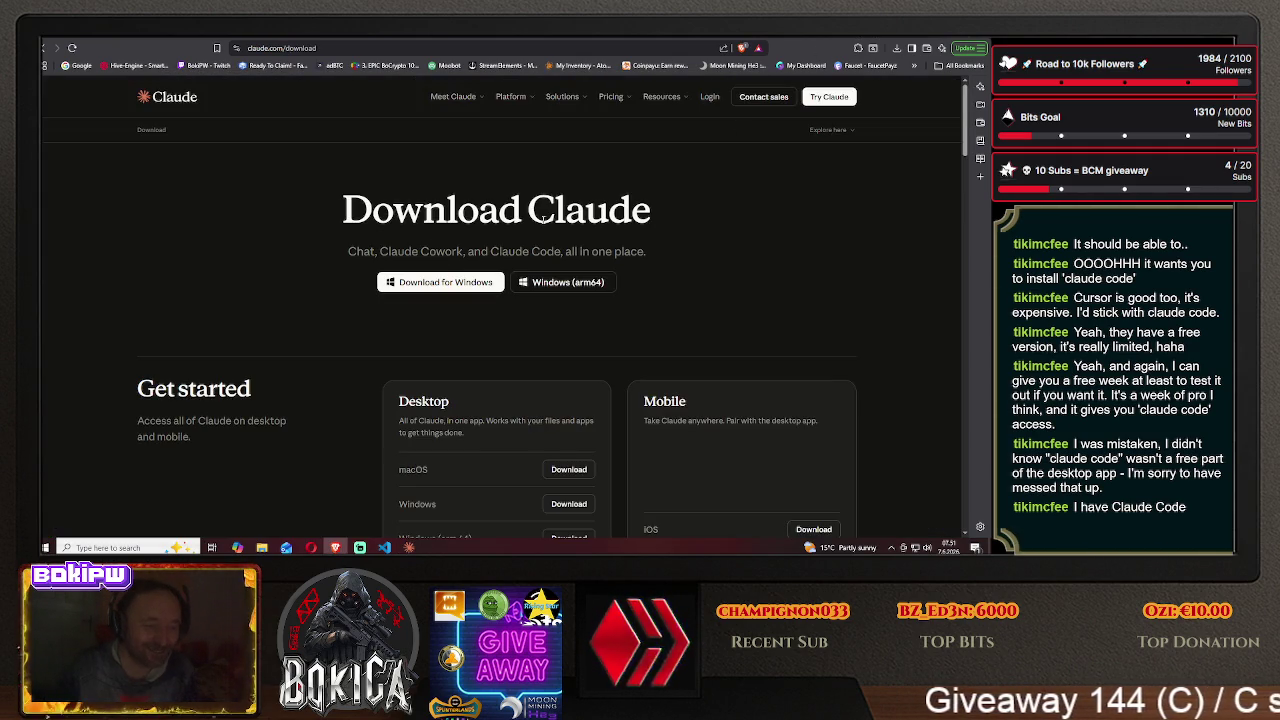
# Step: Download the Windows Claude installer to the Desktop and run Claude Setup (1).exe
pyautogui.click(440, 283)
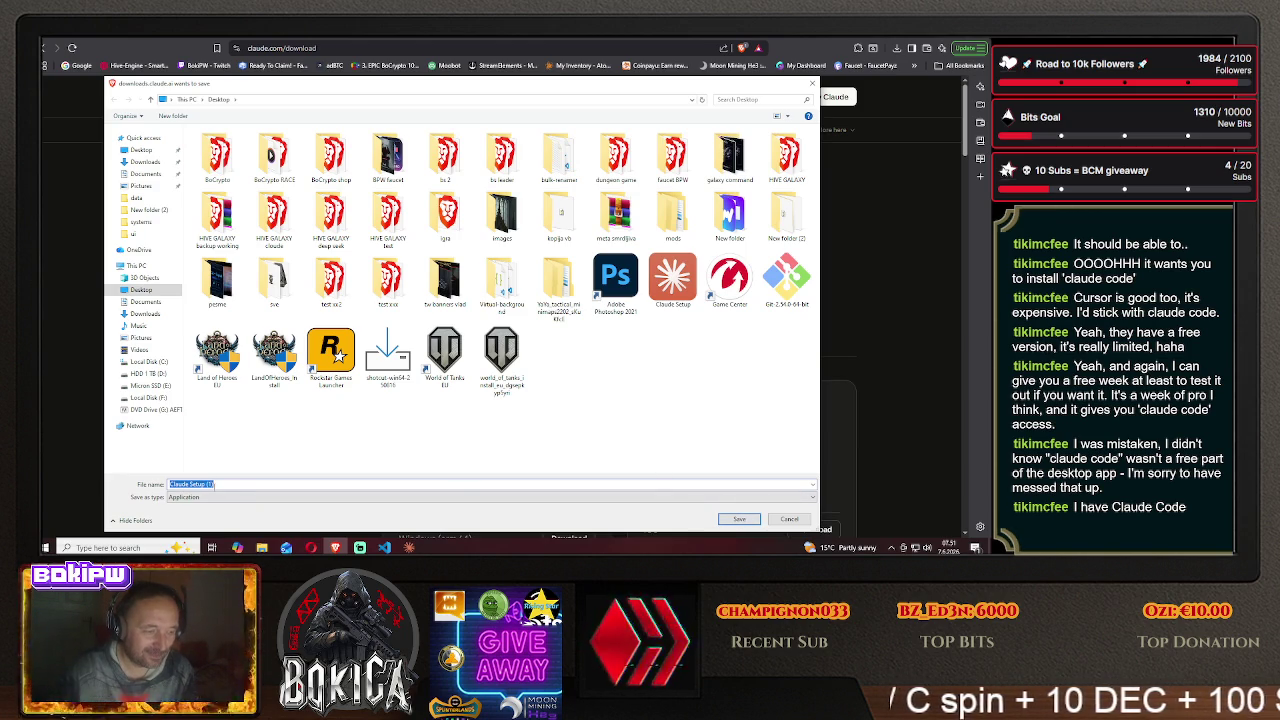
pyautogui.click(739, 519)
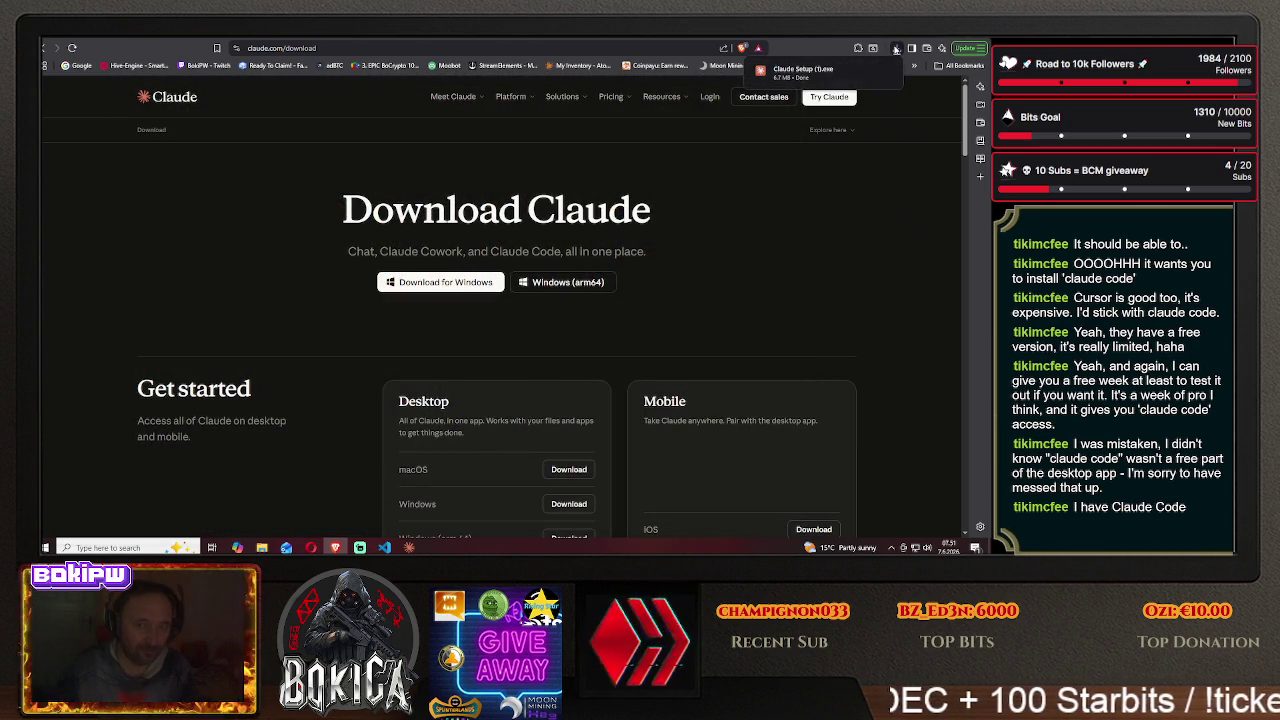
pyautogui.click(896, 48)
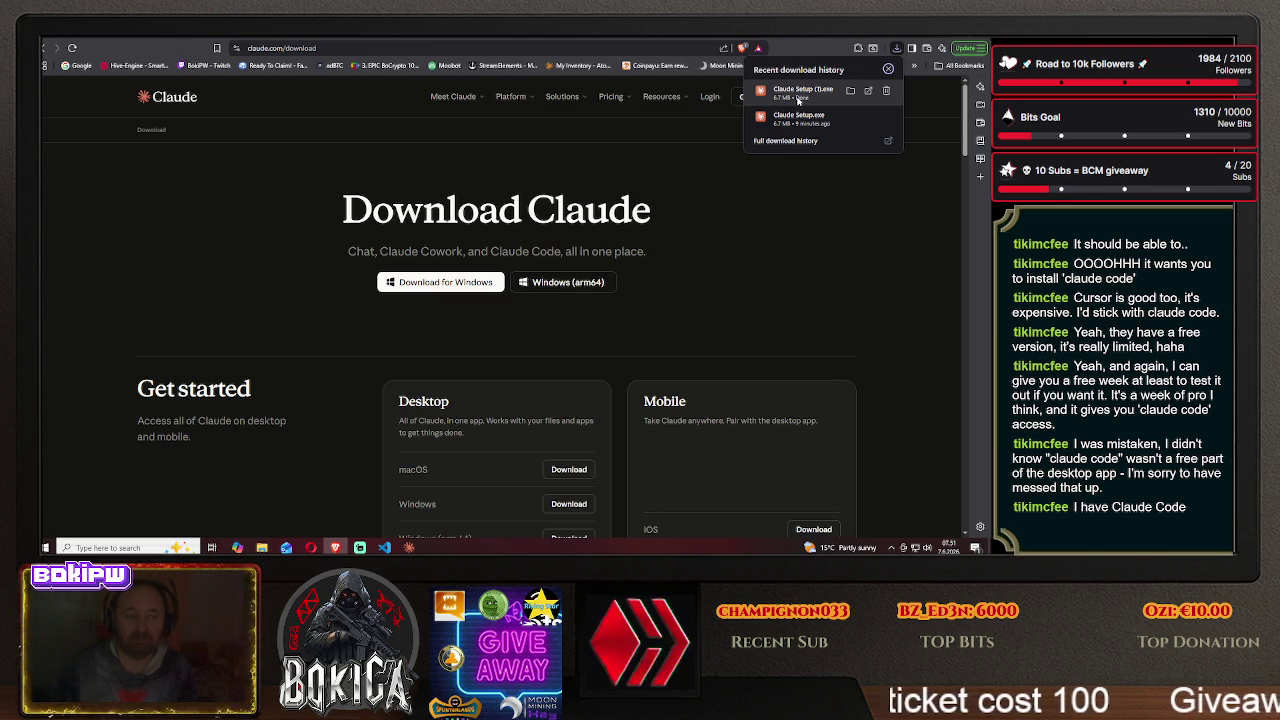
pyautogui.click(798, 93)
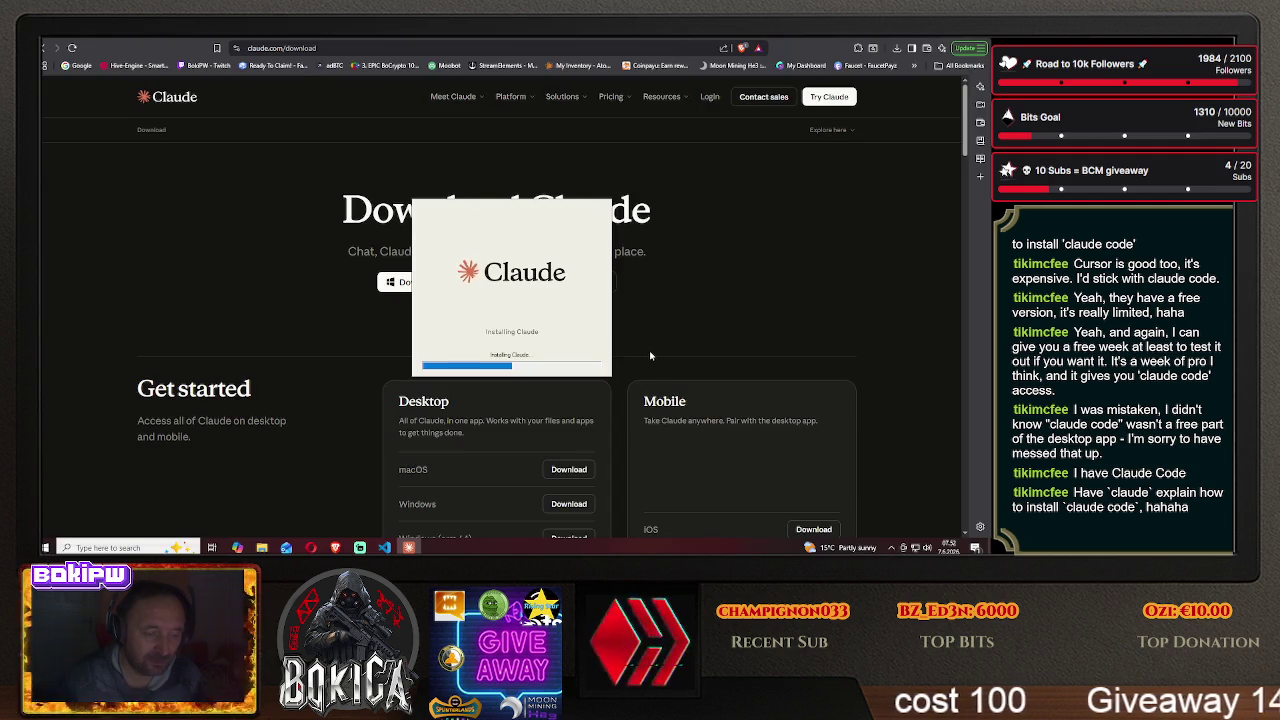
# Step: While Claude installs, peek at the desktop, scroll the download page, then show the Twitch tab
pyautogui.press('super+d')
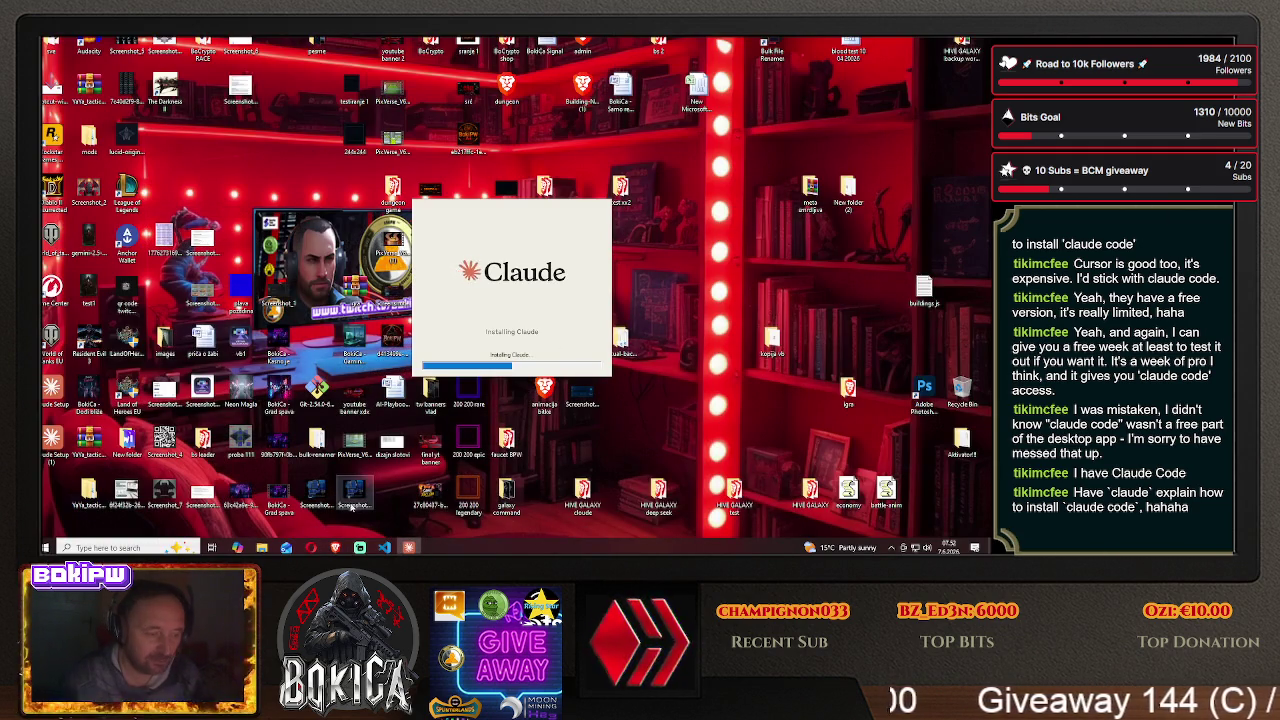
pyautogui.press('super+d')
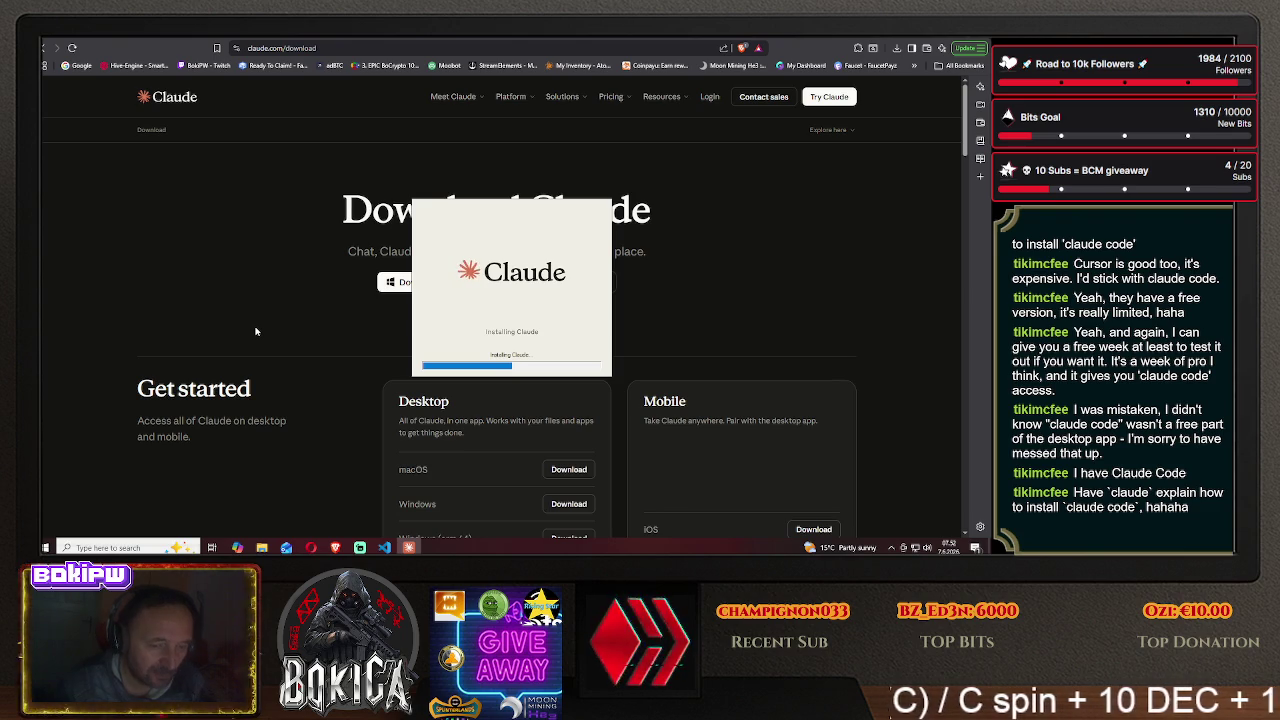
pyautogui.scroll(-1, 255, 331)
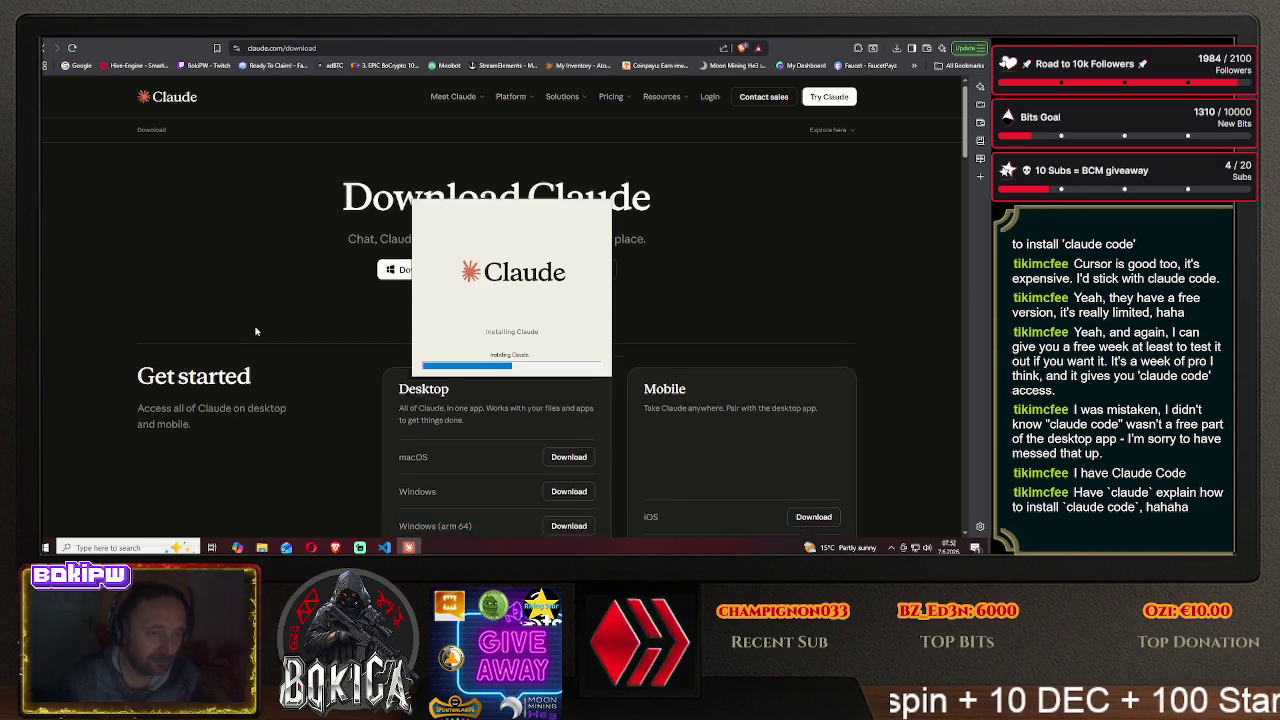
pyautogui.scroll(1, 255, 331)
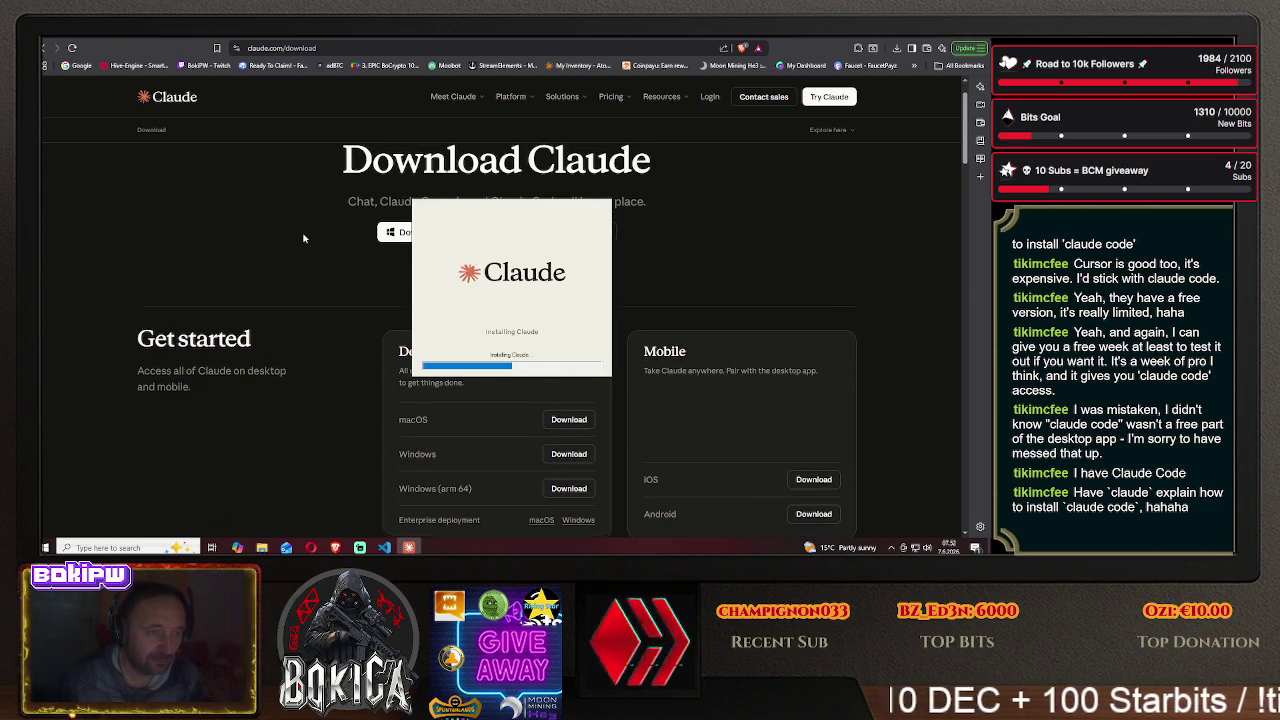
pyautogui.scroll(-1, 304, 238)
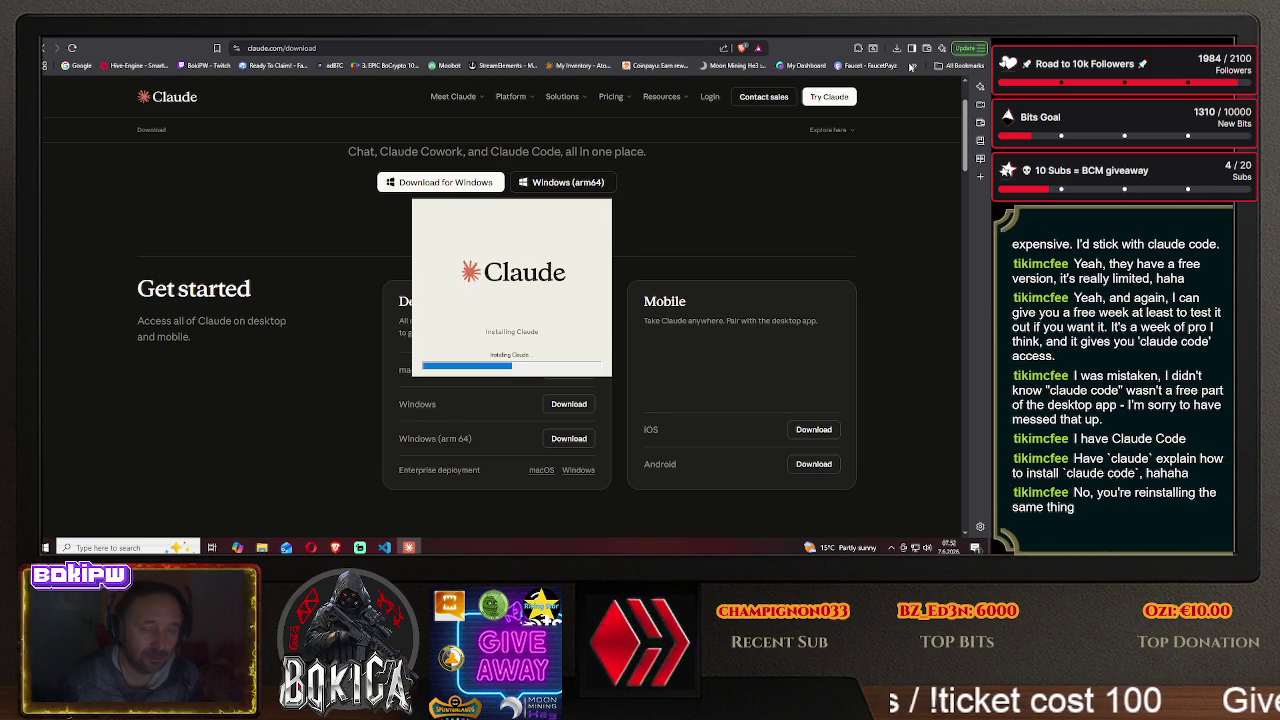
pyautogui.click(336, 547)
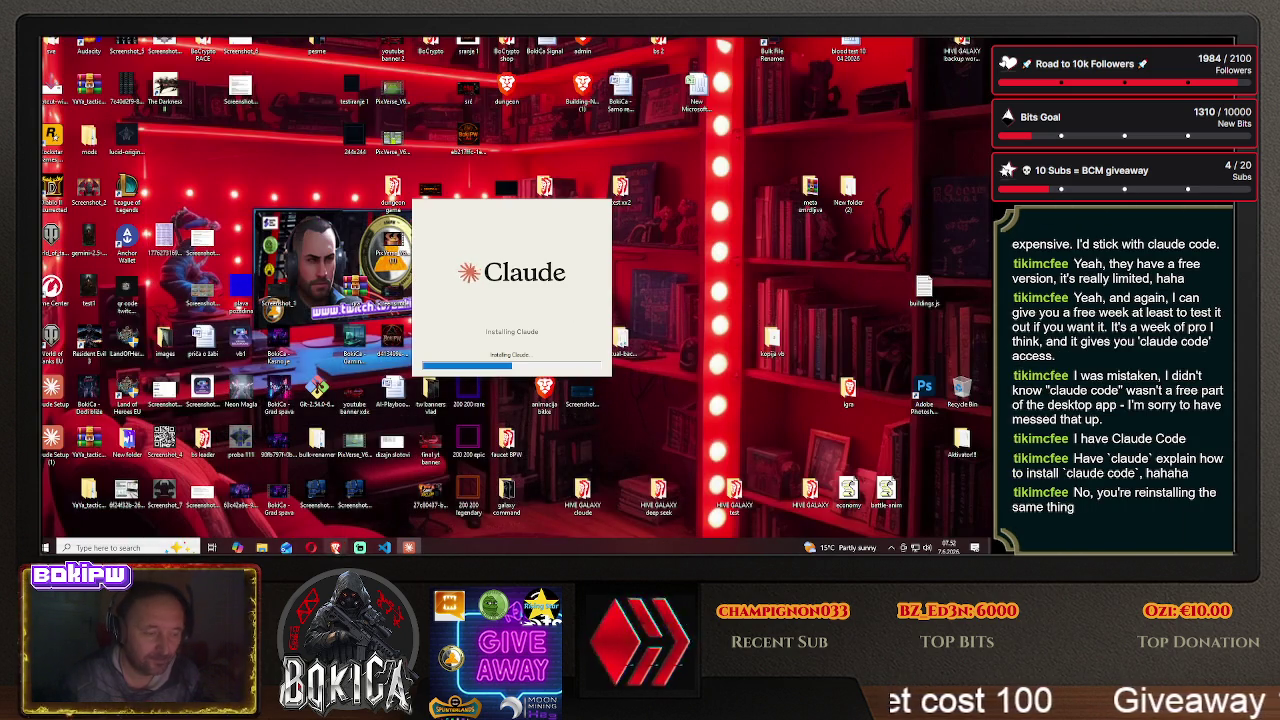
pyautogui.click(336, 547)
pyautogui.click(555, 40)
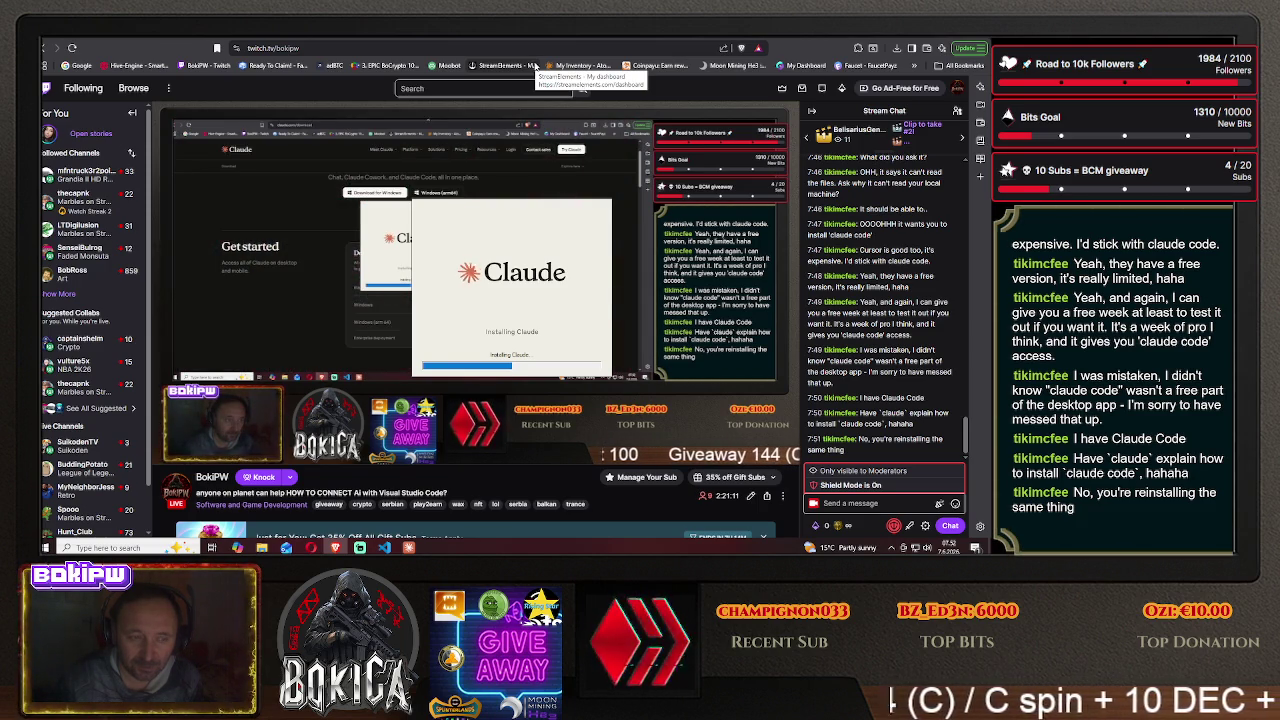
# Step: Back on the claude.com/download tab, select its subtitle and scroll through the page
pyautogui.hotkey('ctrl', 'Tab')
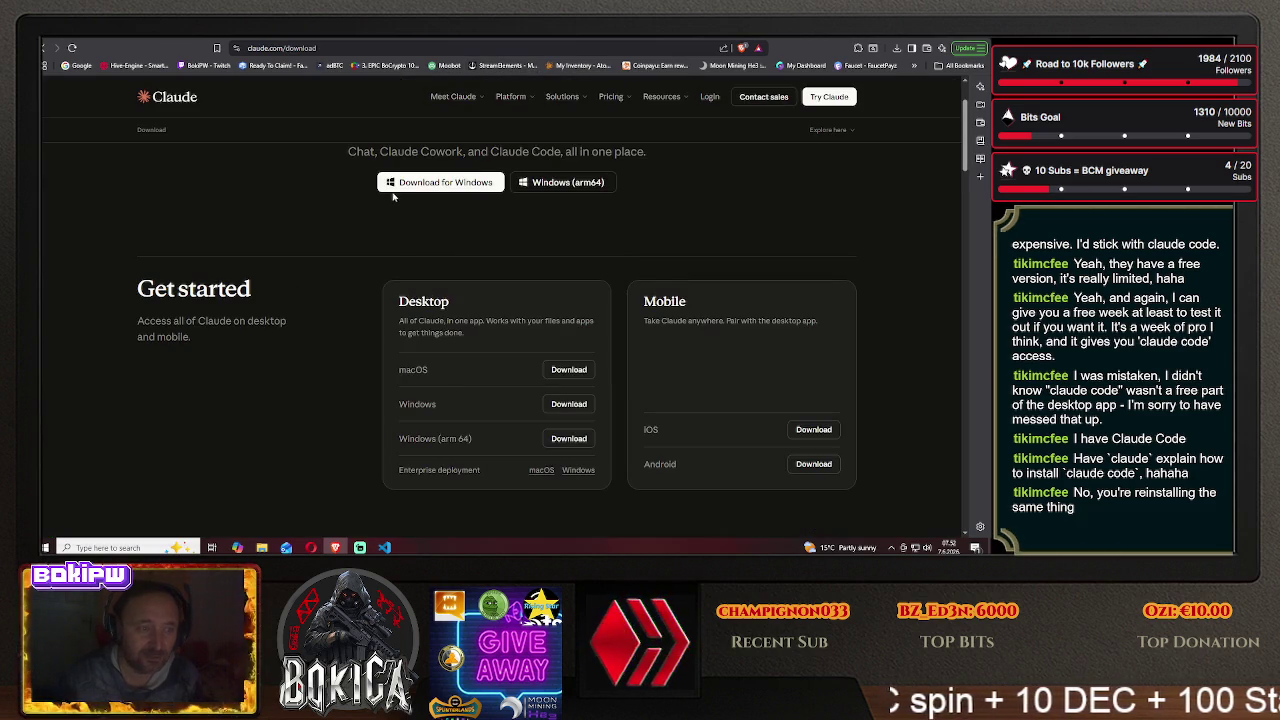
pyautogui.scroll(-1, 401, 196)
pyautogui.scroll(2, 503, 203)
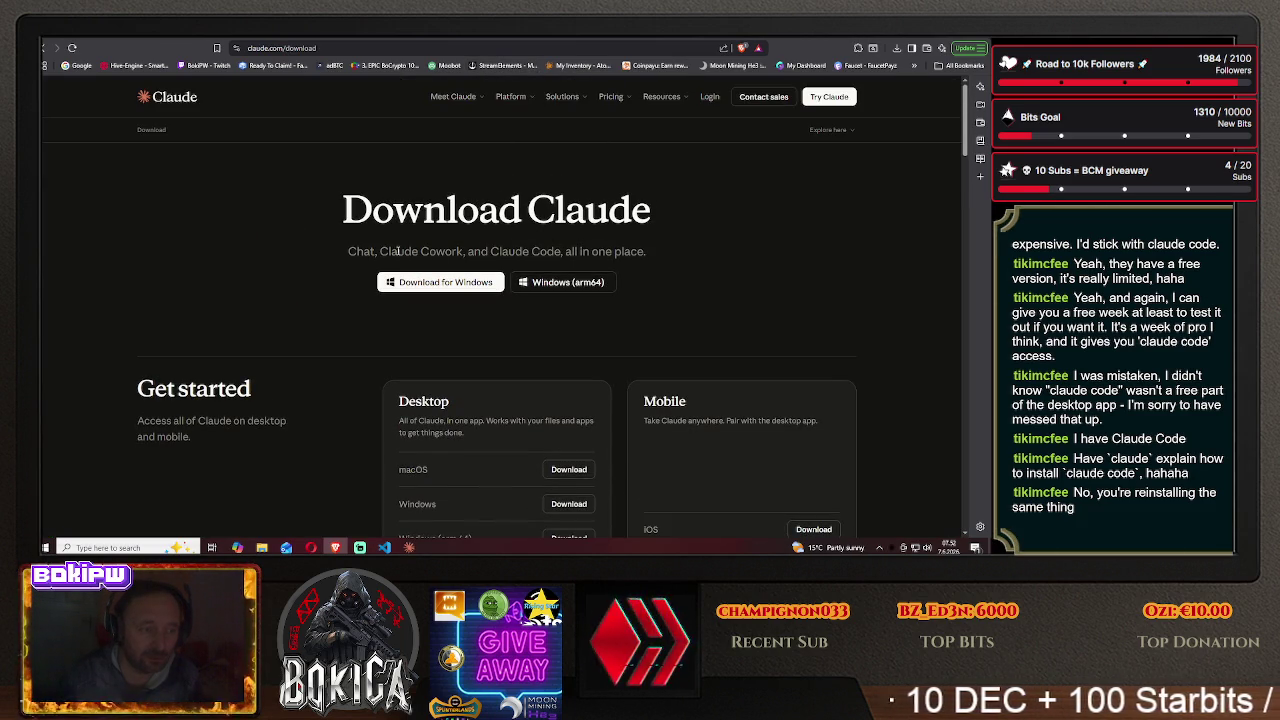
pyautogui.moveTo(397, 249); pyautogui.dragTo(654, 259)
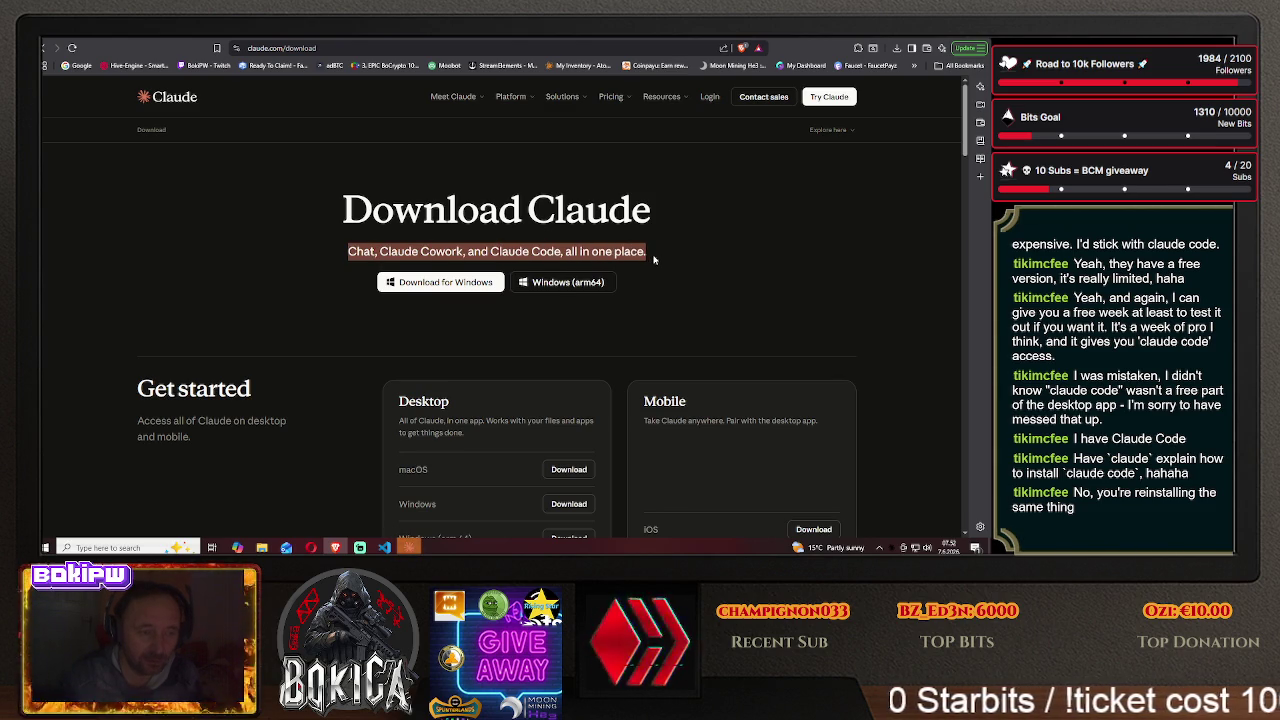
pyautogui.scroll(-4, 297, 270)
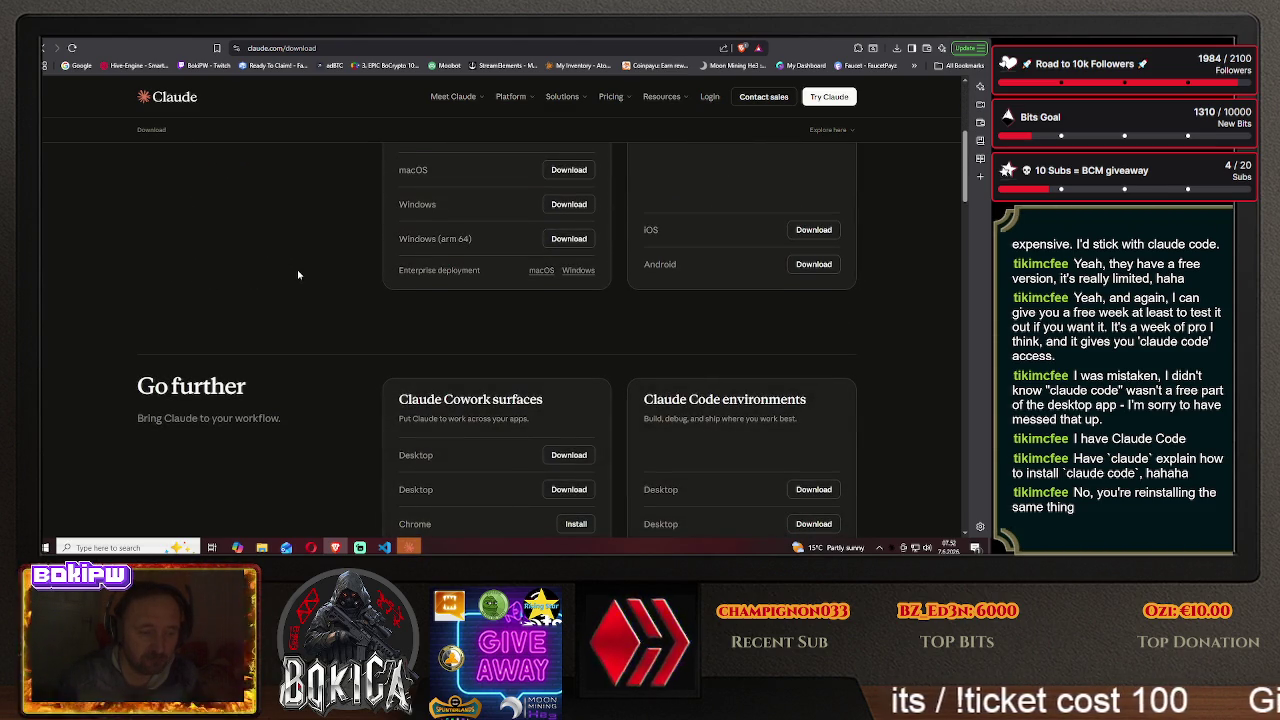
pyautogui.scroll(-4, 297, 274)
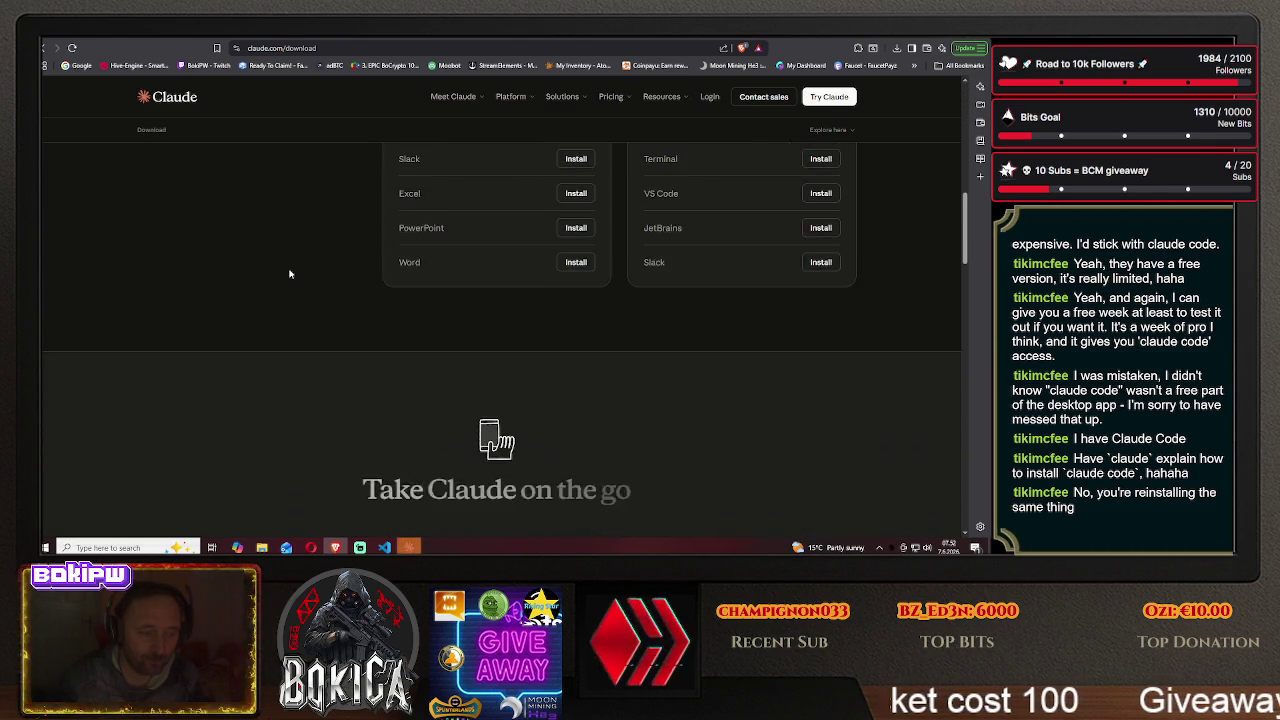
pyautogui.scroll(-10, 288, 273)
pyautogui.scroll(15, 283, 270)
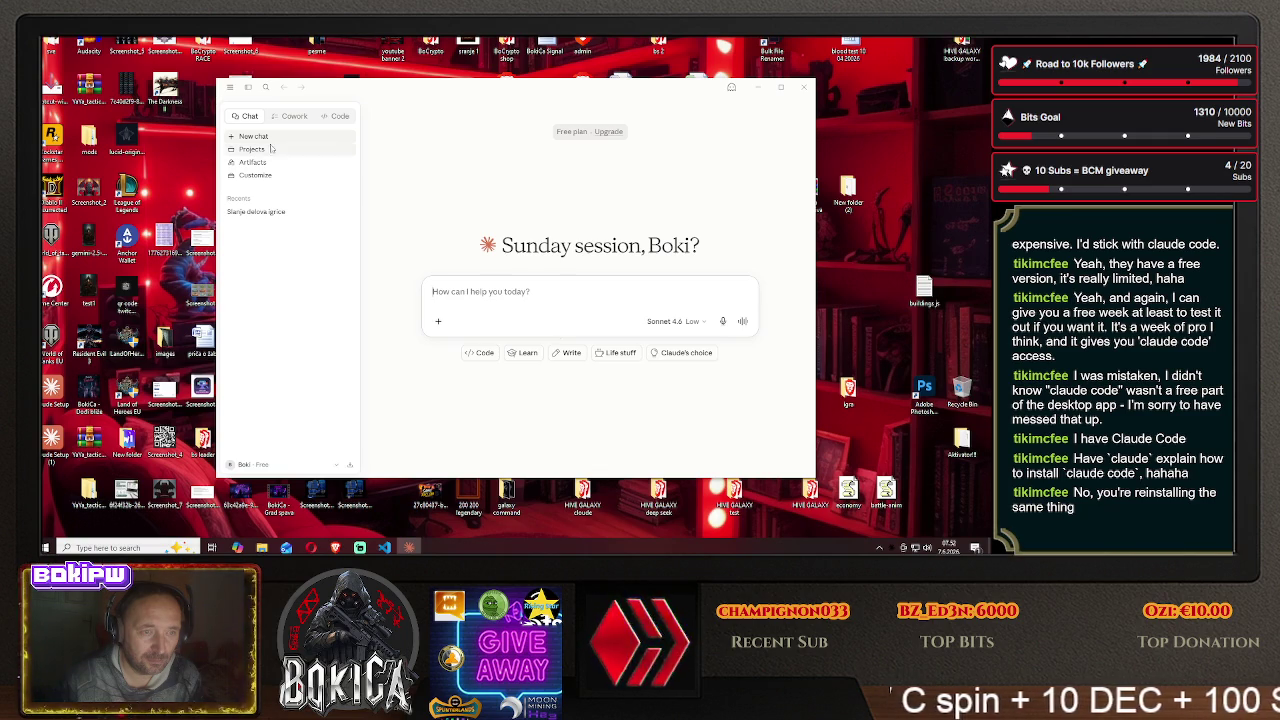
pyautogui.click(231, 90)
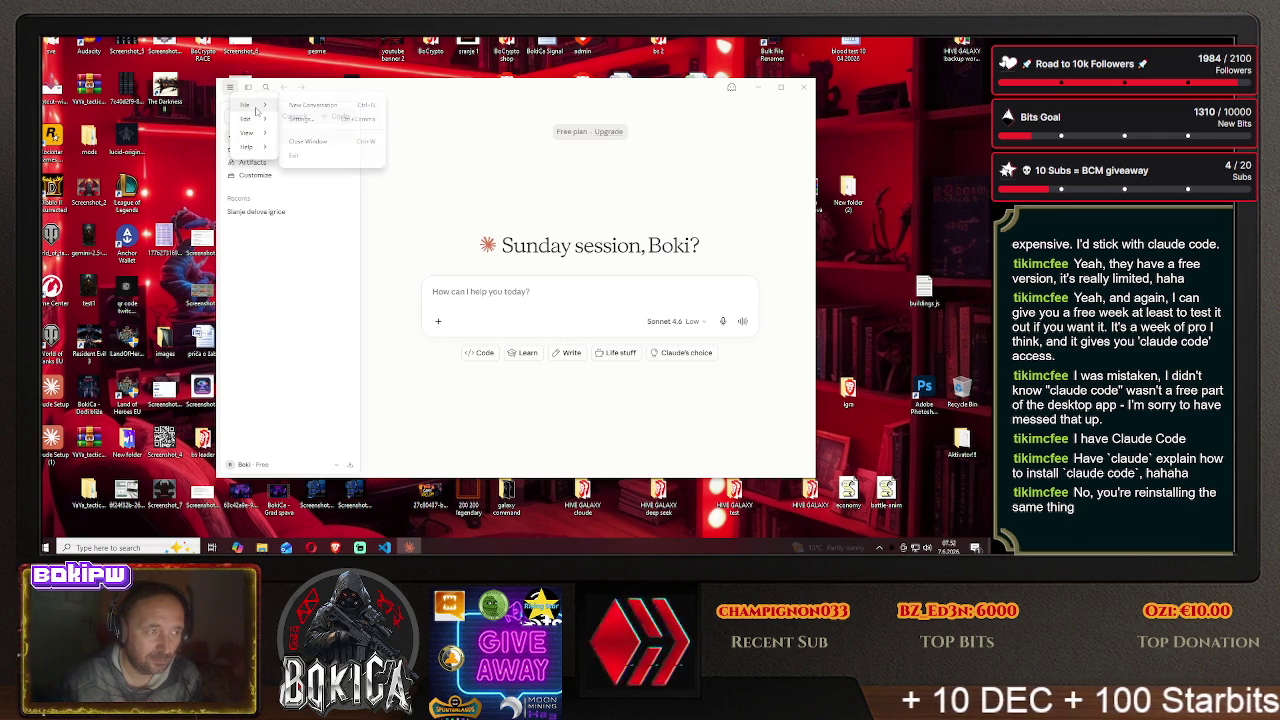
pyautogui.moveTo(245, 120)
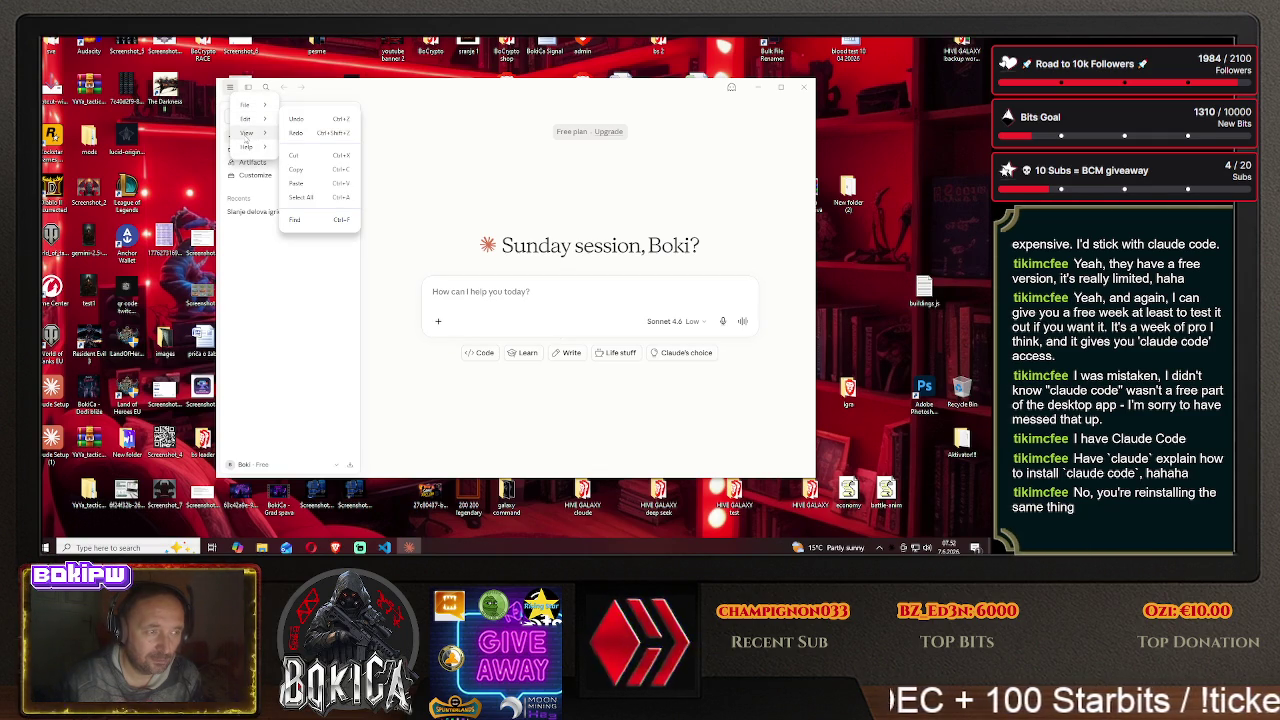
pyautogui.moveTo(247, 148)
pyautogui.click(256, 307)
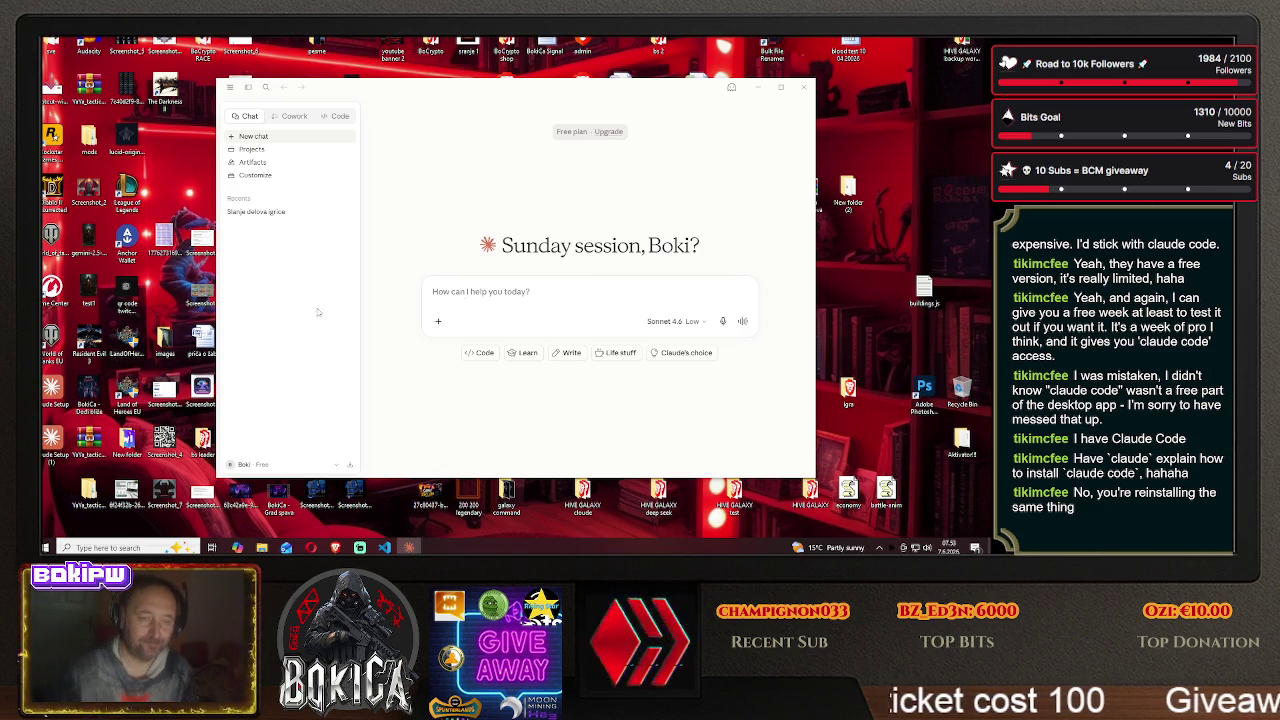
pyautogui.click(672, 320)
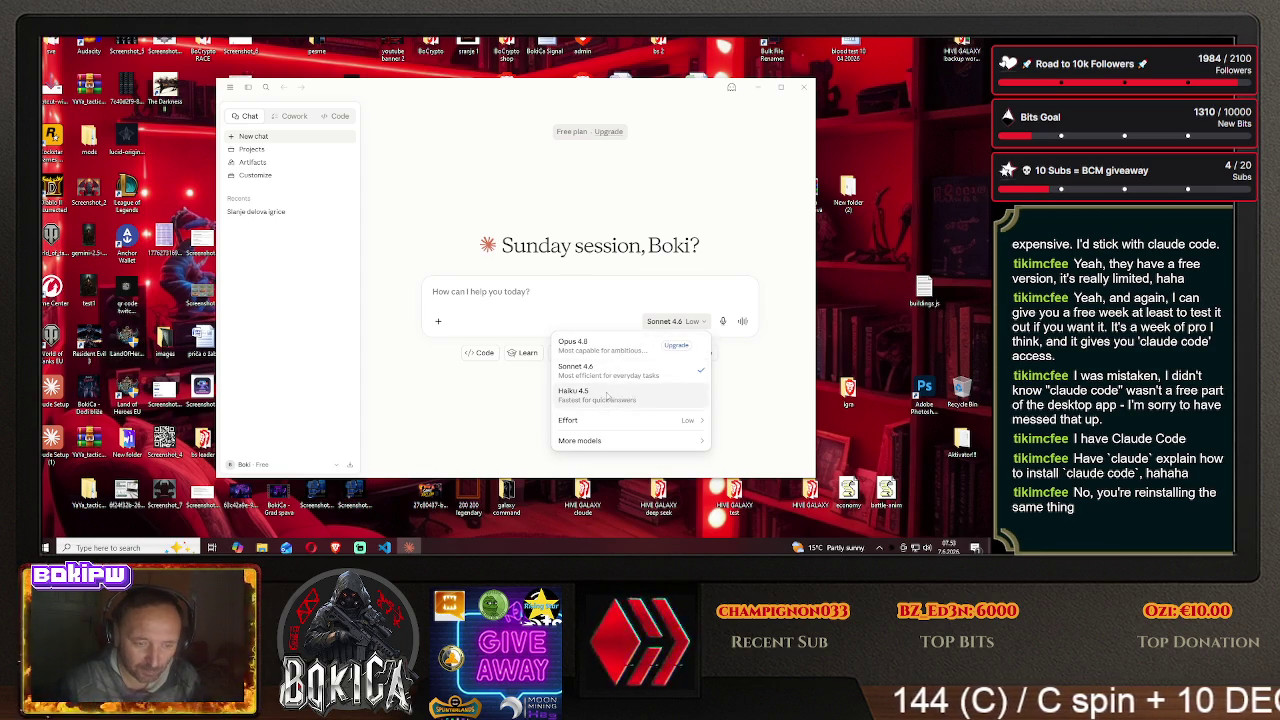
pyautogui.click(813, 401)
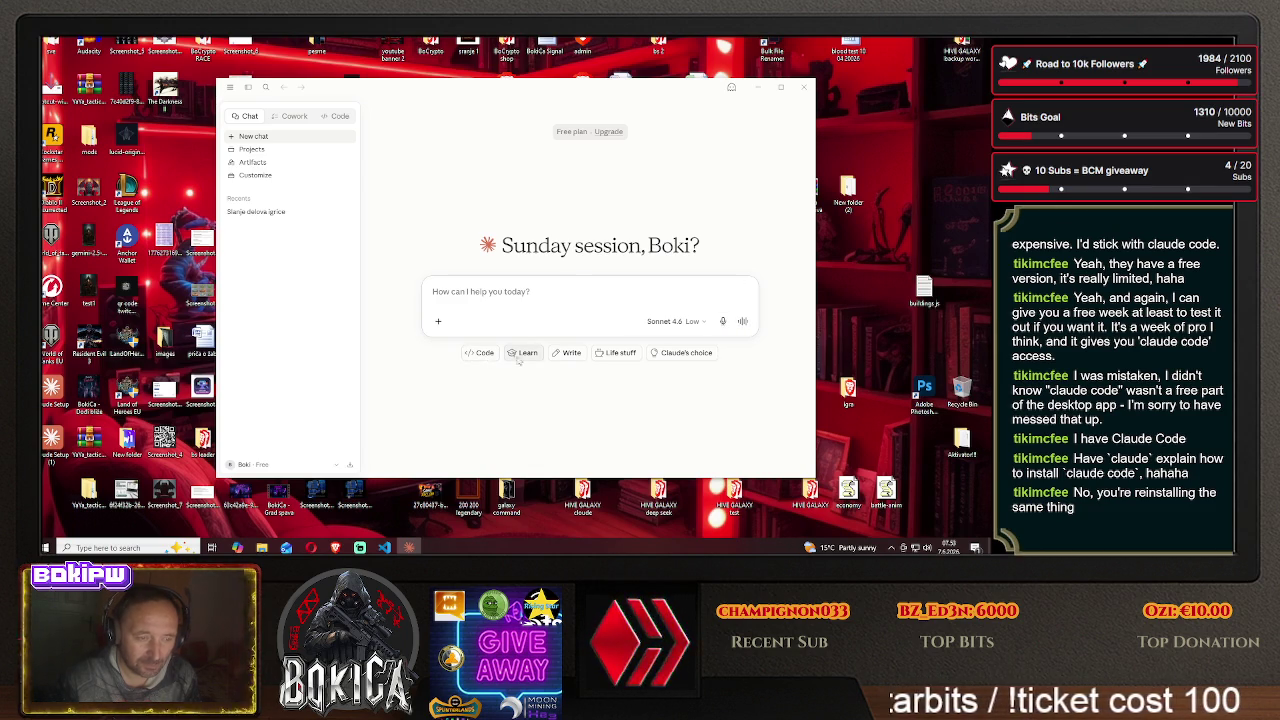
pyautogui.click(480, 353)
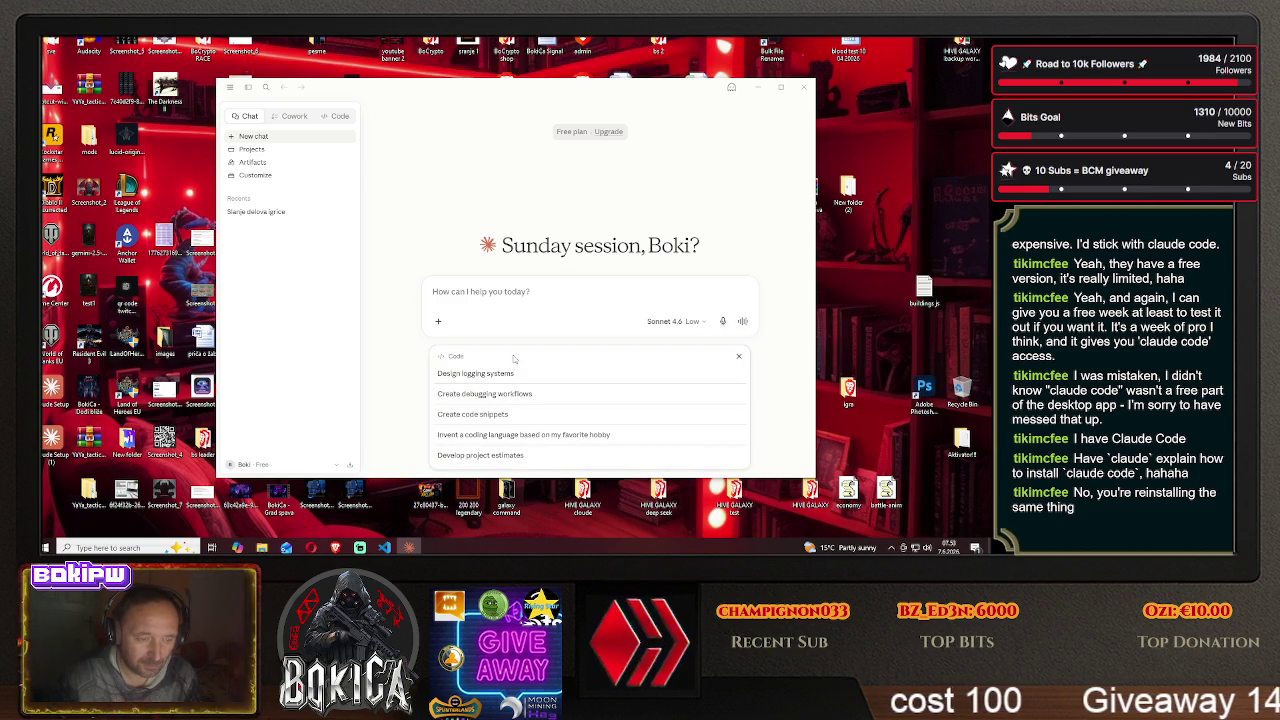
pyautogui.press('Escape')
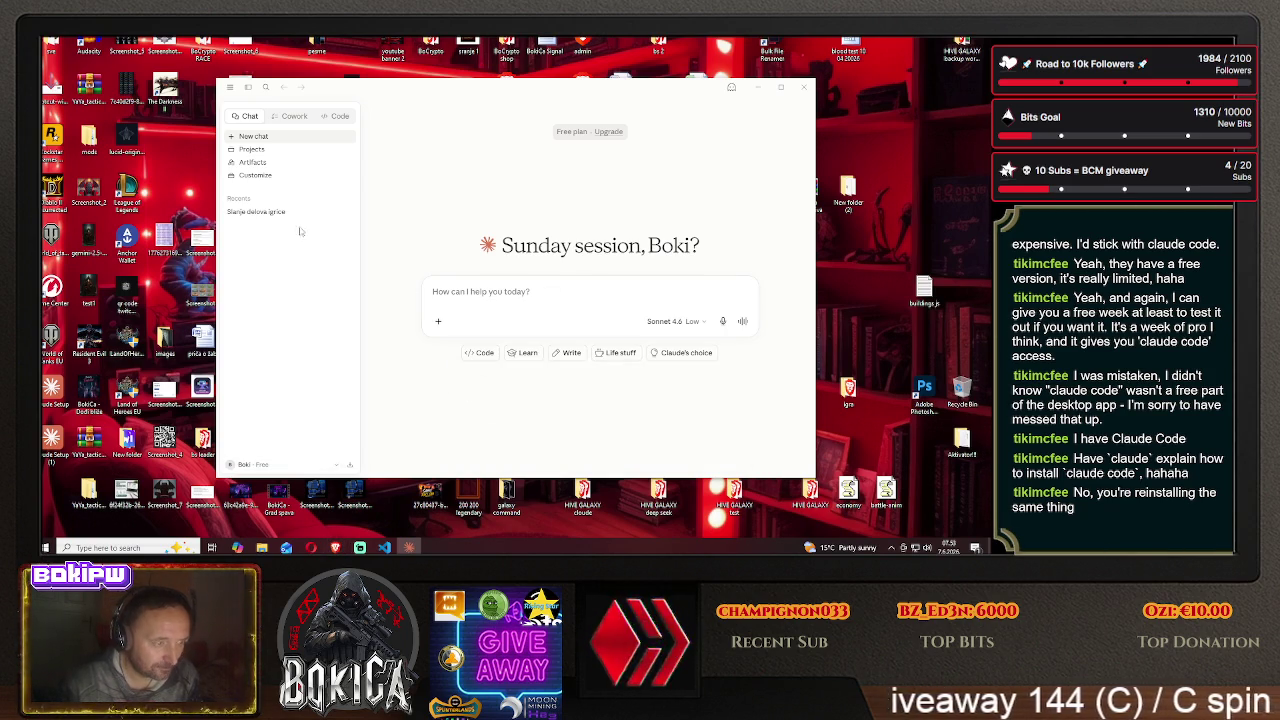
pyautogui.click(498, 295)
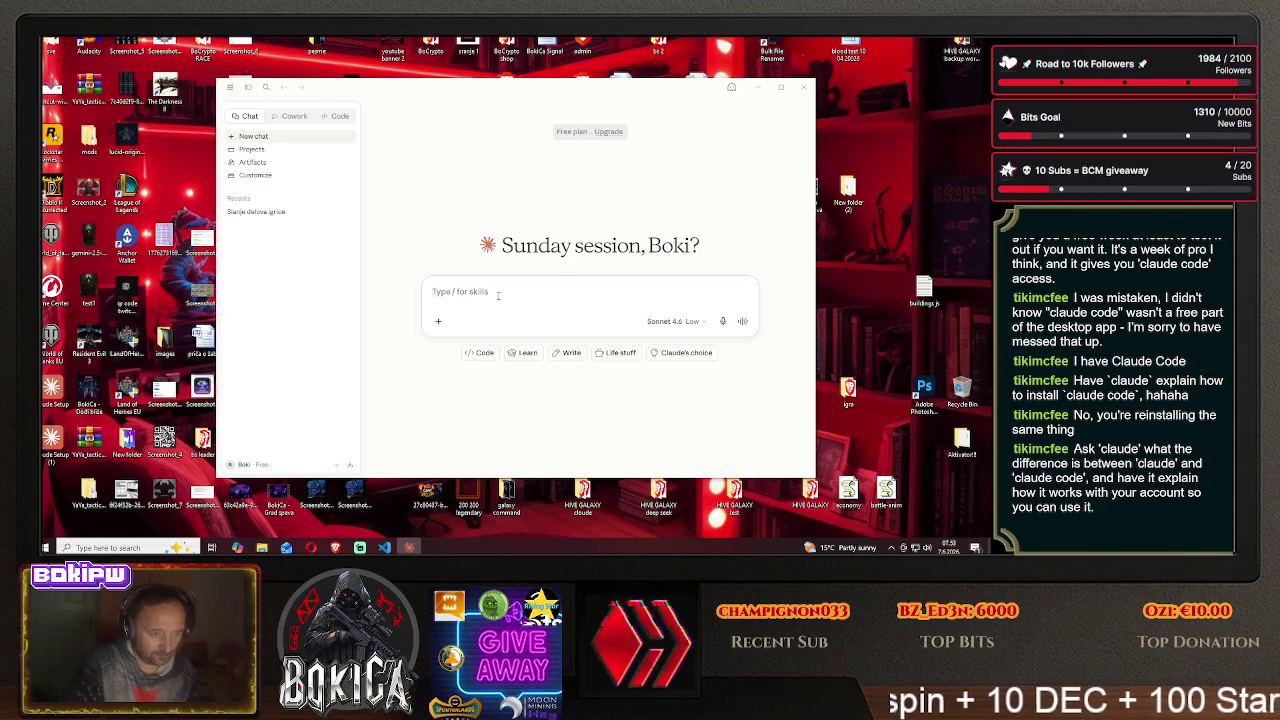
# Step: Ask Claude 'kako da koristim claude code' (how to use Claude Code)
pyautogui.write('kako da ')
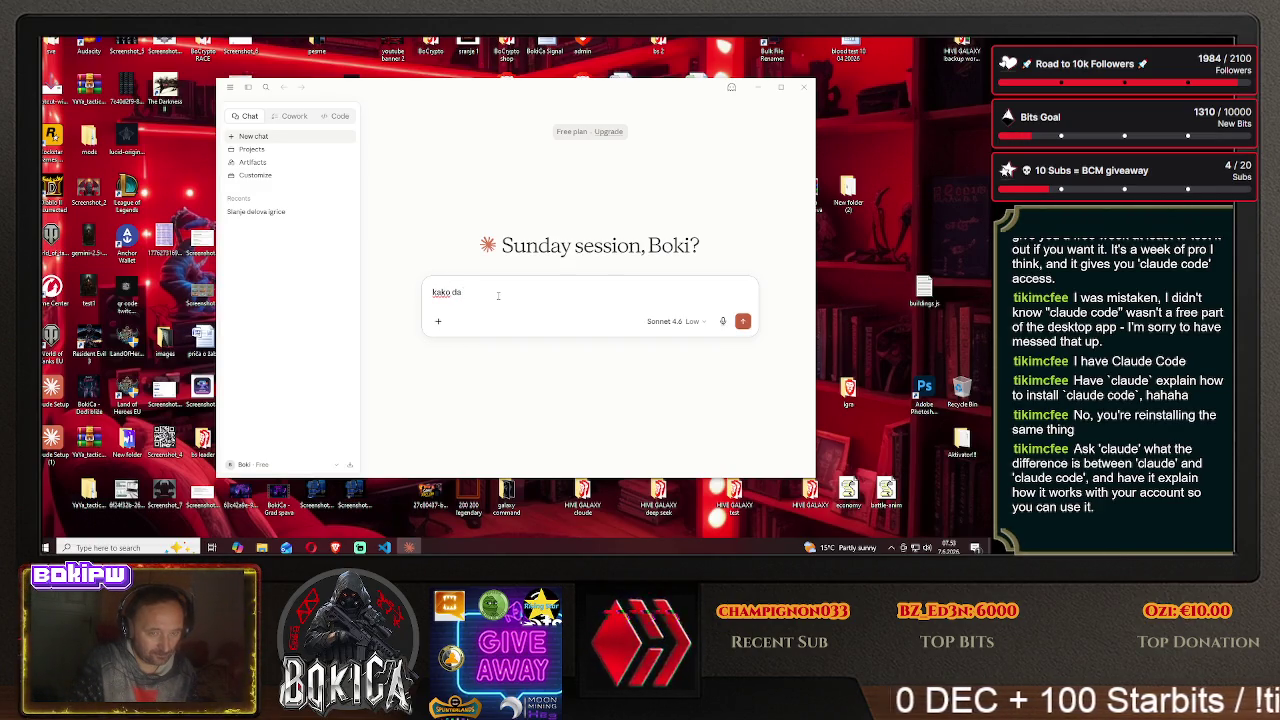
pyautogui.write('koris')
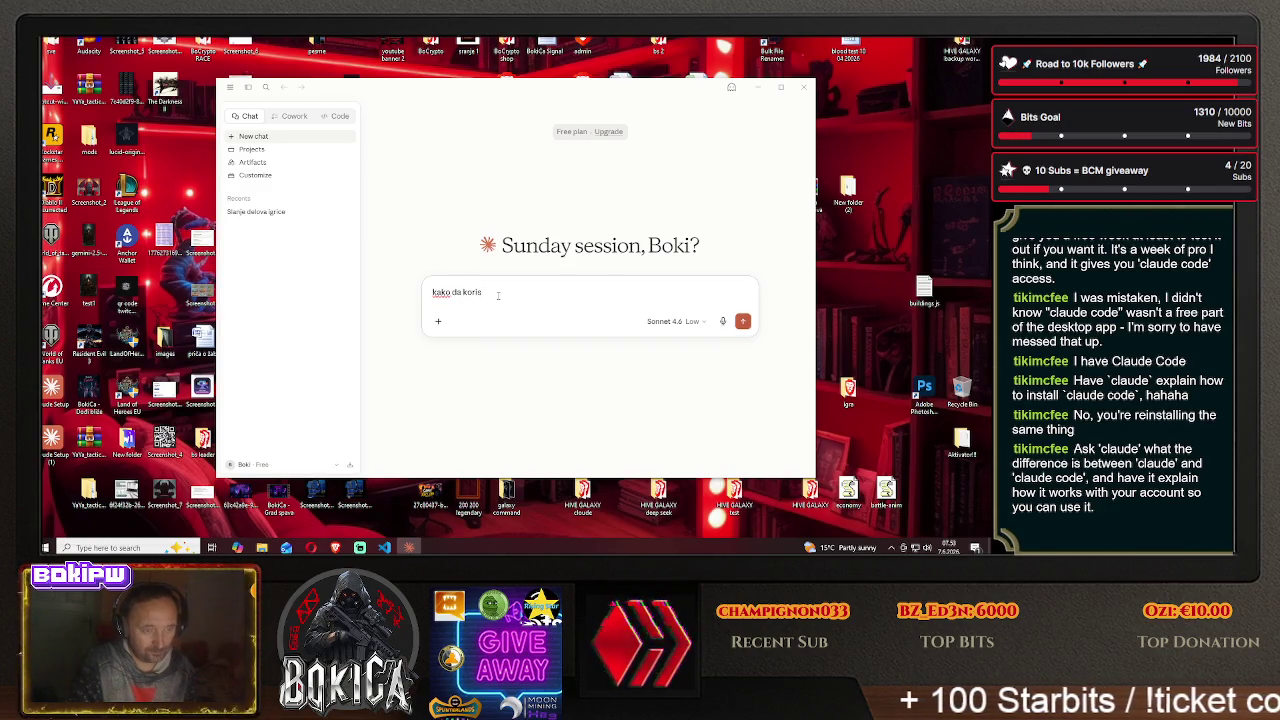
pyautogui.write('tim clout')
pyautogui.press('BackSpace')
pyautogui.press('BackSpace')
pyautogui.write('aude cod')
pyautogui.press('Return')
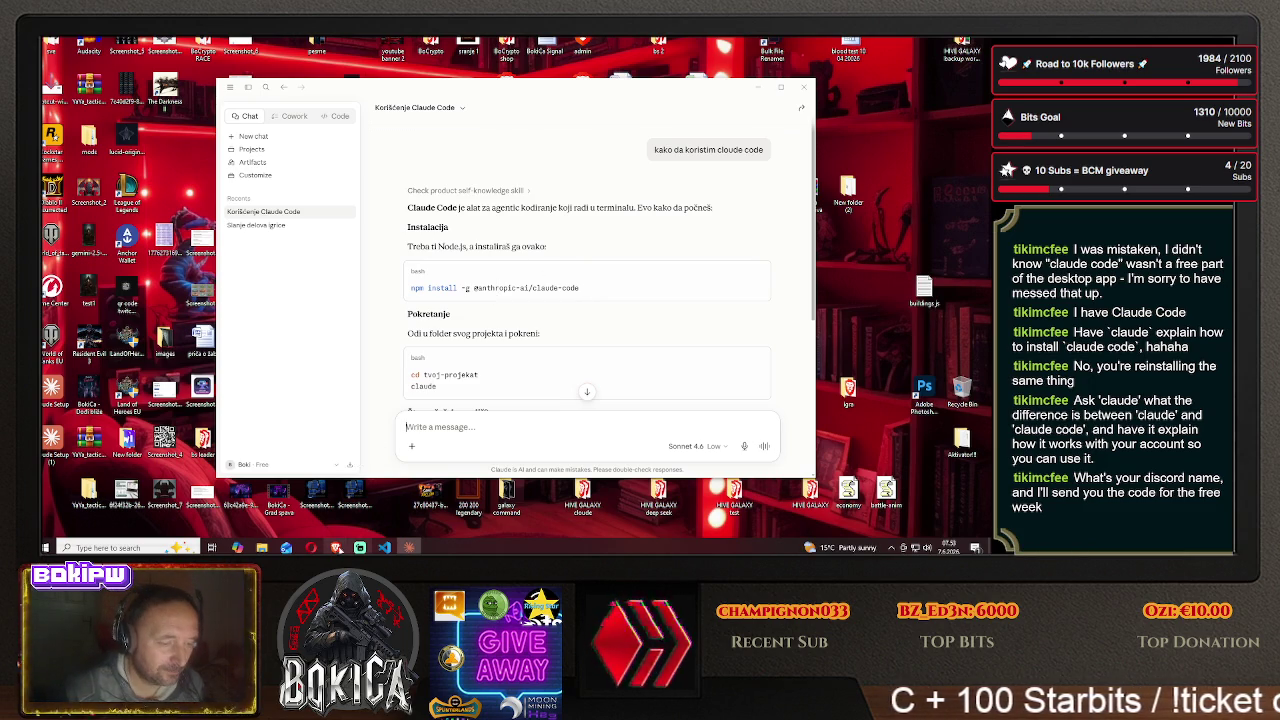
# Step: Minimize the browser and open Discord from the system tray overflow
pyautogui.hotkey('alt', 'Tab')
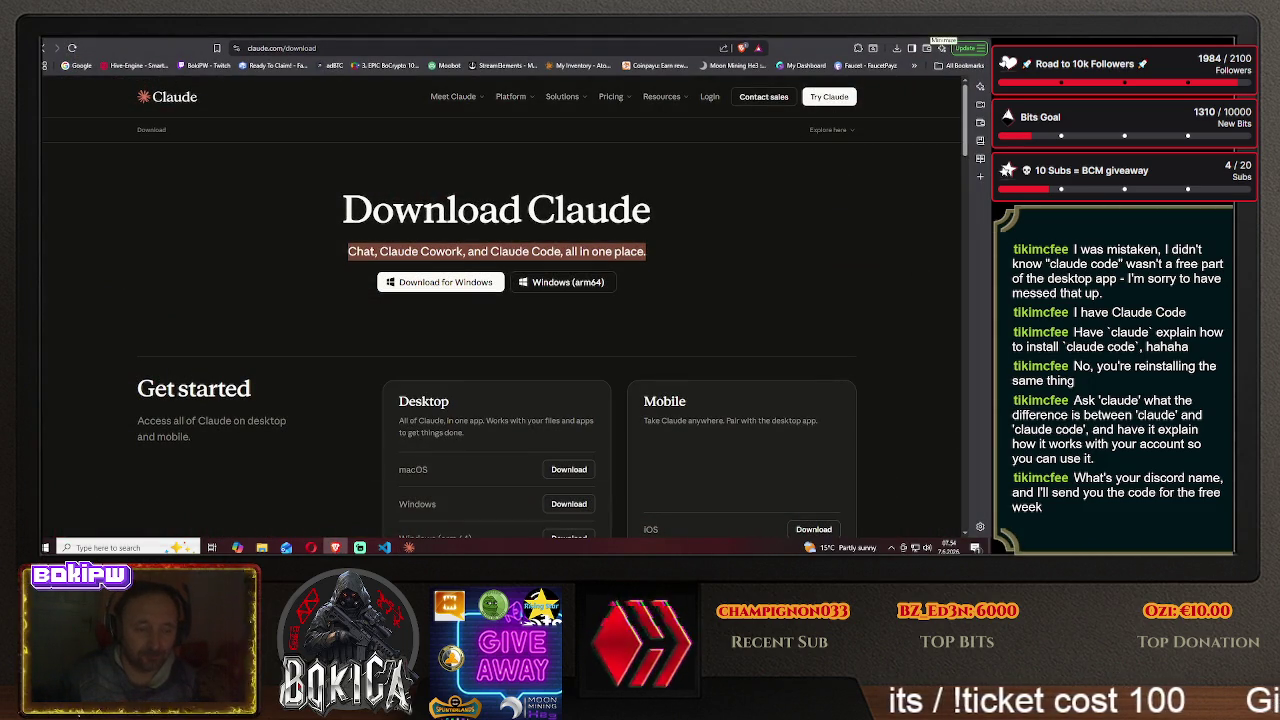
pyautogui.click(938, 47)
pyautogui.click(891, 547)
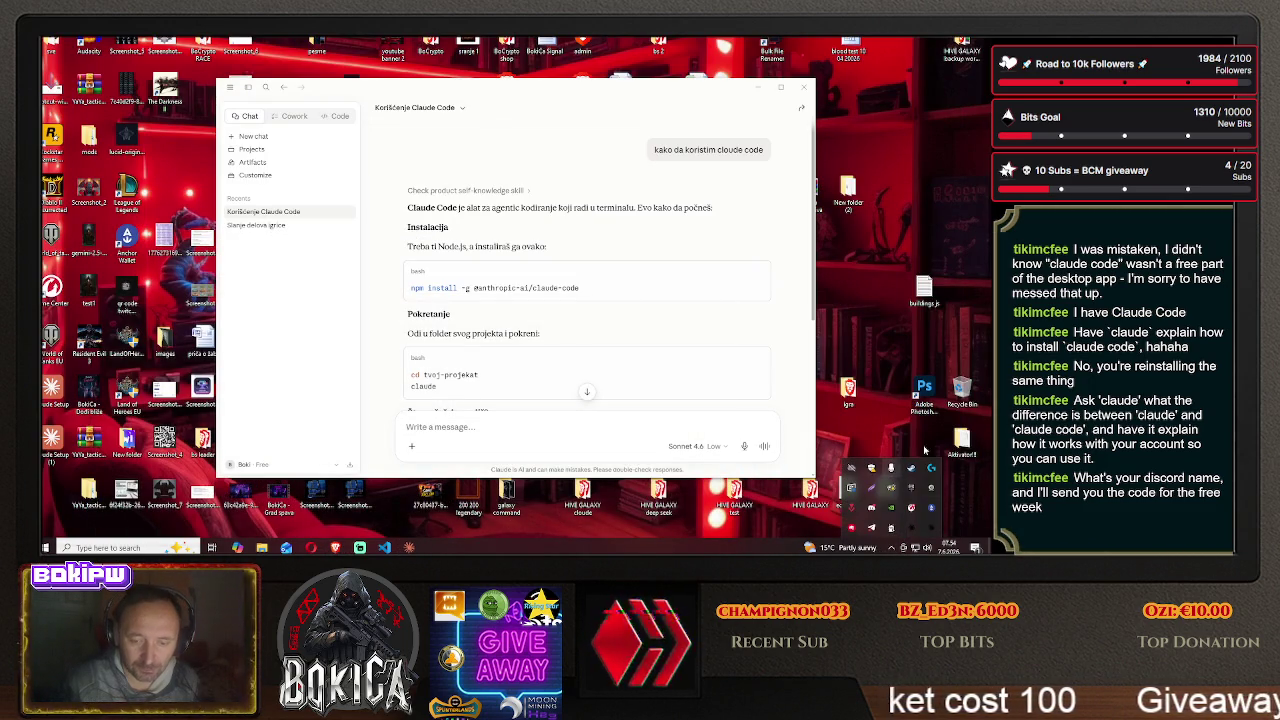
pyautogui.click(871, 513)
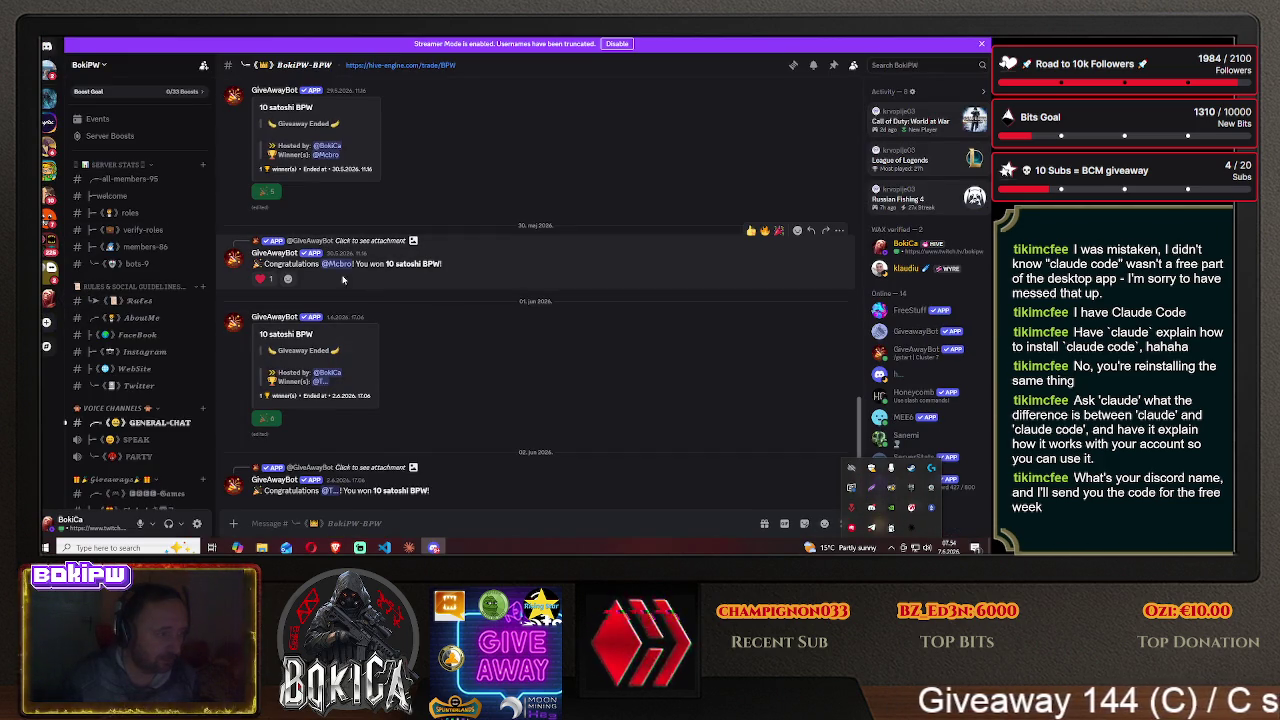
# Step: Copy your Discord username from your profile card and post it in the Twitch stream chat
pyautogui.rightClick(49, 298)
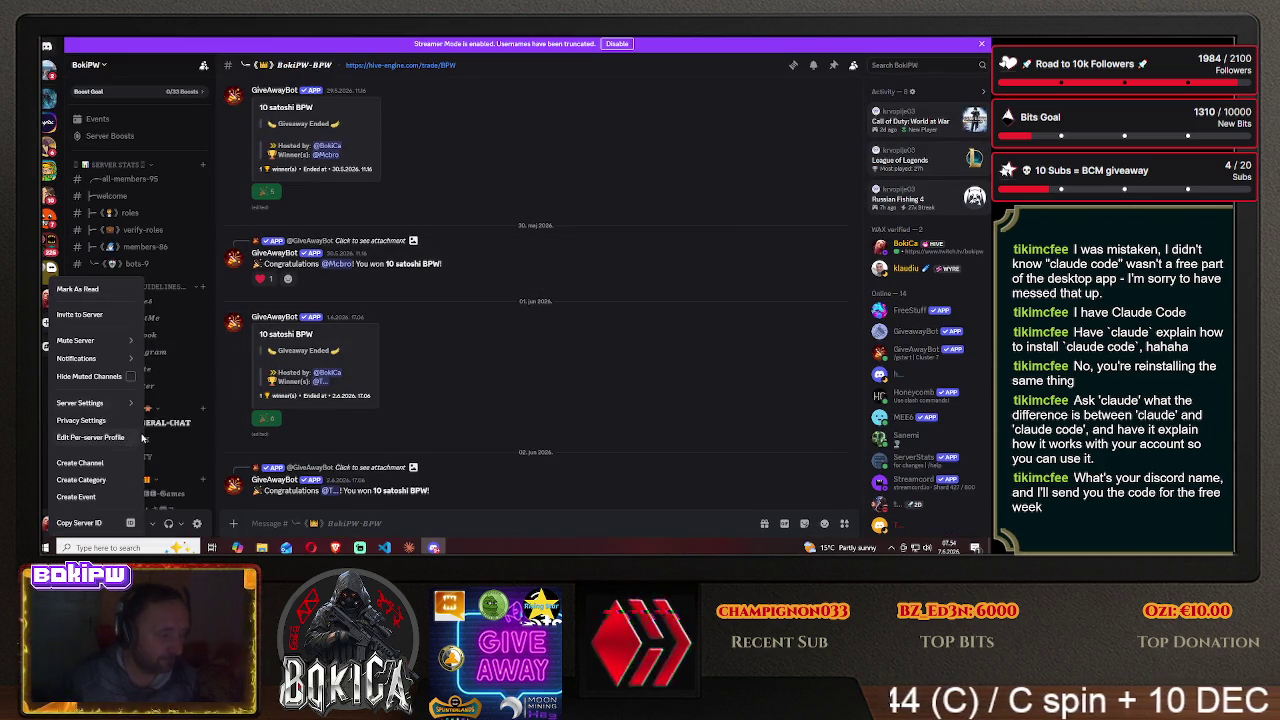
pyautogui.click(247, 400)
pyautogui.scroll(-5, 168, 425)
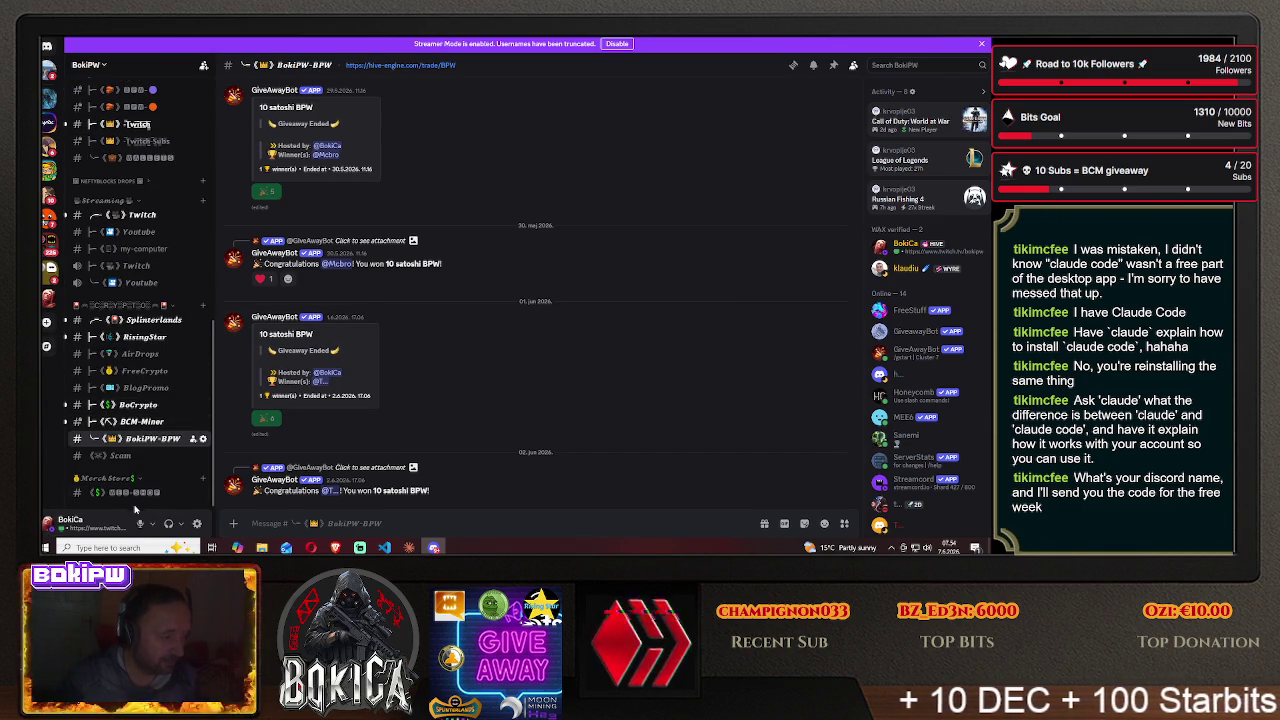
pyautogui.click(70, 521)
pyautogui.moveTo(151, 465)
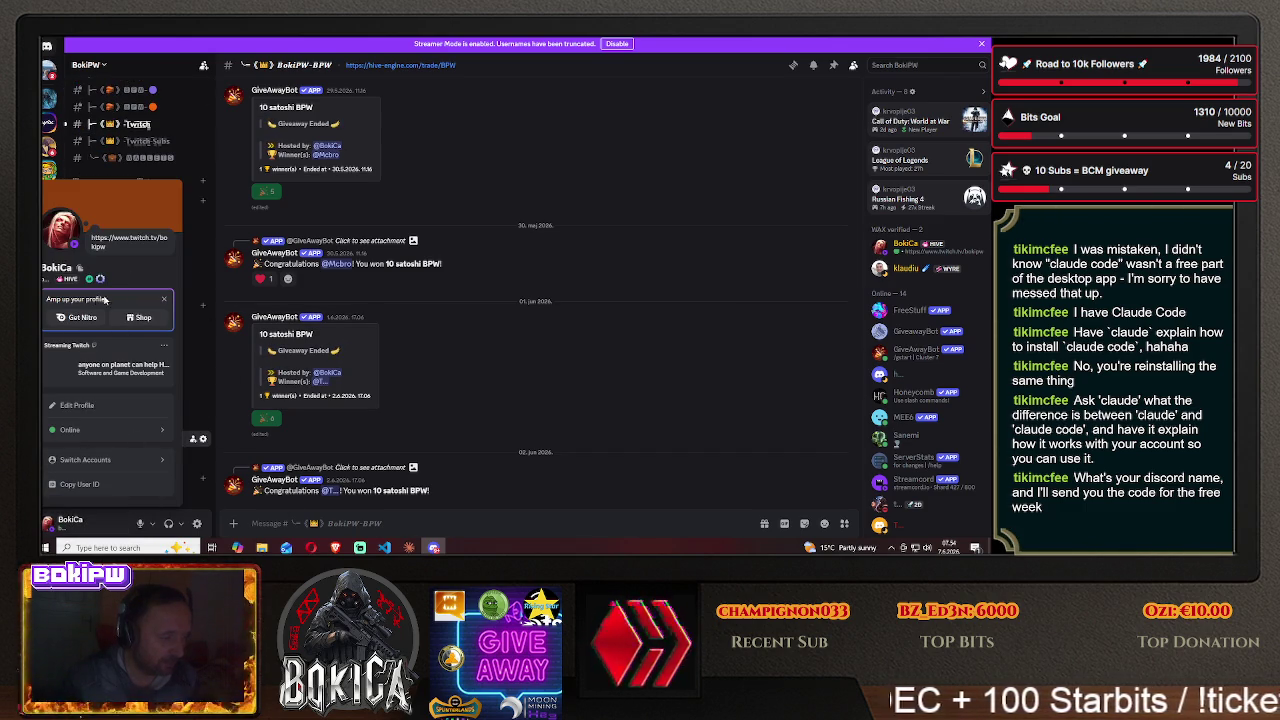
pyautogui.click(77, 269)
pyautogui.hotkey('alt', 'Tab')
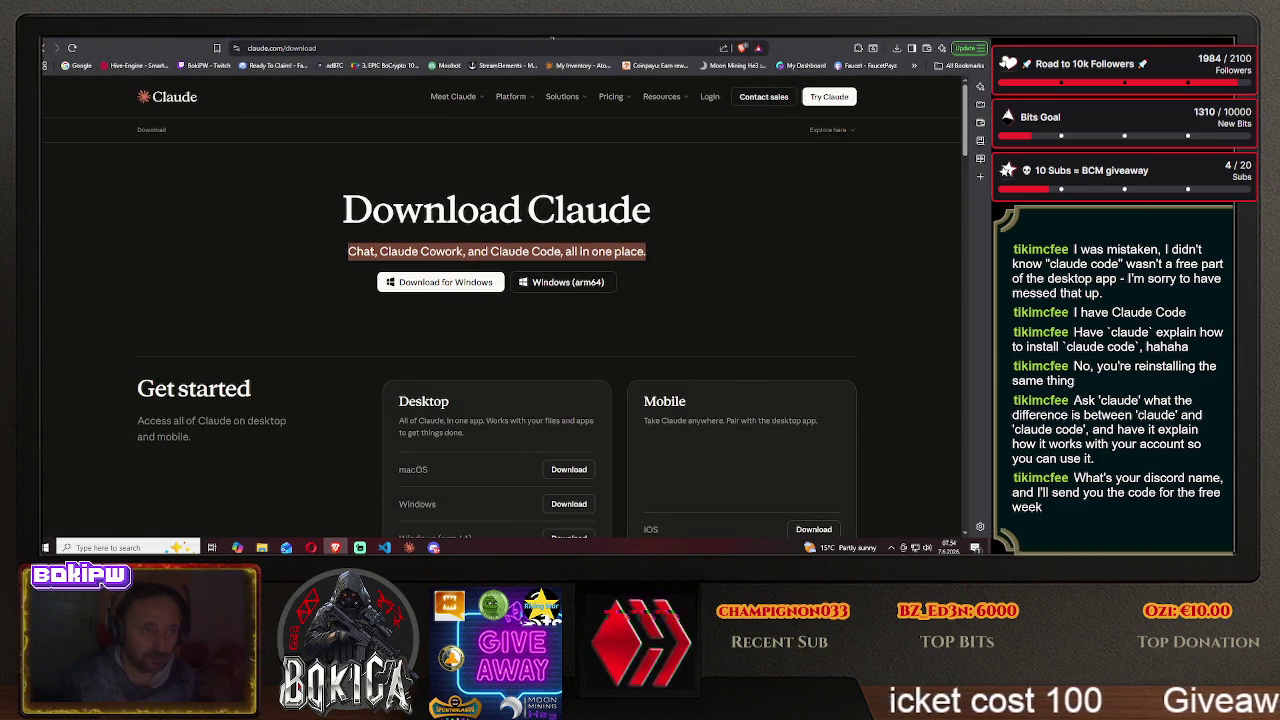
pyautogui.click(547, 38)
pyautogui.press('Return')
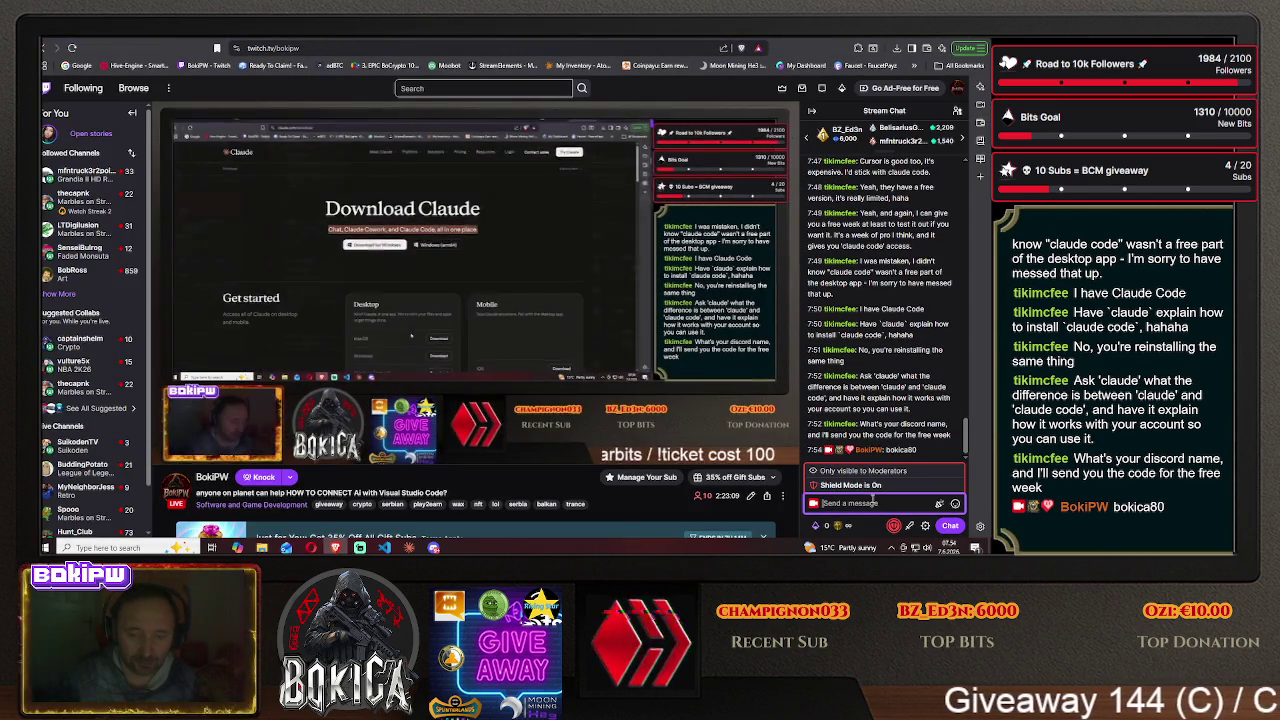
# Step: Turn off Discord's Streamer Mode and reopen your profile card to see the full username
pyautogui.hotkey('alt', 'Tab')
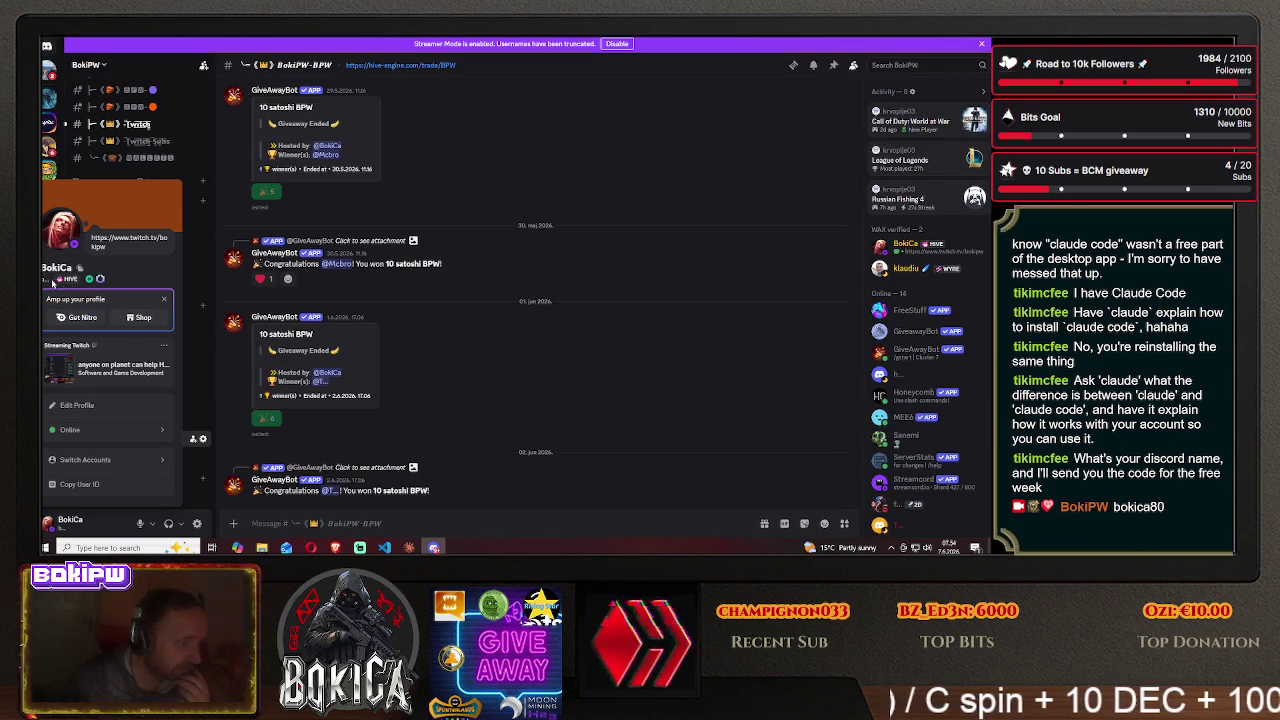
pyautogui.click(245, 519)
pyautogui.click(197, 523)
pyautogui.click(575, 352)
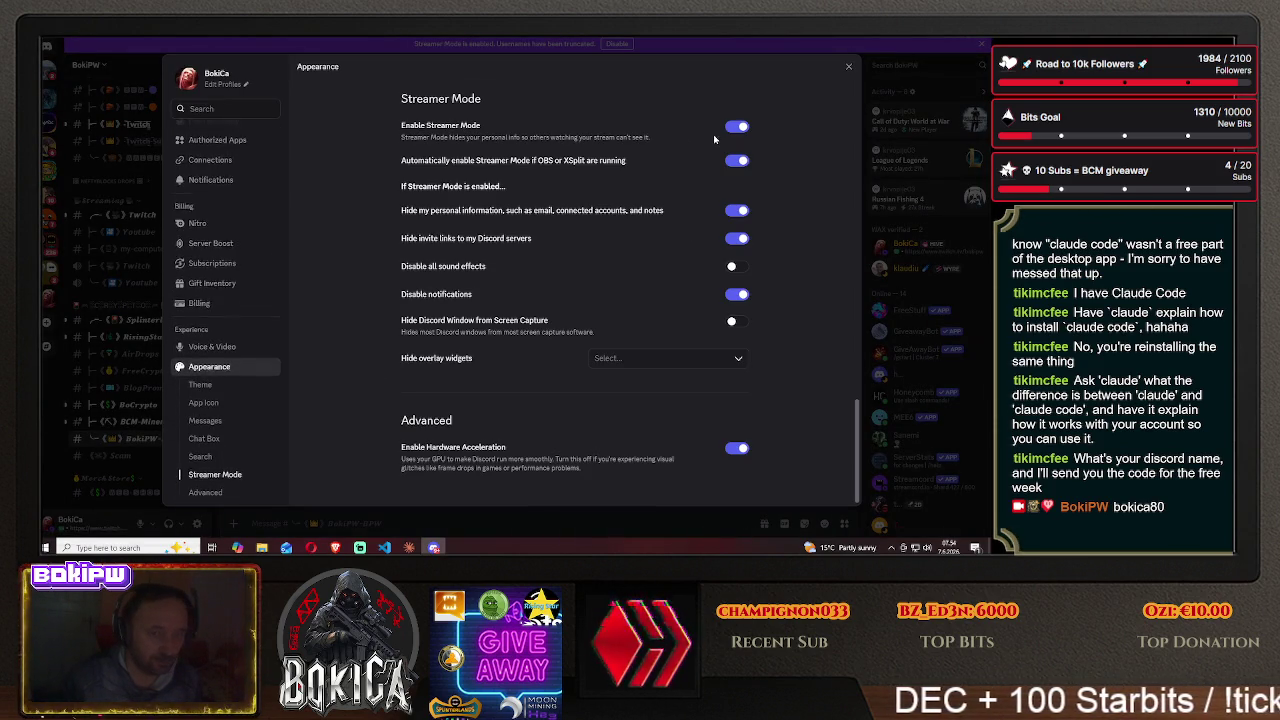
pyautogui.click(848, 67)
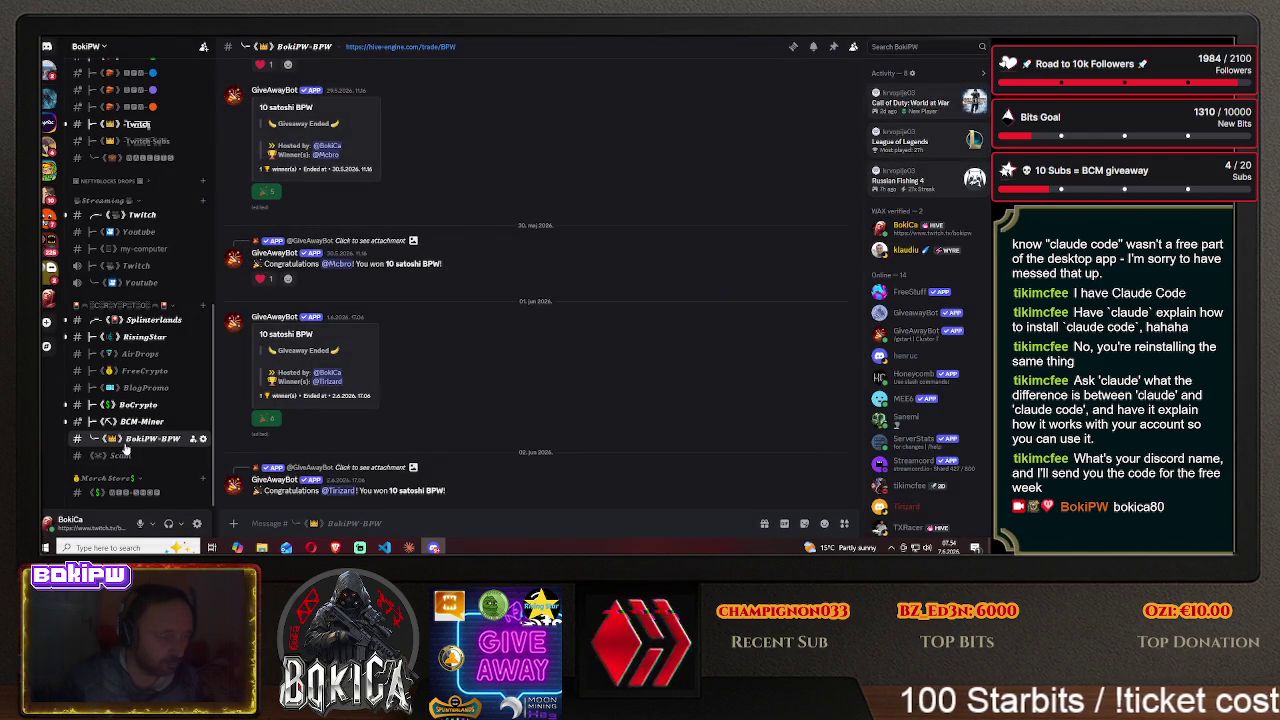
pyautogui.click(75, 522)
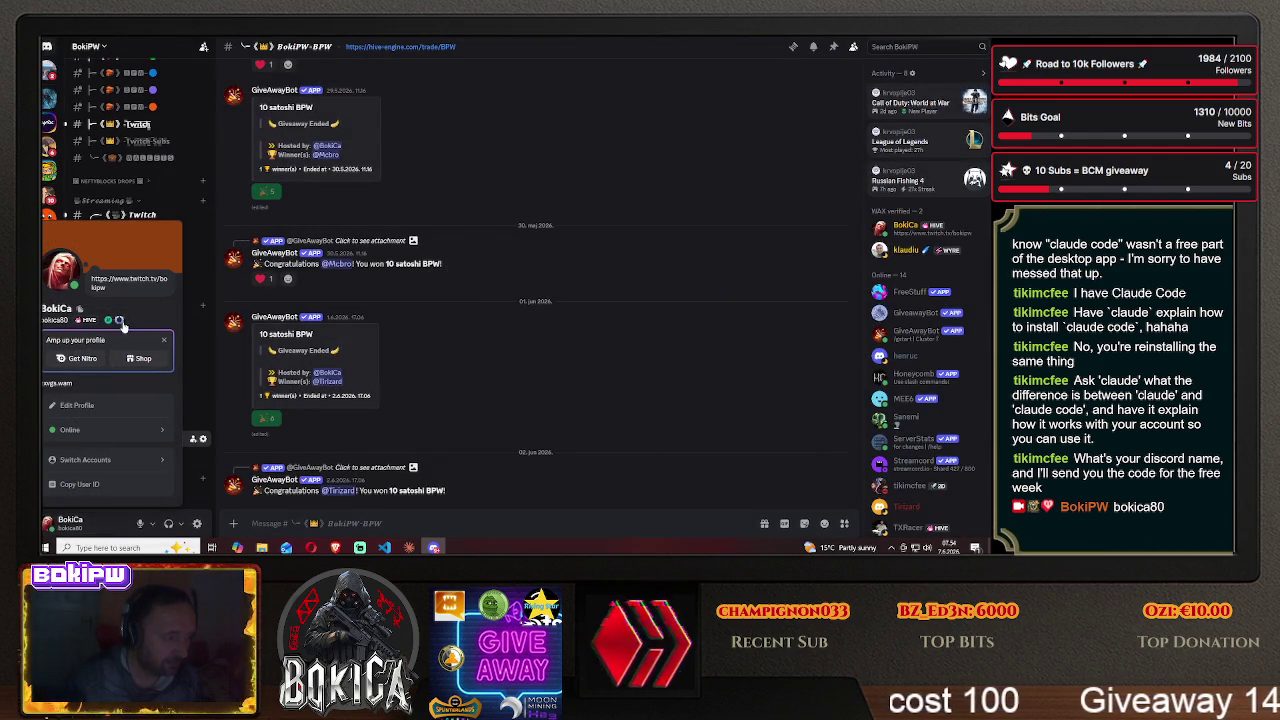
# Step: Post the Discord username in the Twitch stream chat again, then return to Discord
pyautogui.click(335, 547)
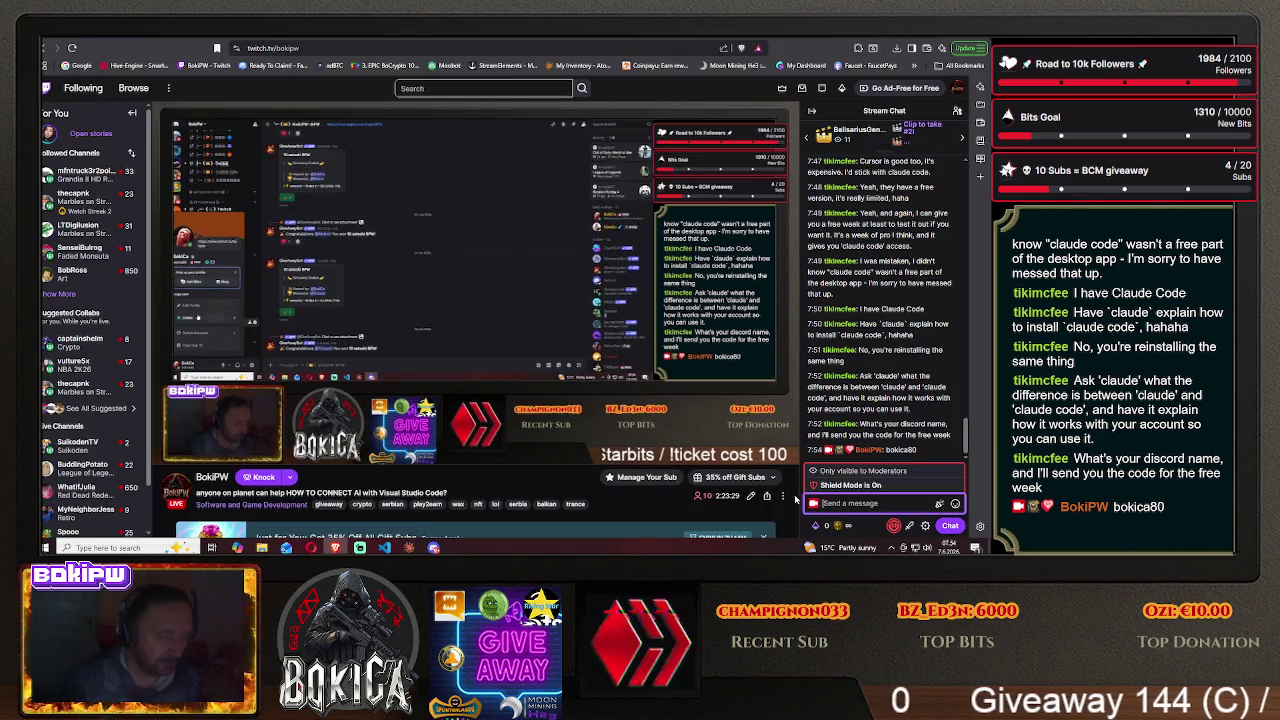
pyautogui.write('bokica80')
pyautogui.press('Return')
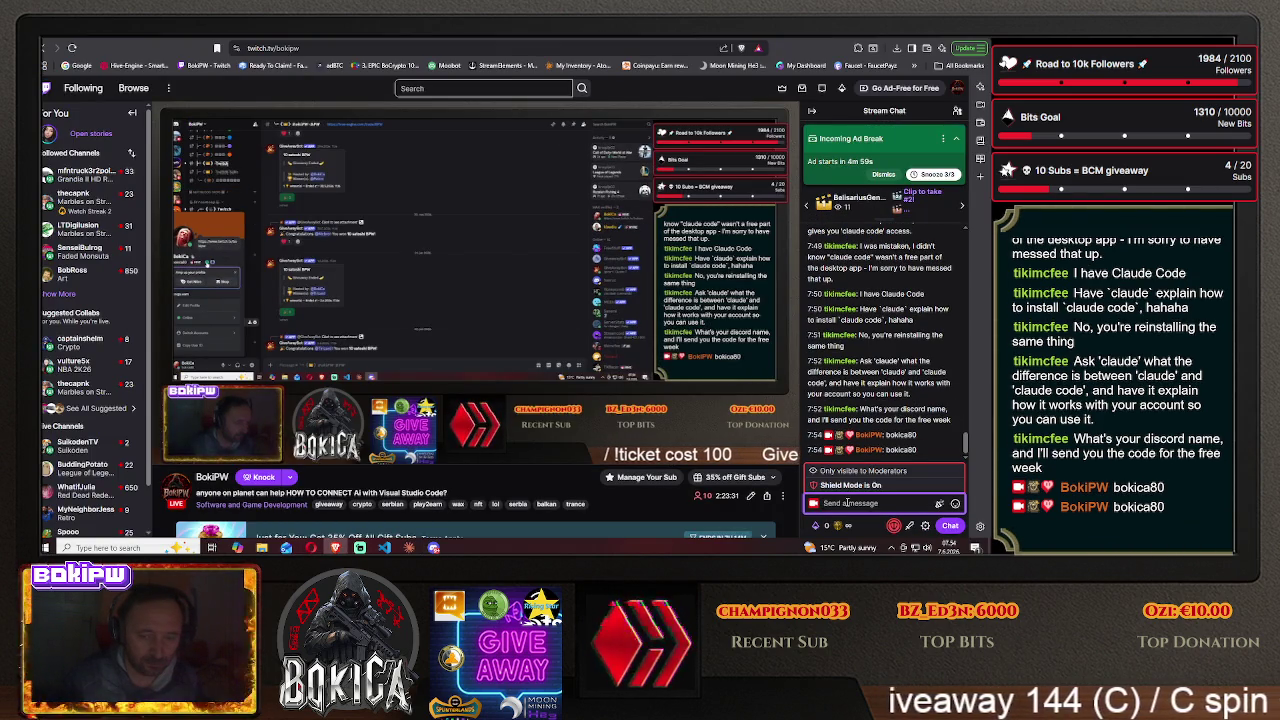
pyautogui.hotkey('alt', 'Tab')
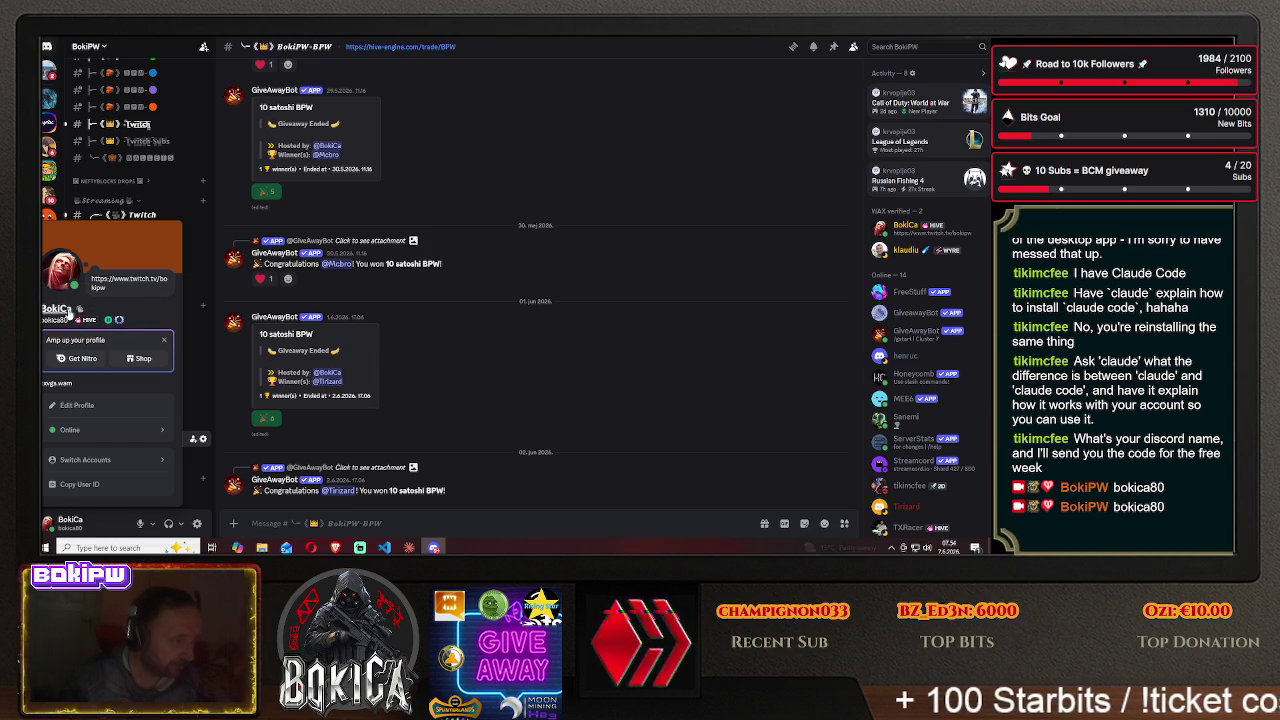
# Step: Accept the viewer's incoming friend request from the full profile view
pyautogui.click(66, 311)
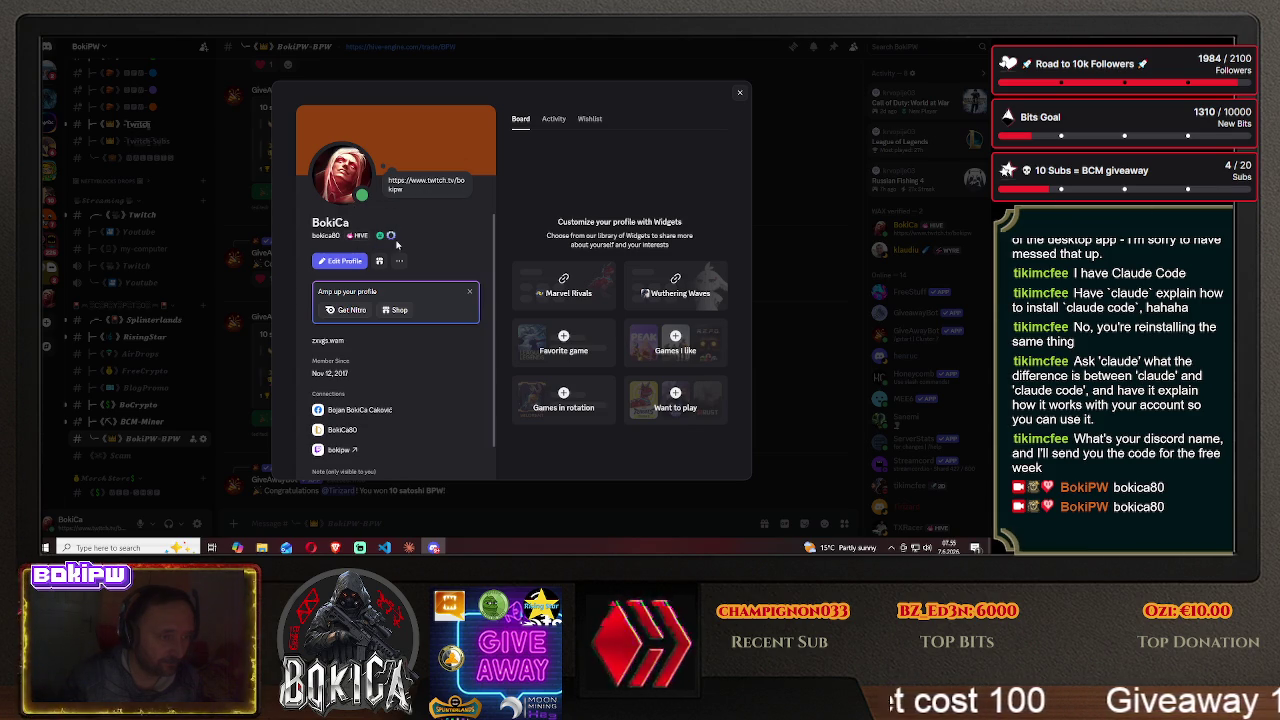
pyautogui.scroll(-2, 400, 280)
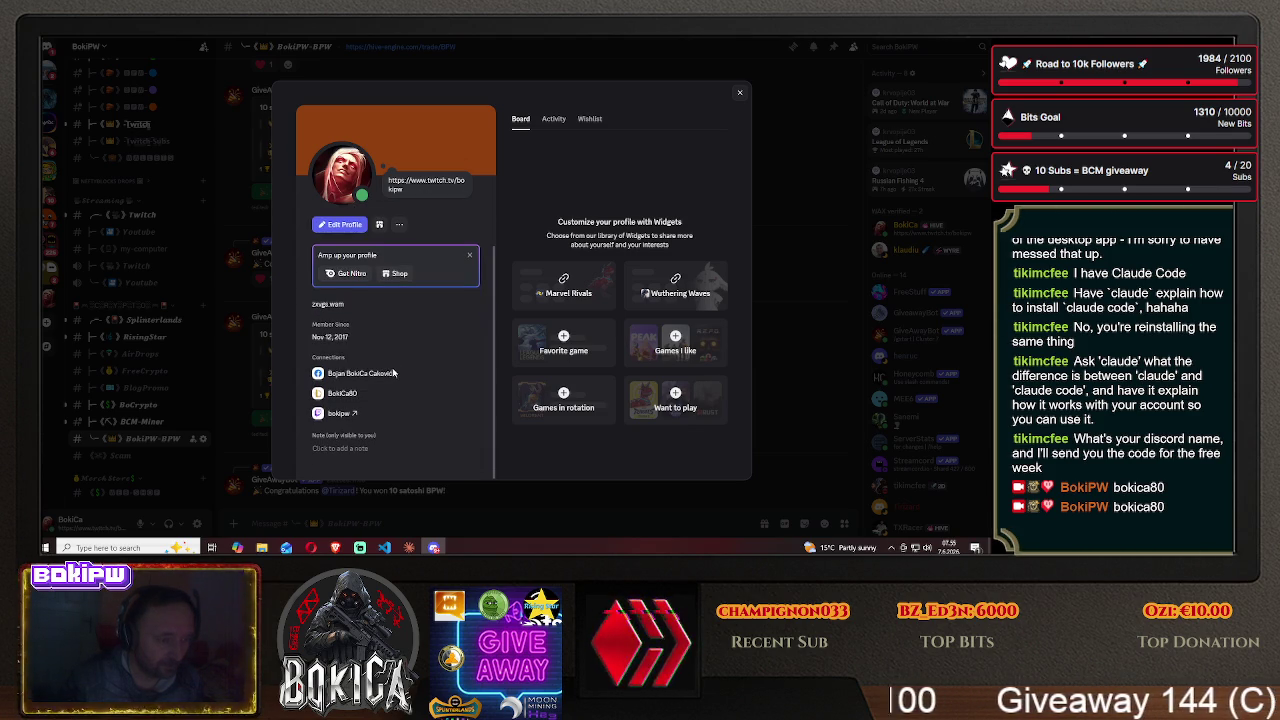
pyautogui.scroll(2, 403, 282)
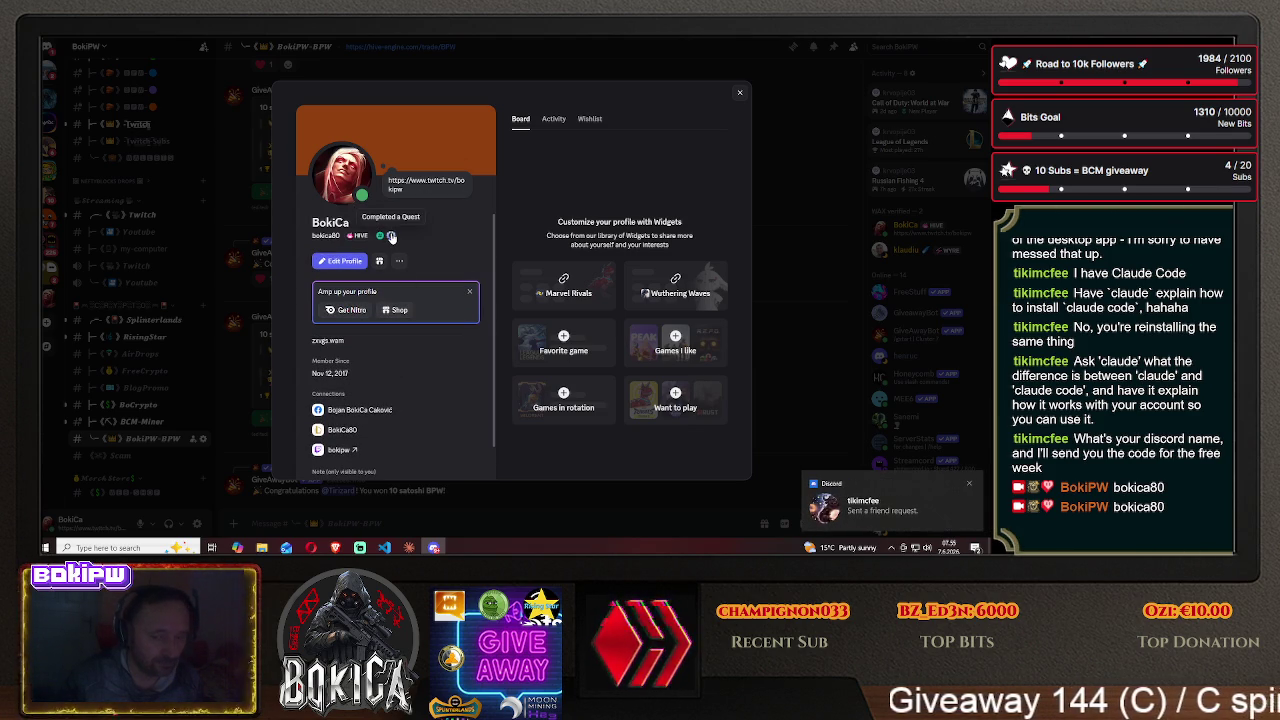
pyautogui.click(870, 505)
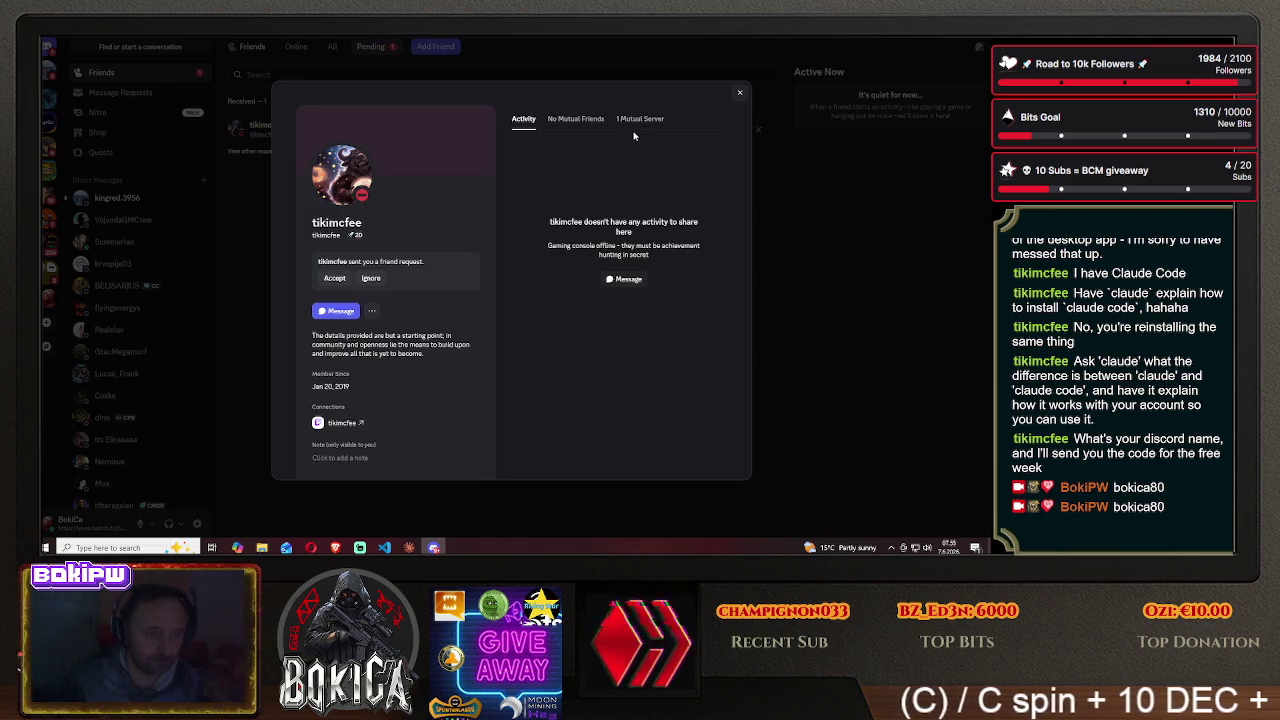
pyautogui.click(334, 278)
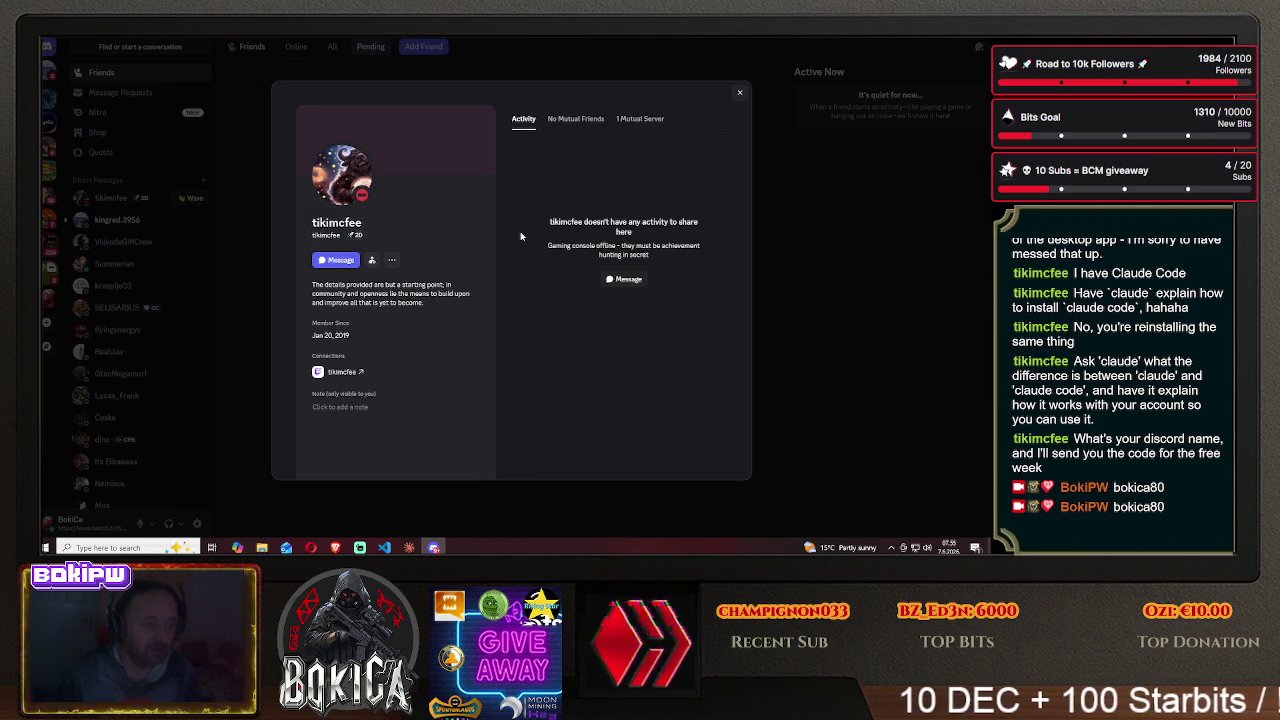
# Step: Review the viewer's mutual servers and friends, close the profile, and quit Discord
pyautogui.click(658, 122)
pyautogui.click(586, 124)
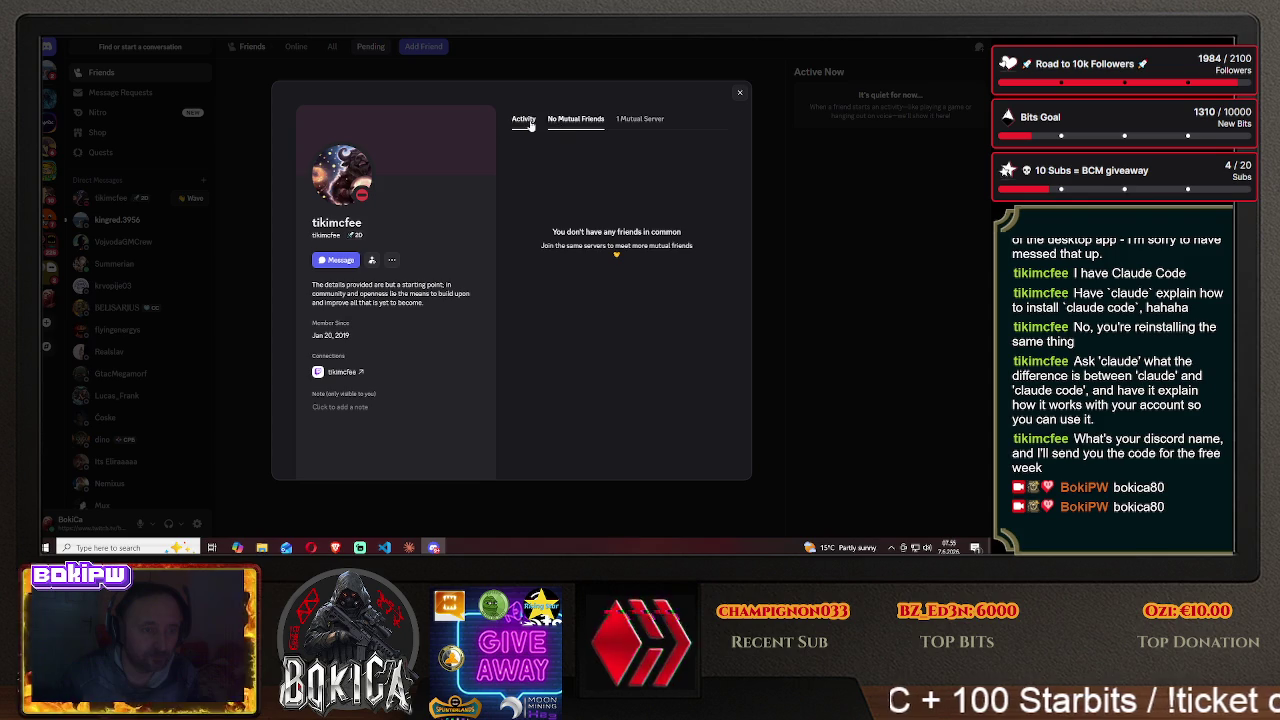
pyautogui.click(523, 119)
pyautogui.click(735, 95)
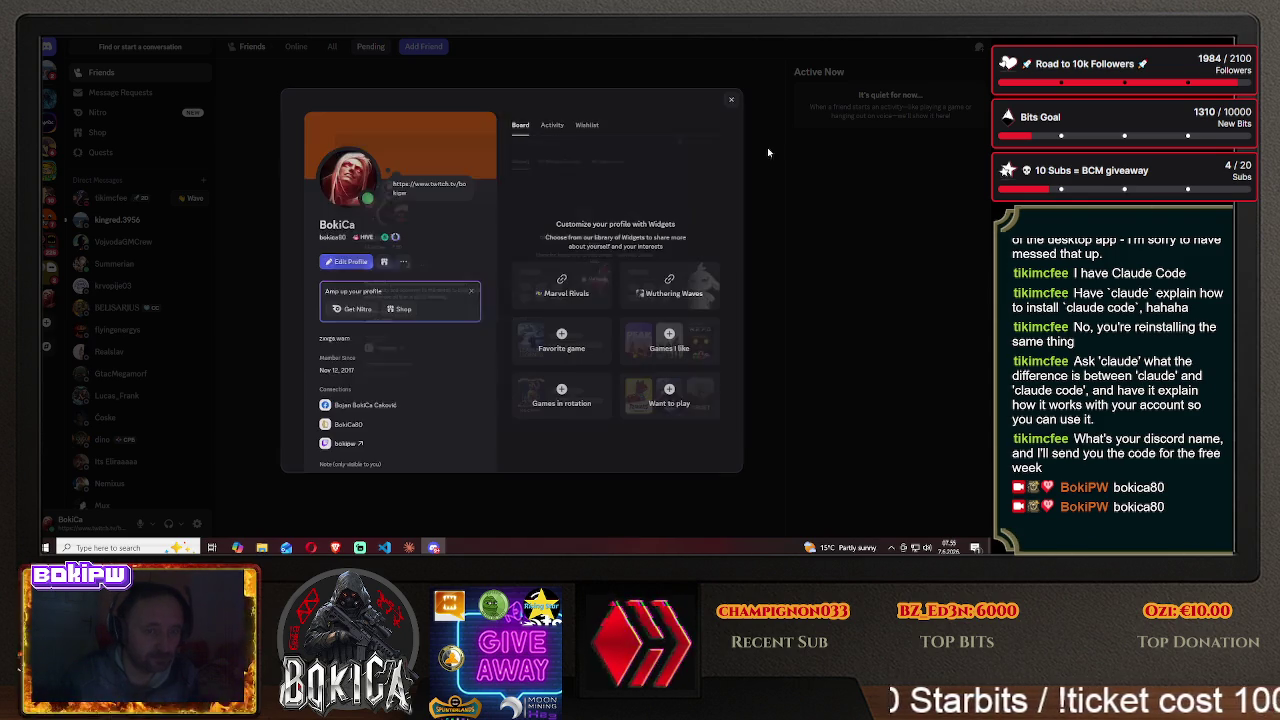
pyautogui.press('Escape')
pyautogui.hotkey('alt', 'F4')
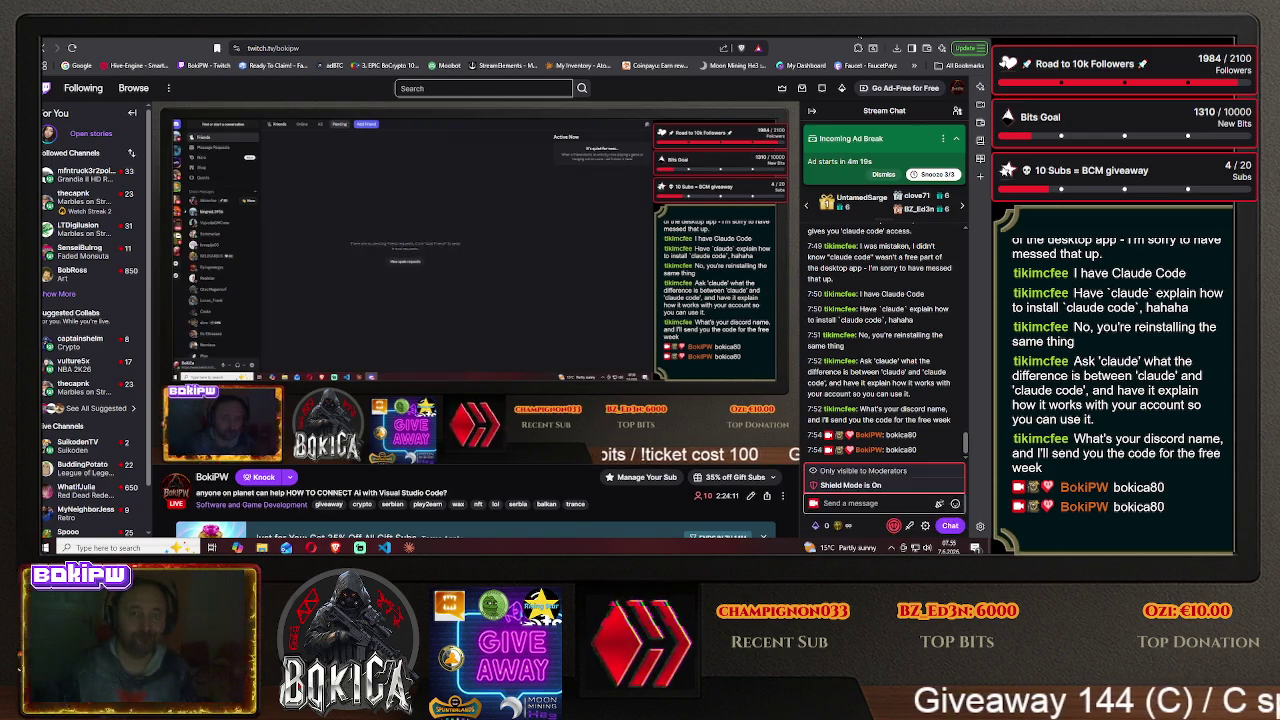
# Step: Switch the browser tab toward the Claude download page
pyautogui.hotkey('ctrl', 'Tab')
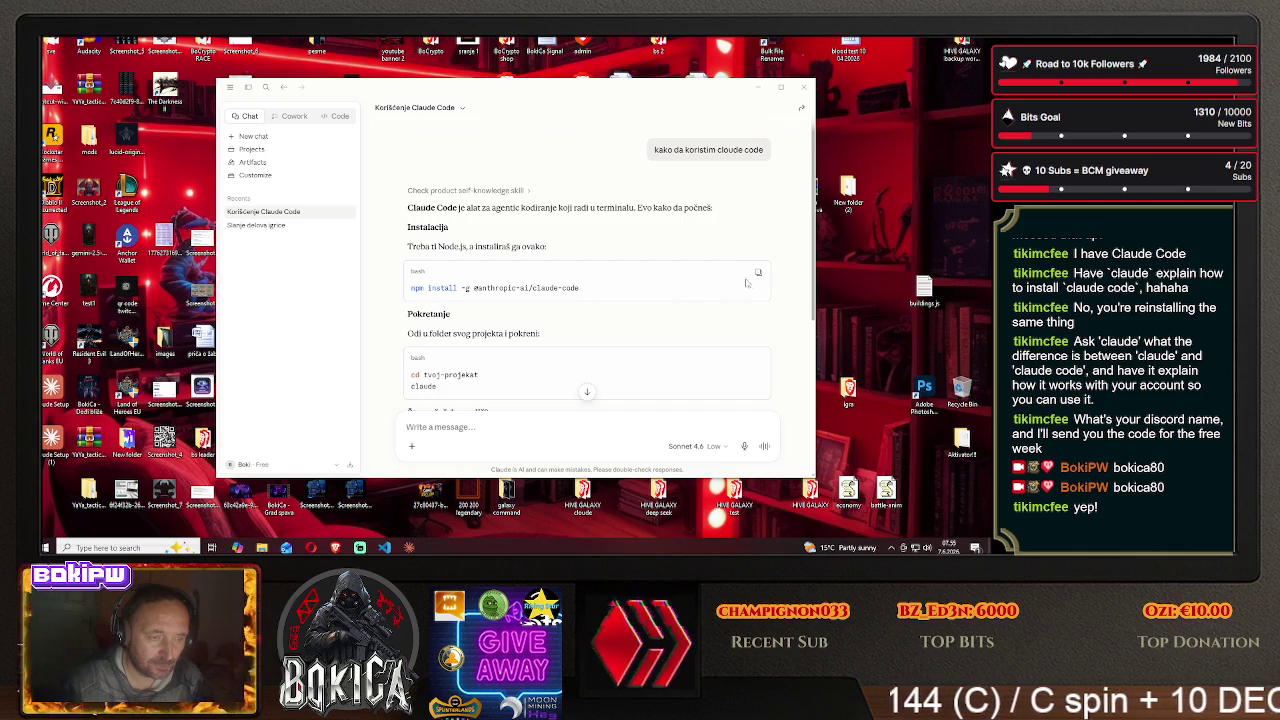
# Step: Copy the Claude Code npm install command and run it in an administrator Command Prompt
pyautogui.click(758, 273)
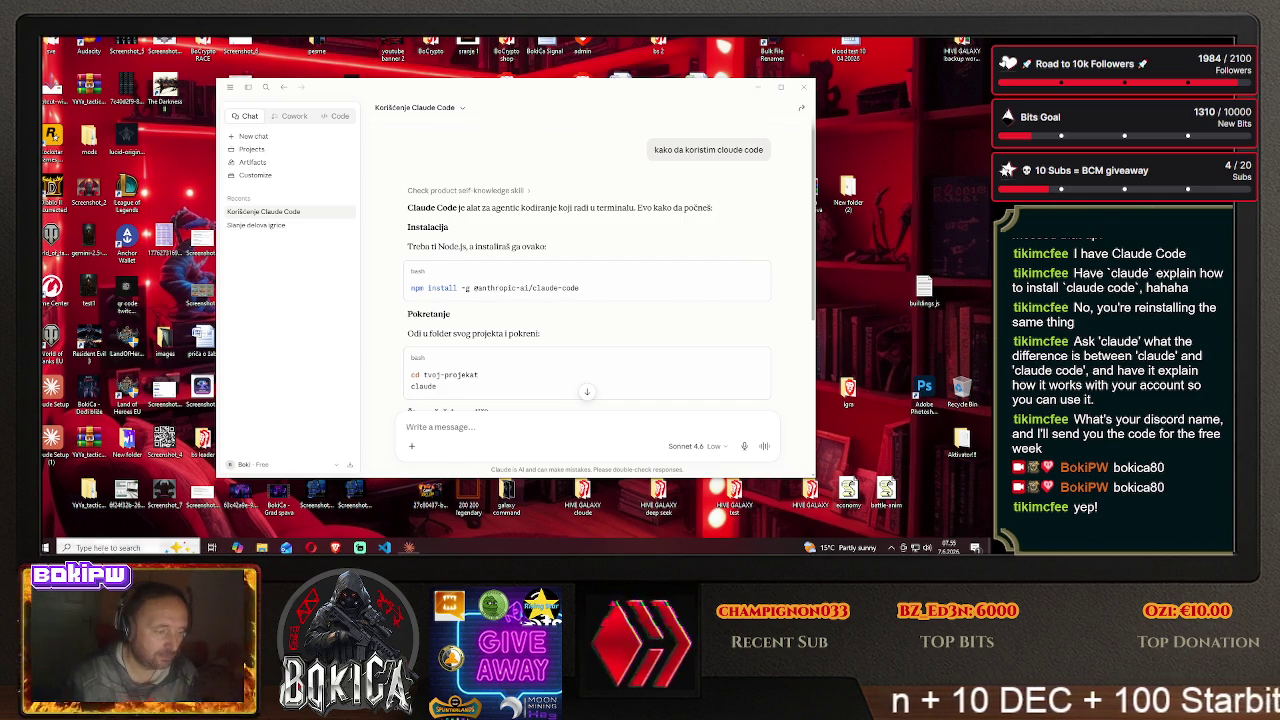
pyautogui.press('super+s')
pyautogui.rightClick(130, 331)
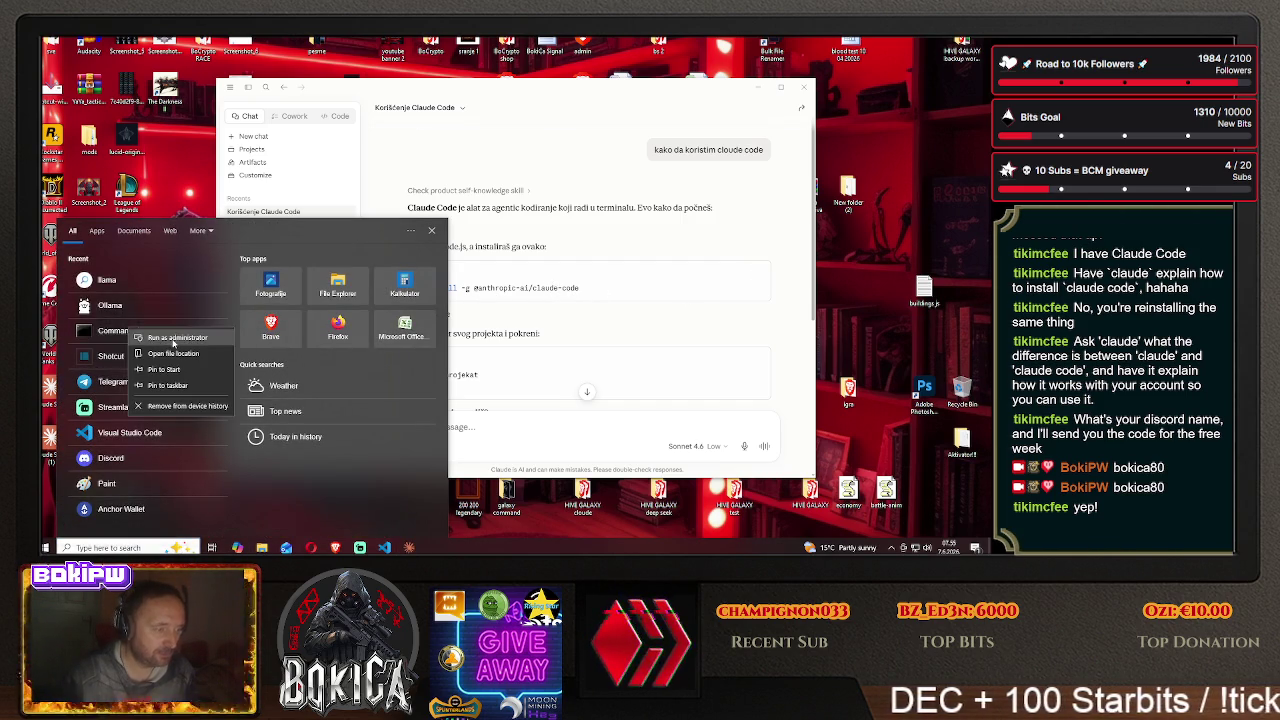
pyautogui.click(173, 338)
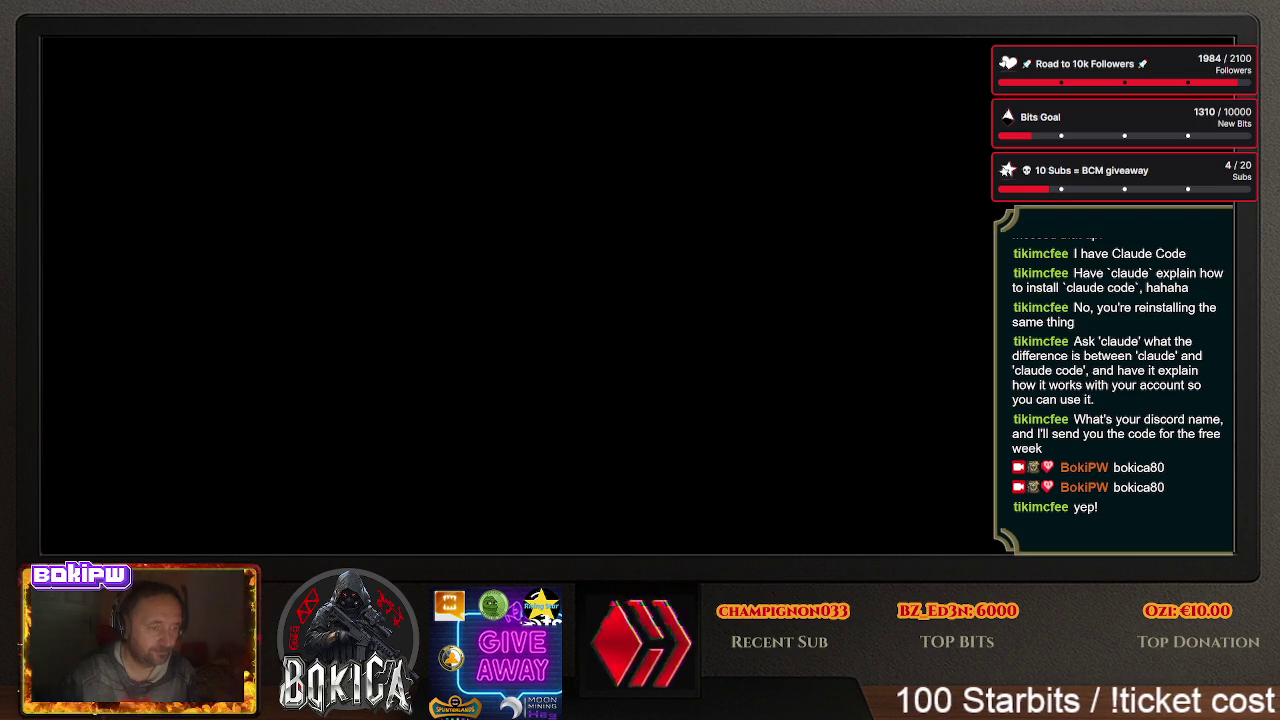
pyautogui.hotkey('ctrl', 'v')
pyautogui.press('Return')
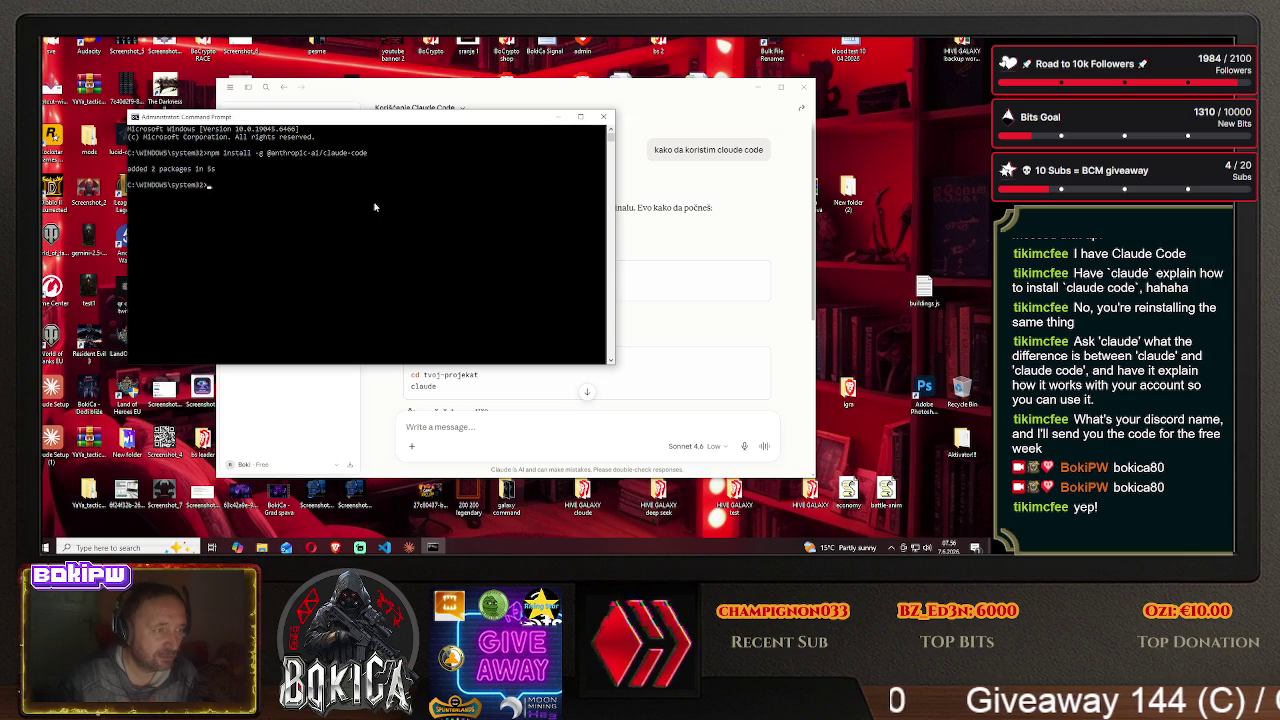
# Step: Move the Command Prompt window to the lower left and bring the Download Claude page forward
pyautogui.moveTo(406, 120)
pyautogui.mouseDown()
pyautogui.moveTo(637, 390)
pyautogui.moveTo(481, 353)
pyautogui.moveTo(509, 85)
pyautogui.moveTo(640, 315)
pyautogui.mouseUp()
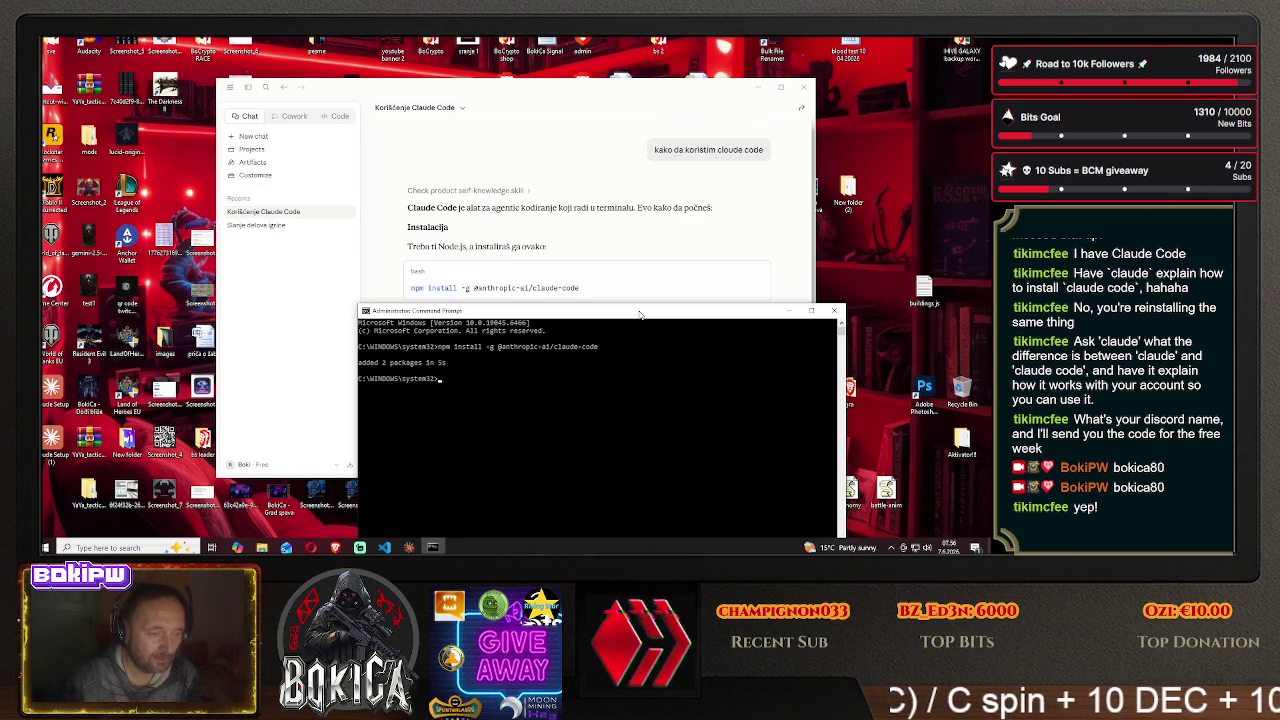
pyautogui.moveTo(640, 314)
pyautogui.mouseDown()
pyautogui.moveTo(412, 484)
pyautogui.moveTo(611, 447)
pyautogui.moveTo(370, 428)
pyautogui.moveTo(565, 134)
pyautogui.moveTo(510, 134)
pyautogui.mouseUp()
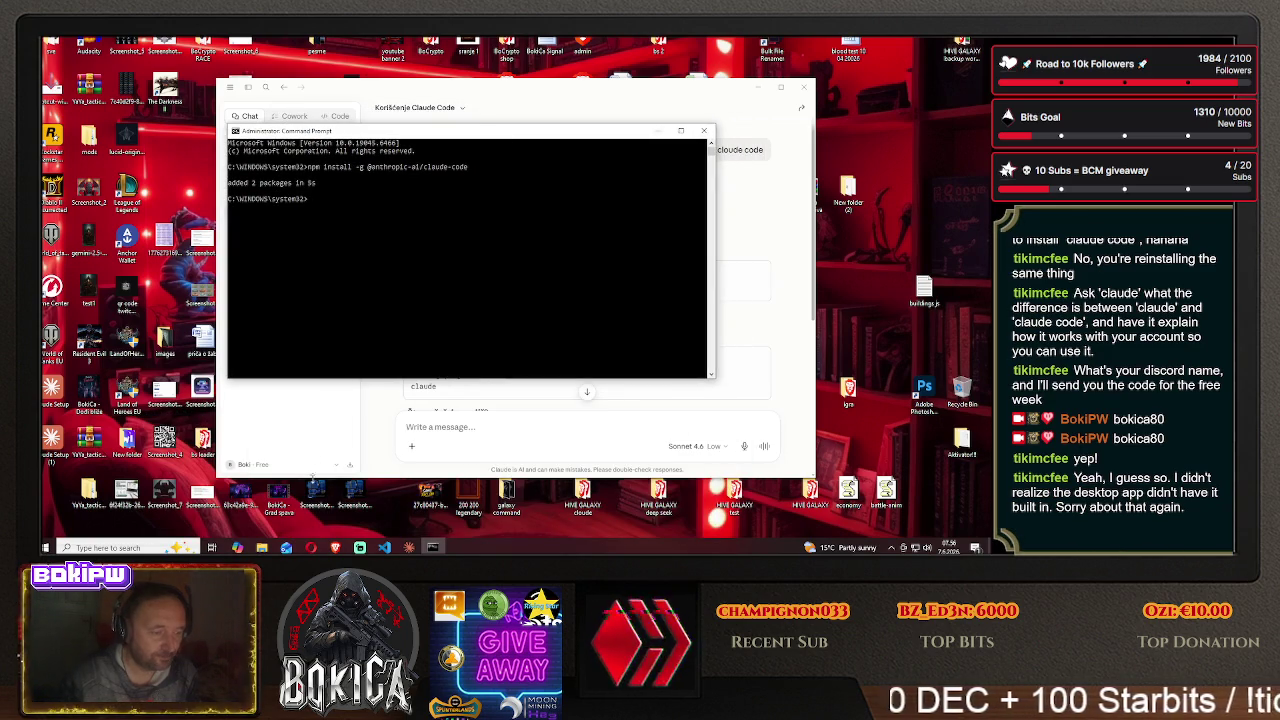
pyautogui.click(335, 547)
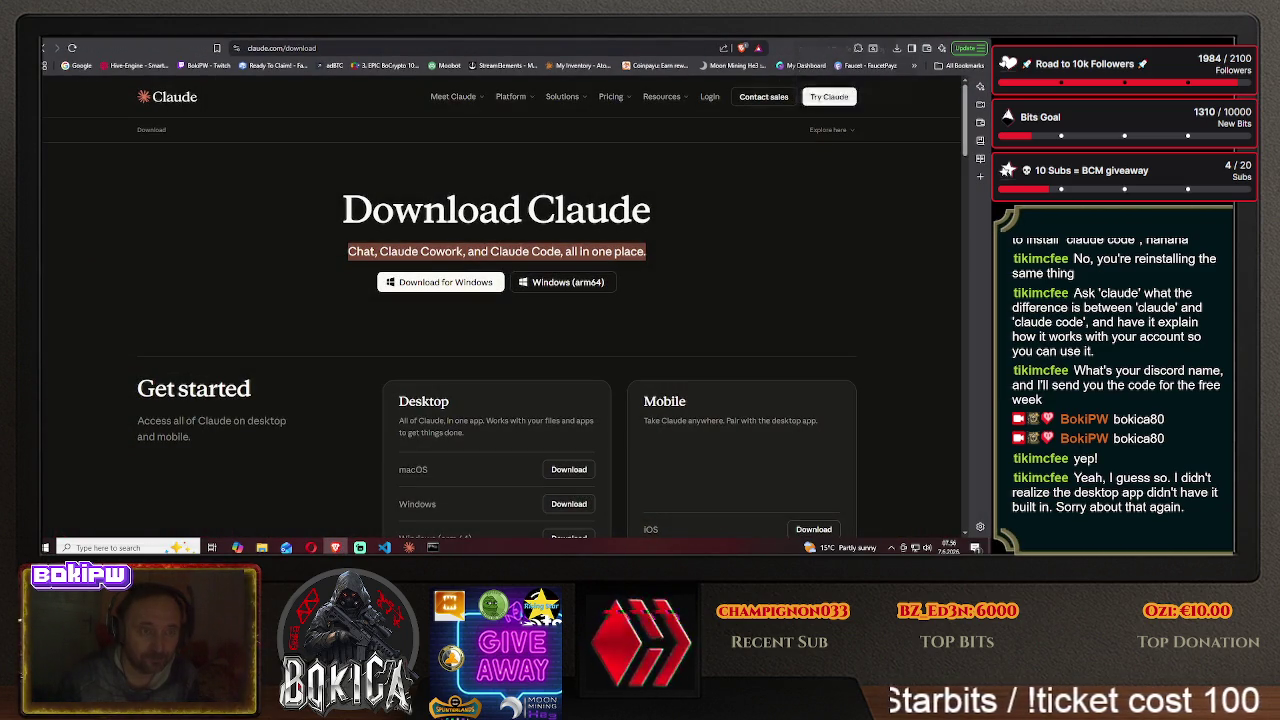
# Step: Check the Twitch stream page, minimize it, and drag Command Prompt top-left to uncover Claude's reply
pyautogui.hotkey('ctrl', 'Tab')
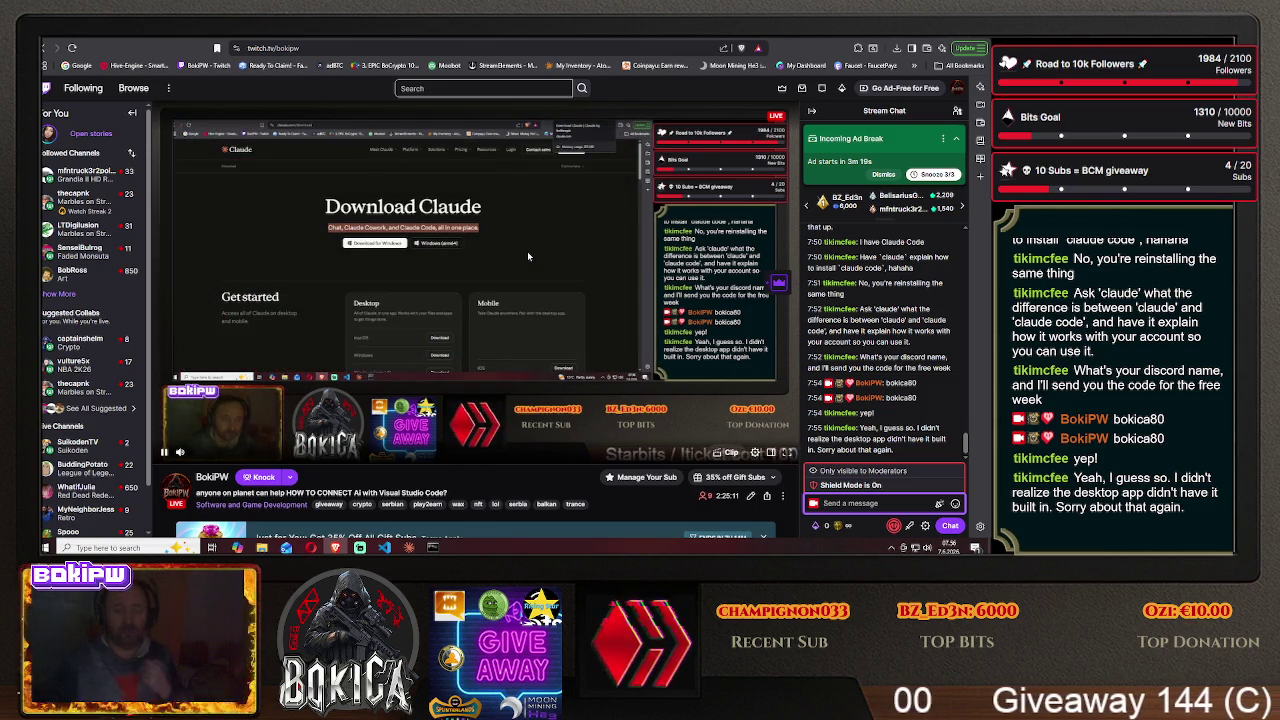
pyautogui.click(335, 547)
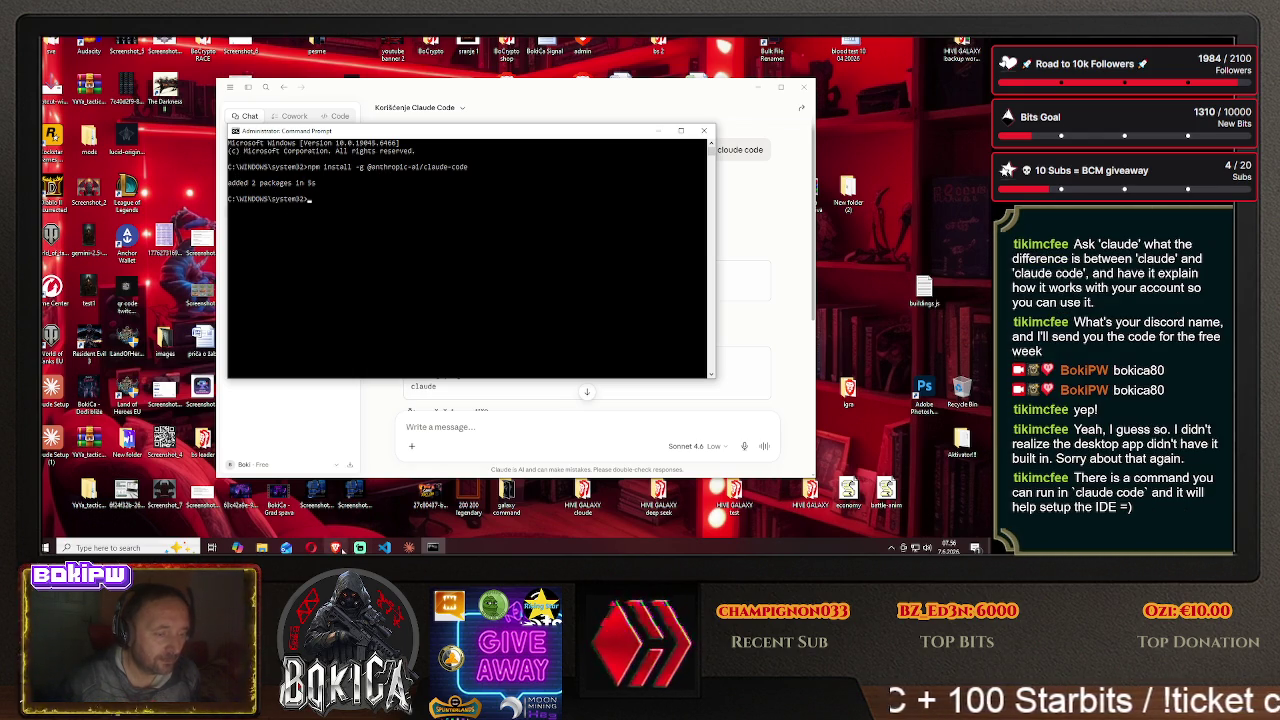
pyautogui.click(338, 548)
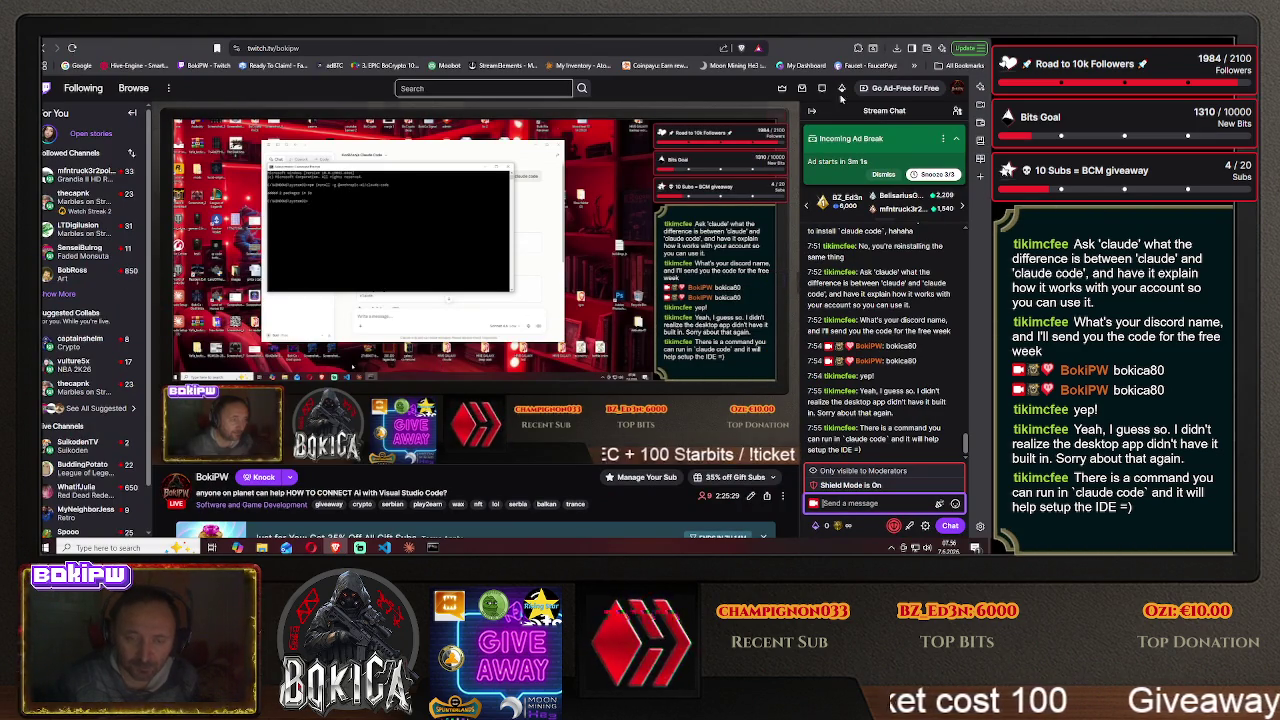
pyautogui.click(338, 548)
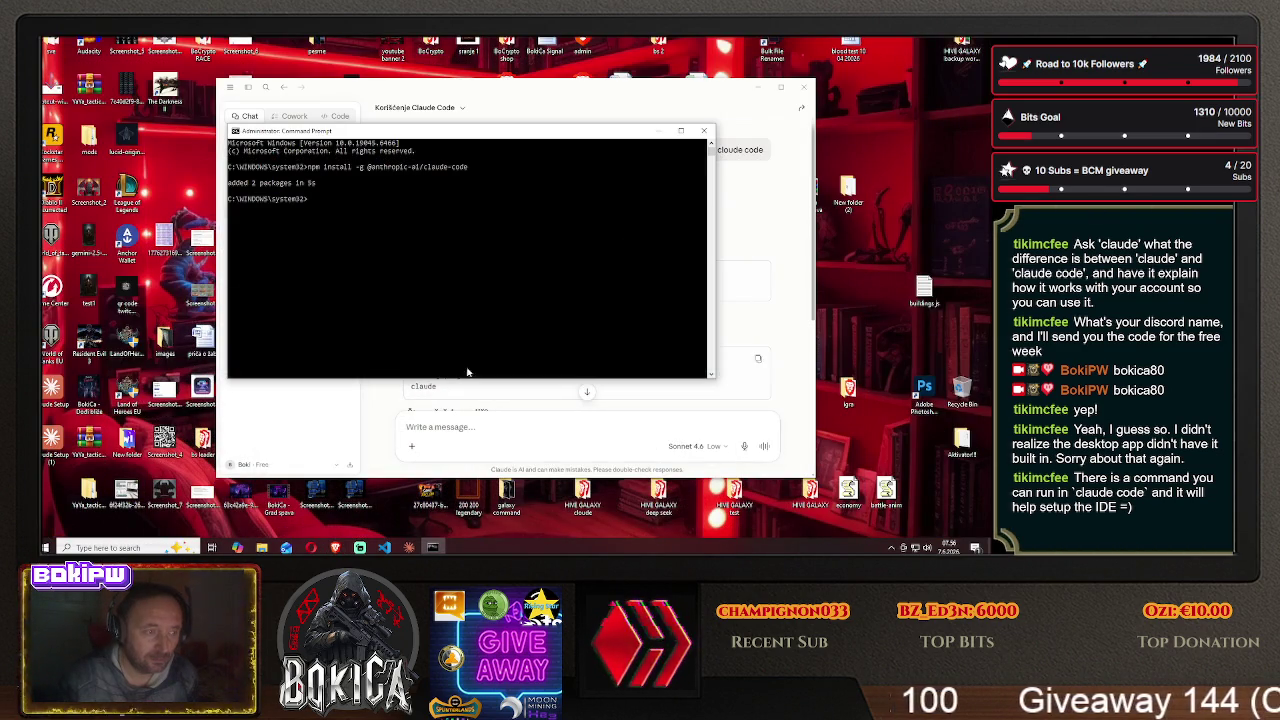
pyautogui.moveTo(580, 133)
pyautogui.mouseDown()
pyautogui.moveTo(489, 440)
pyautogui.moveTo(395, 455)
pyautogui.moveTo(340, 36)
pyautogui.moveTo(500, 36)
pyautogui.moveTo(493, 86)
pyautogui.moveTo(461, 106)
pyautogui.moveTo(605, 248)
pyautogui.mouseUp()
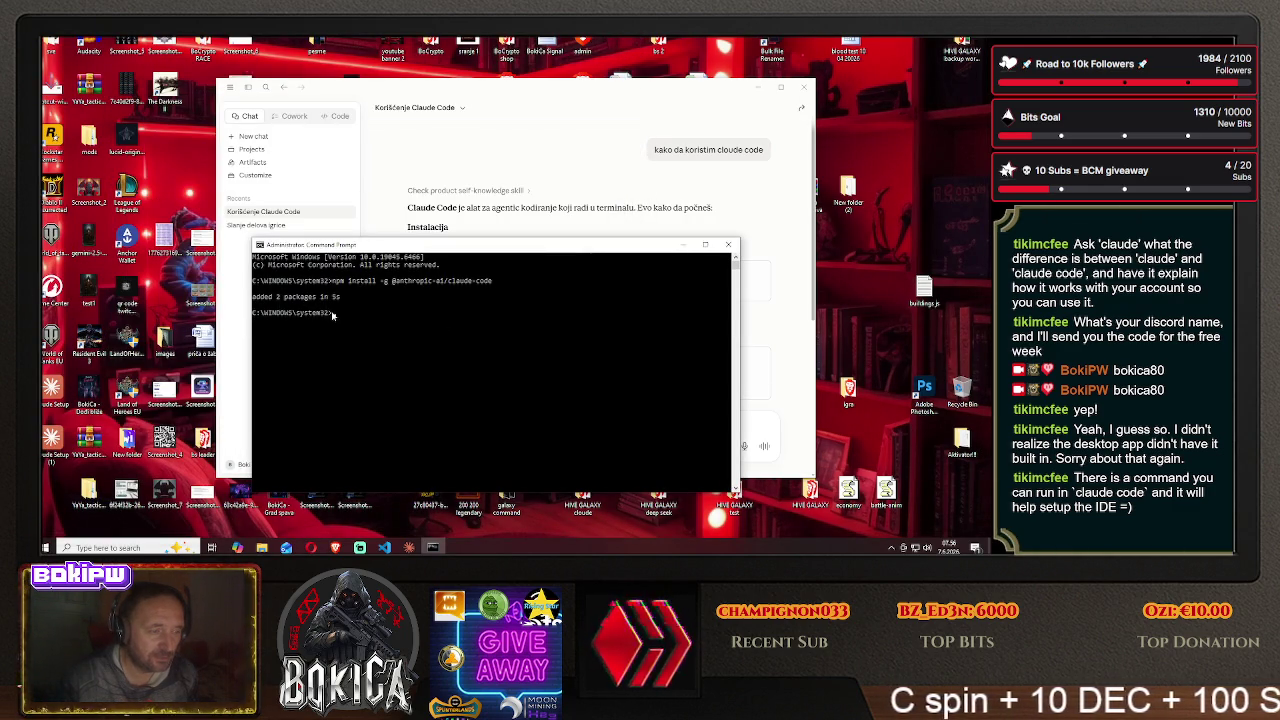
pyautogui.moveTo(487, 247)
pyautogui.mouseDown()
pyautogui.moveTo(464, 343)
pyautogui.moveTo(128, 148)
pyautogui.moveTo(378, 64)
pyautogui.moveTo(487, 48)
pyautogui.mouseUp()
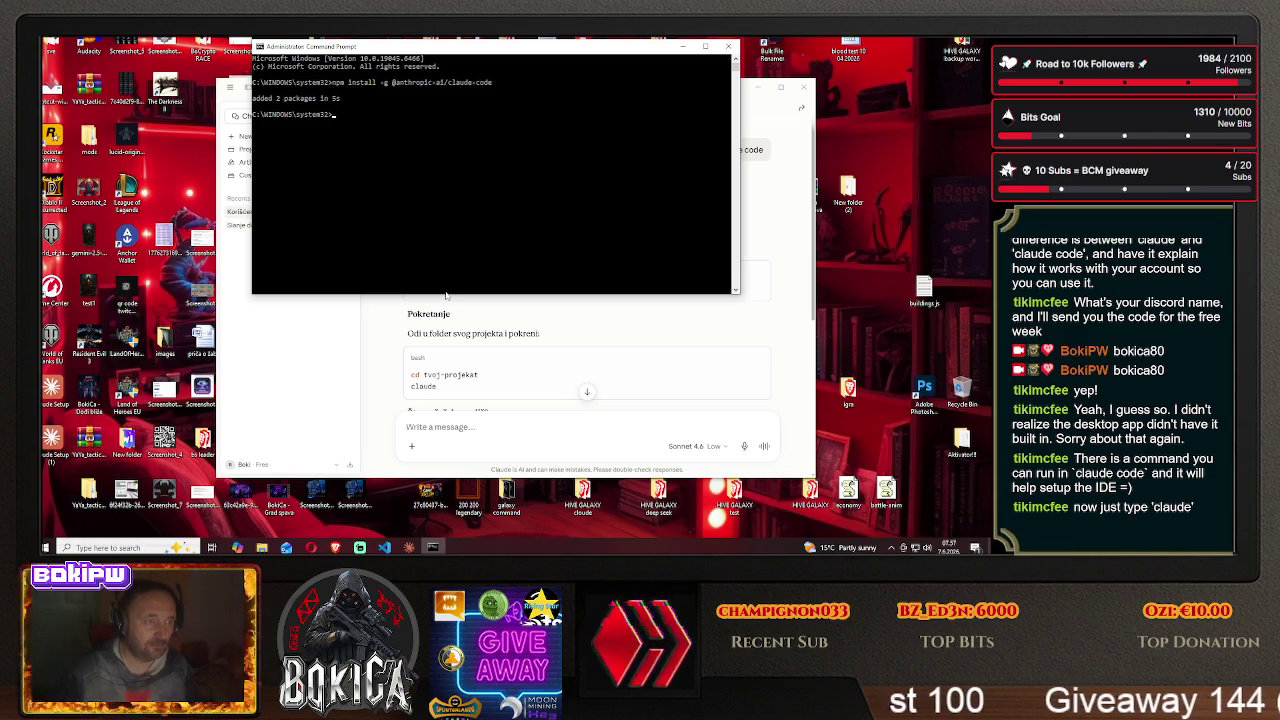
# Step: Launch Claude Code with the claude command, glancing at the Twitch stream meanwhile
pyautogui.write('claude')
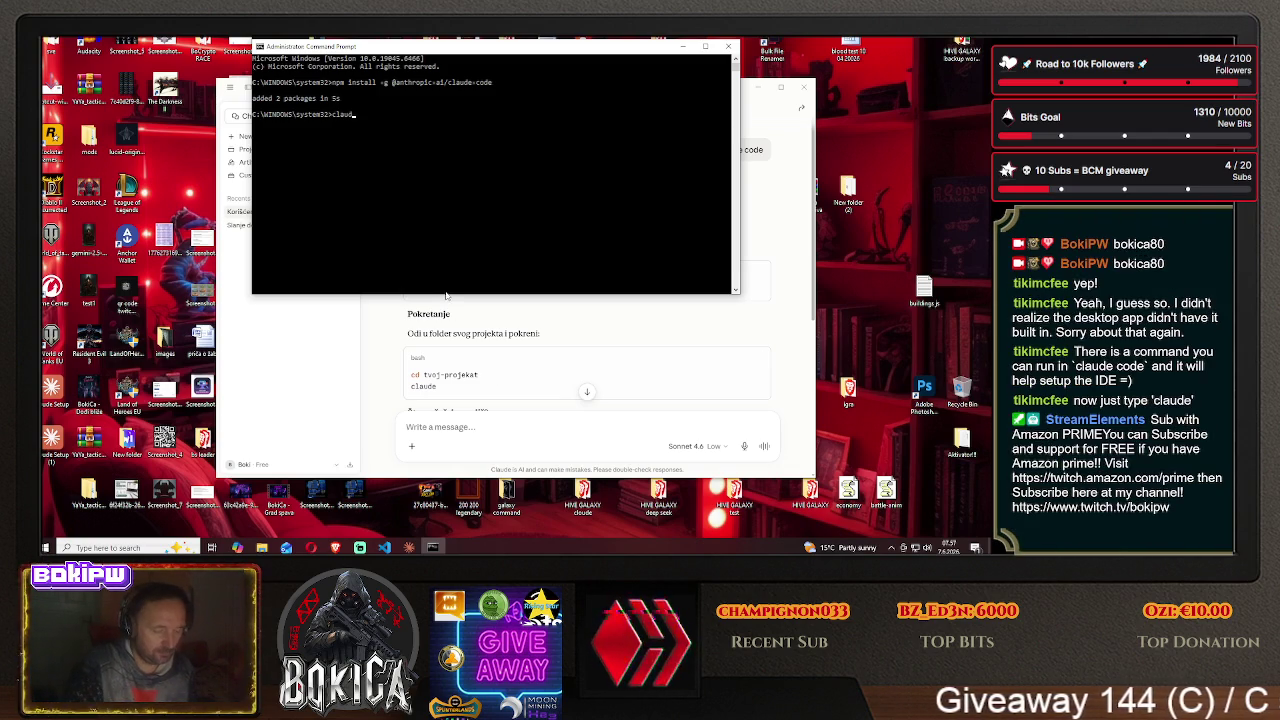
pyautogui.press('Return')
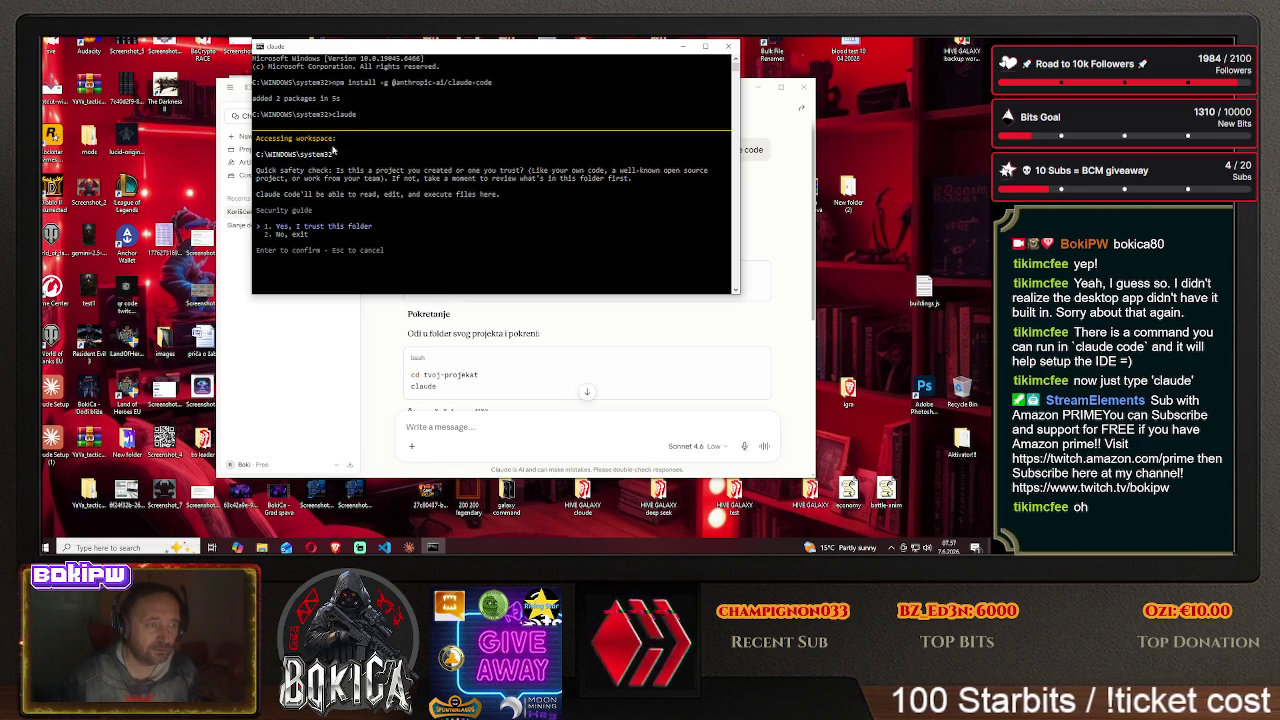
pyautogui.click(336, 547)
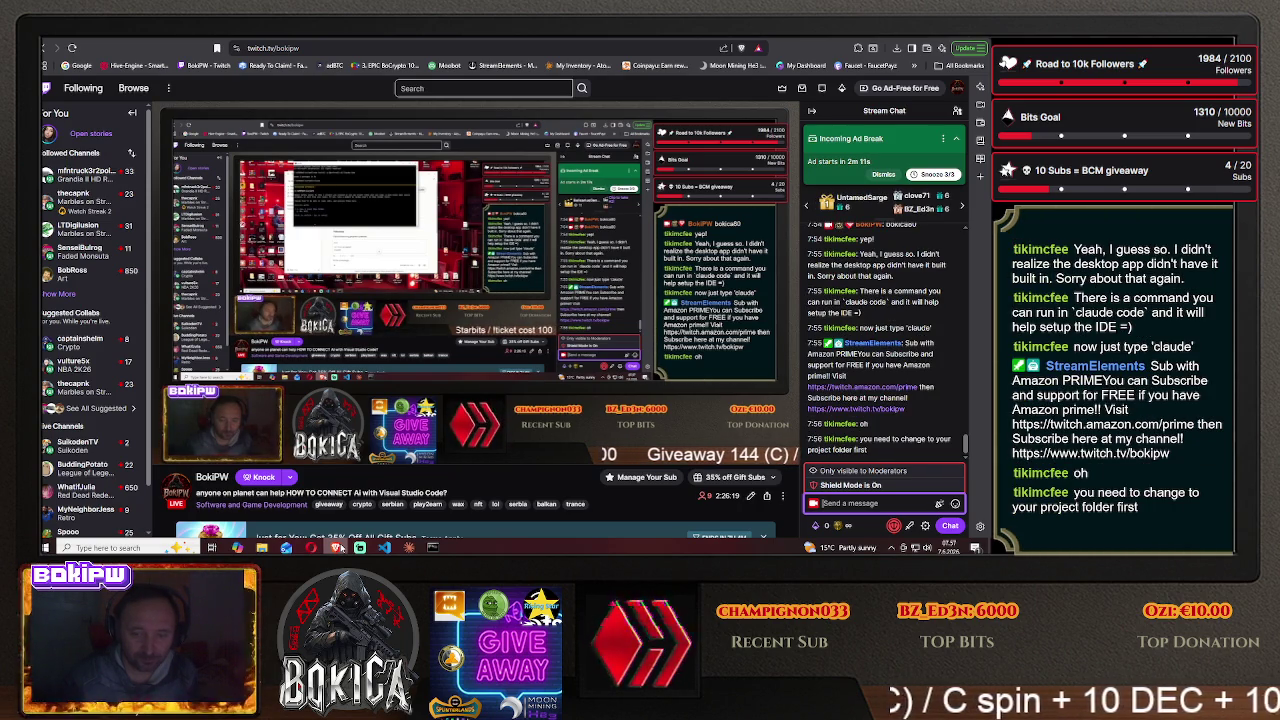
pyautogui.click(337, 547)
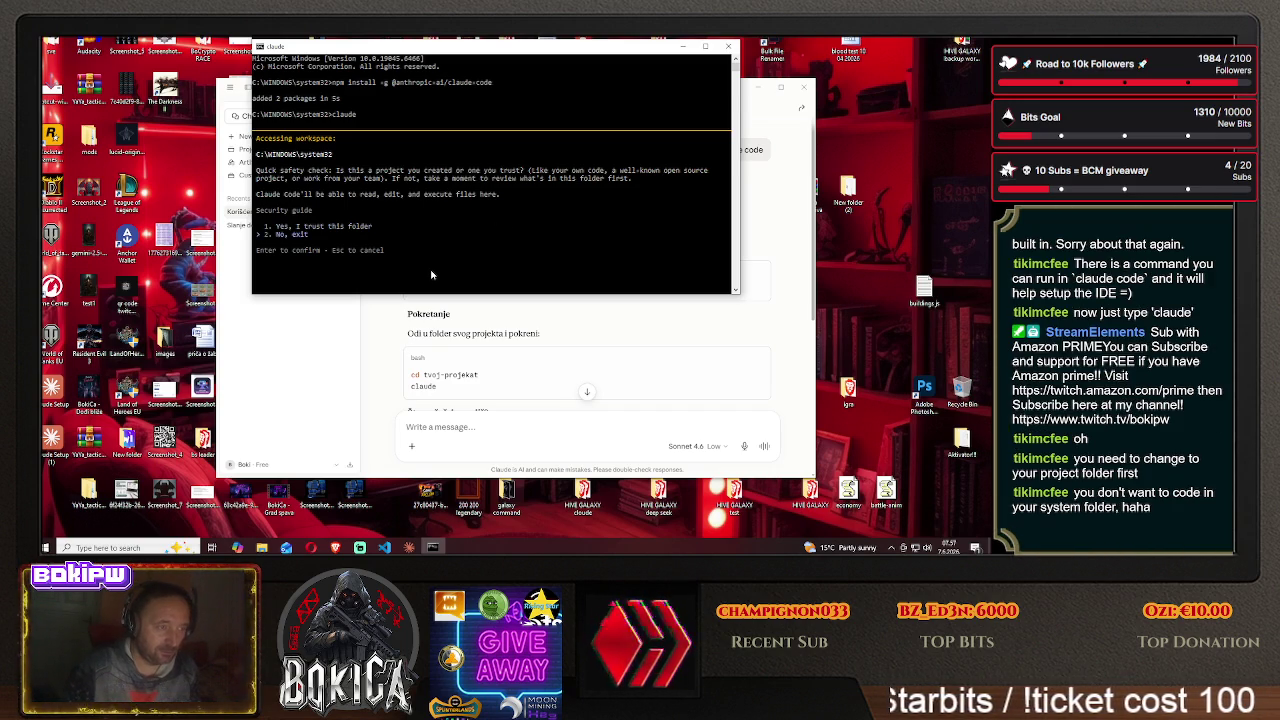
# Step: Decline trusting system32 with '2. No, exit', minimize the console, and show the Twitch stream
pyautogui.press('Return')
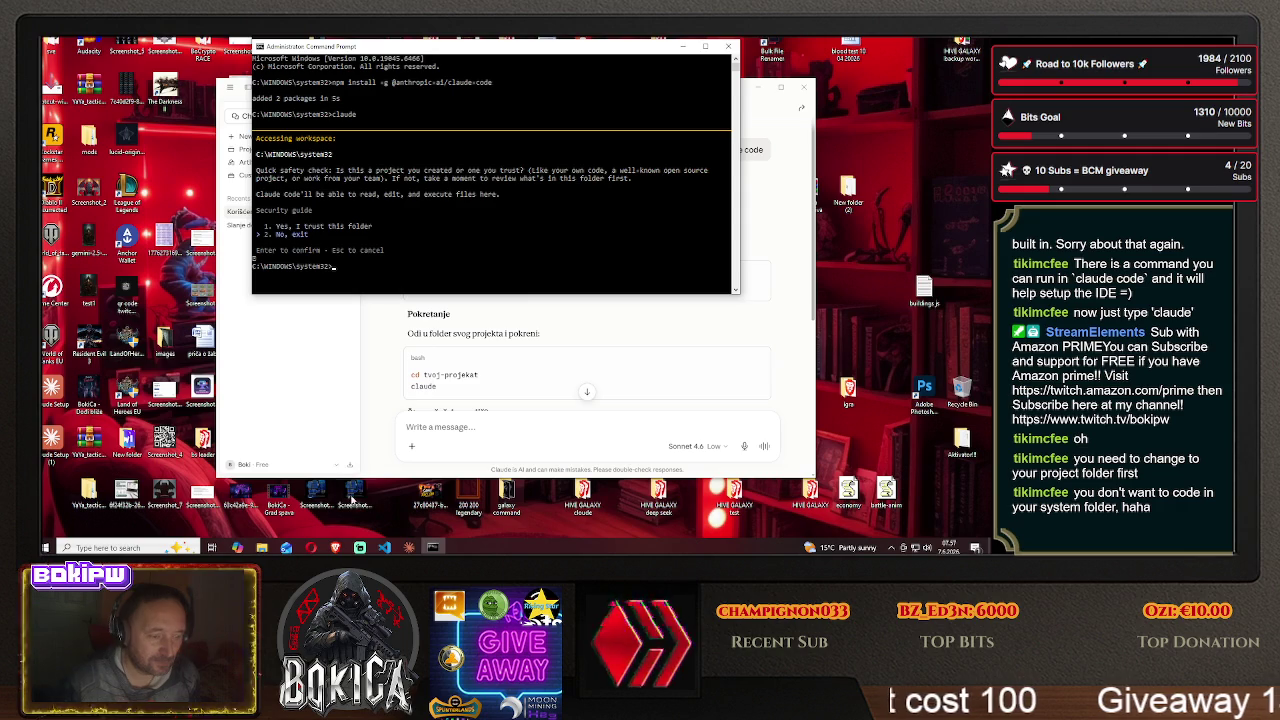
pyautogui.click(681, 49)
pyautogui.click(336, 547)
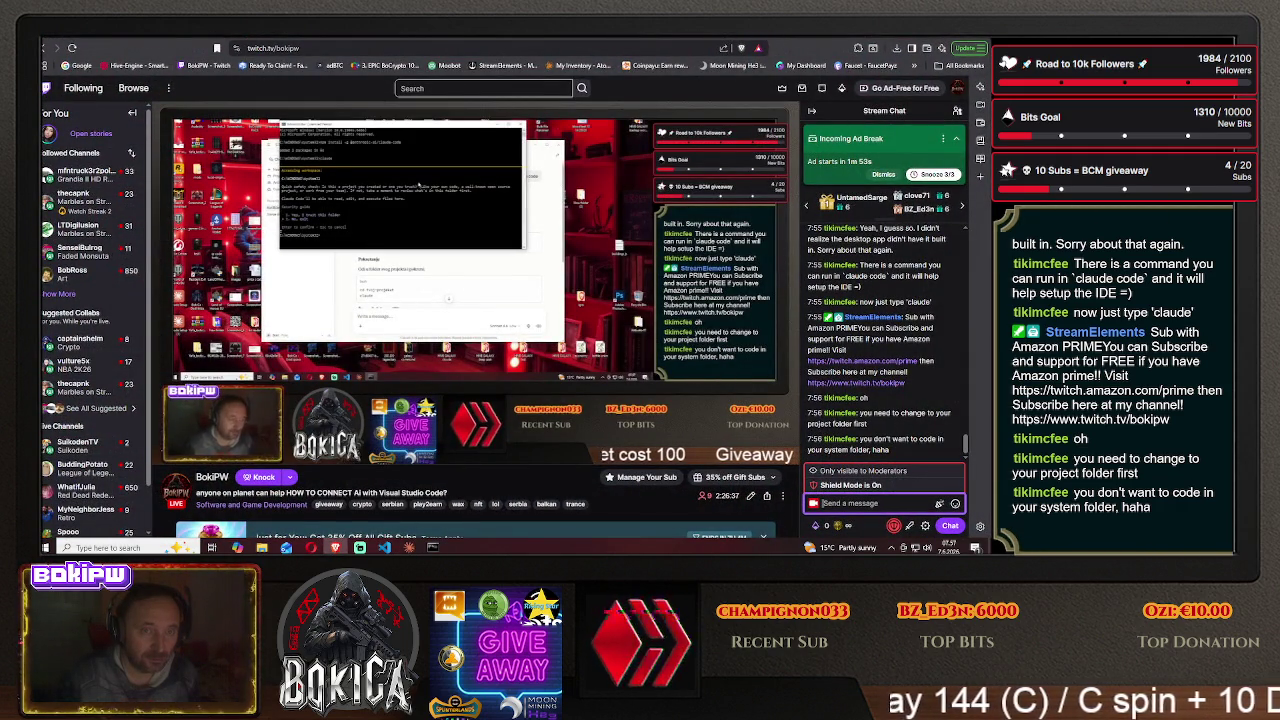
# Step: Glance at the Claude Code Docs Desktop page, then scroll the Claude desktop chat to its cd reply
pyautogui.hotkey('ctrl', 'Tab')
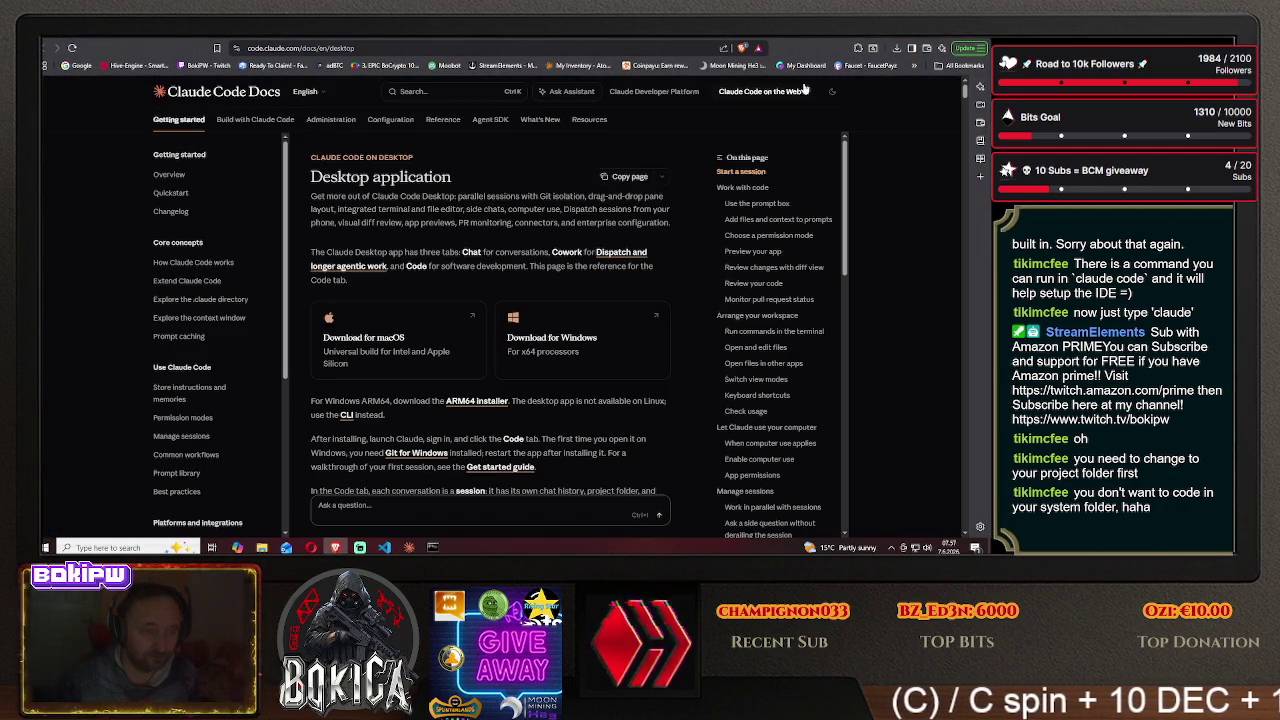
pyautogui.hotkey('alt', 'Tab')
pyautogui.scroll(-5, 553, 388)
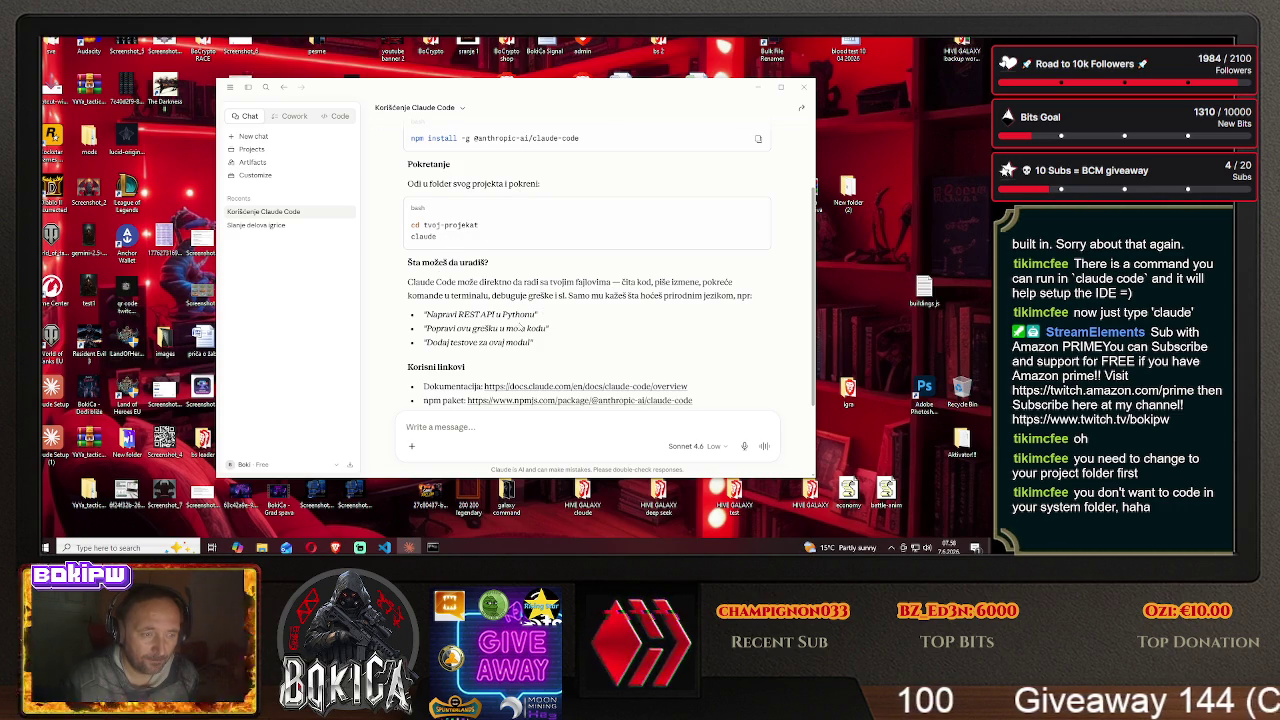
# Step: Ask Claude 'daj mi navigaciju za comand promt do mog foldera' and move its window up-left
pyautogui.scroll(-2, 520, 326)
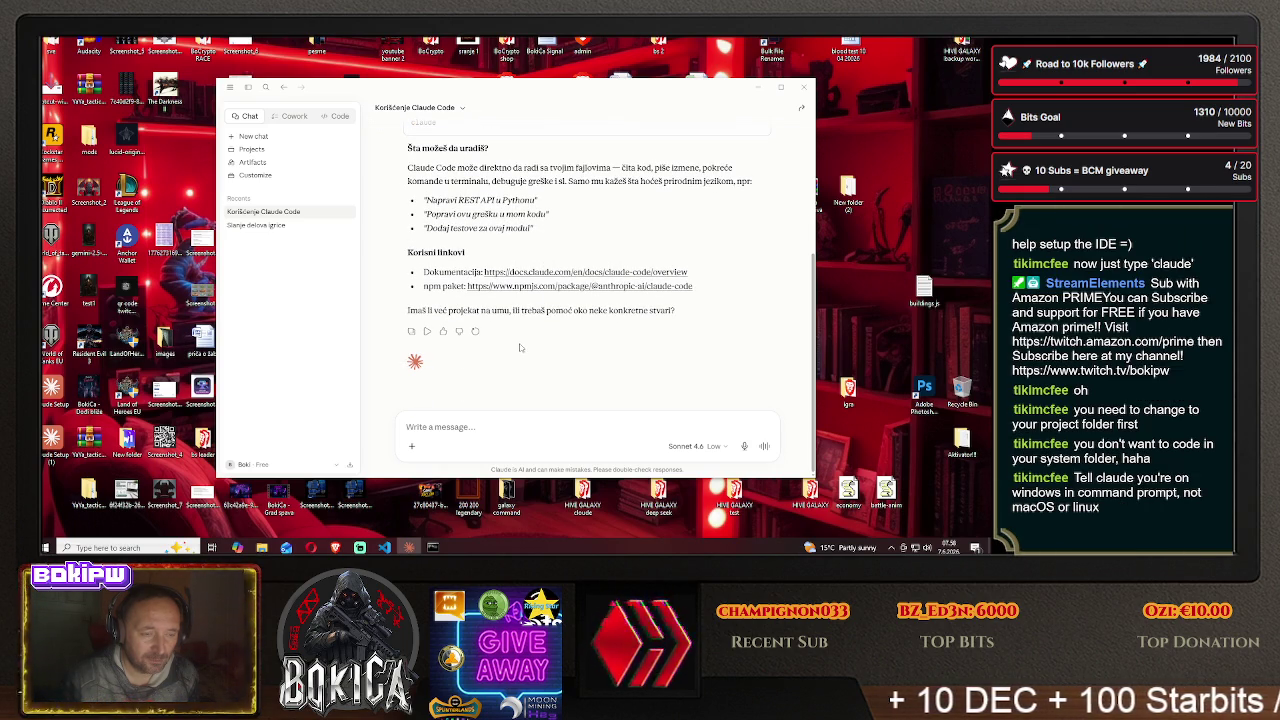
pyautogui.click(467, 432)
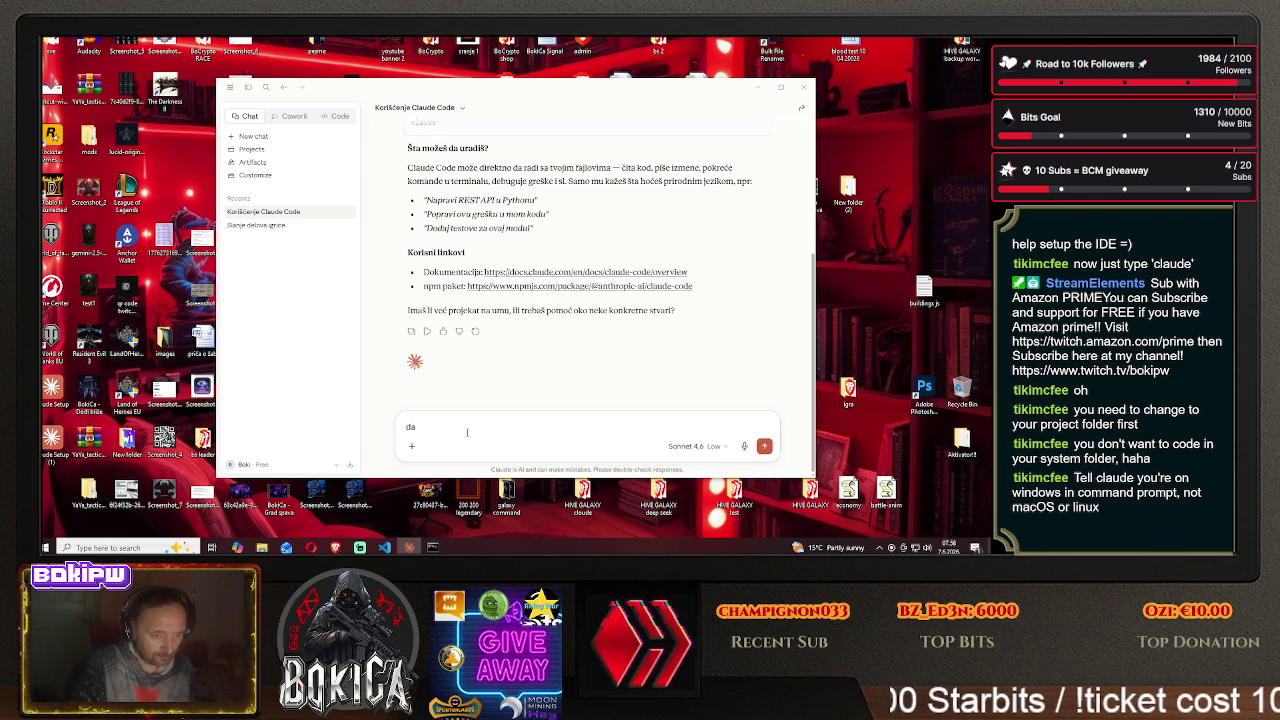
pyautogui.write('mi navigaciju z')
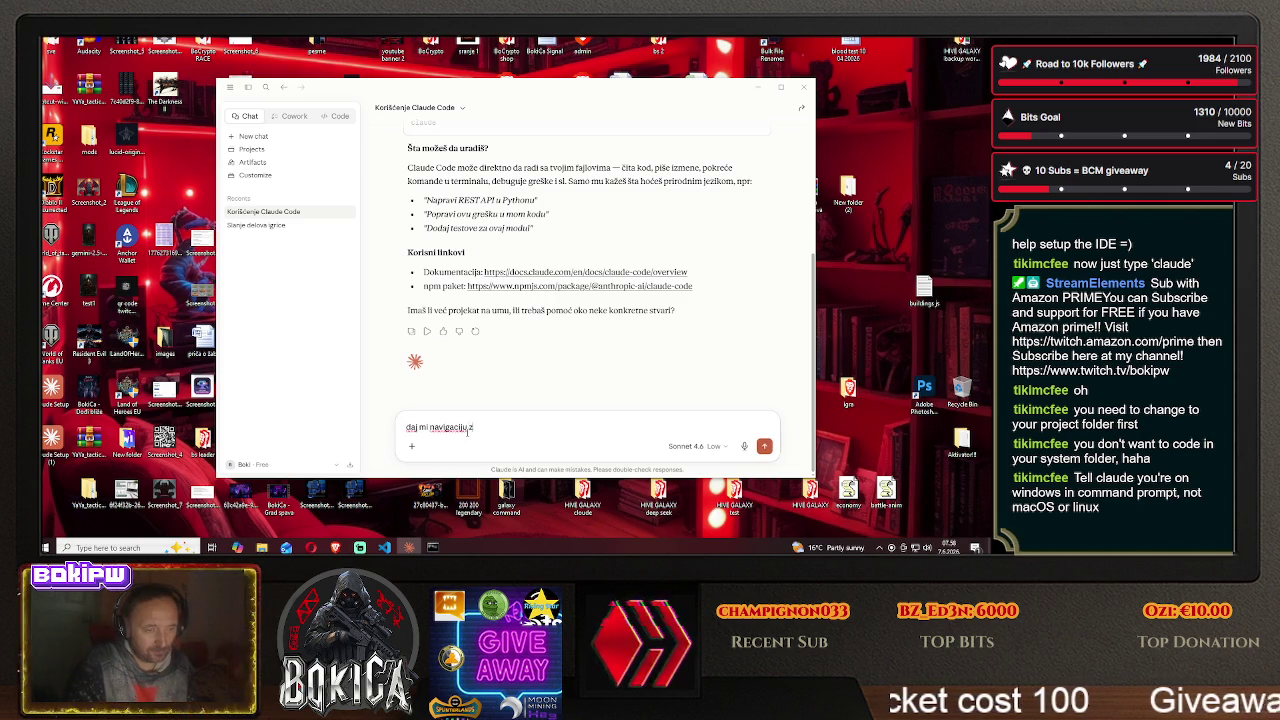
pyautogui.write('mand promt do mog f')
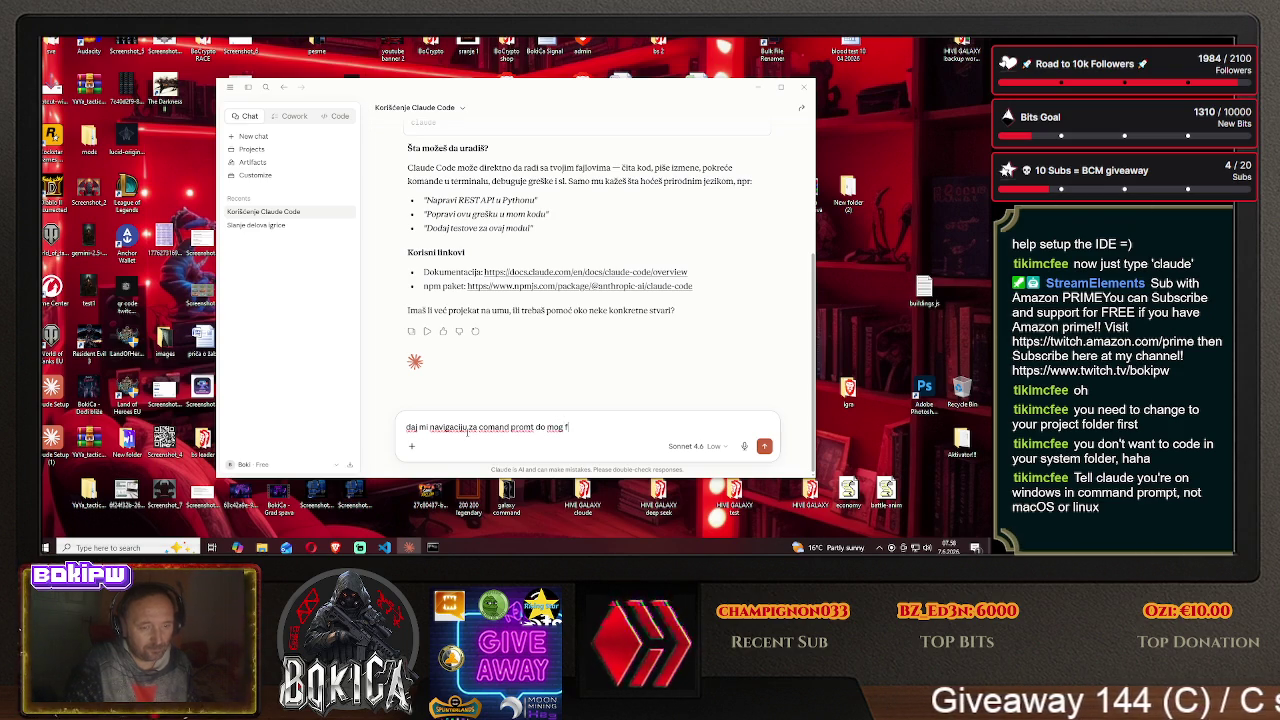
pyautogui.write('dera')
pyautogui.press('Return')
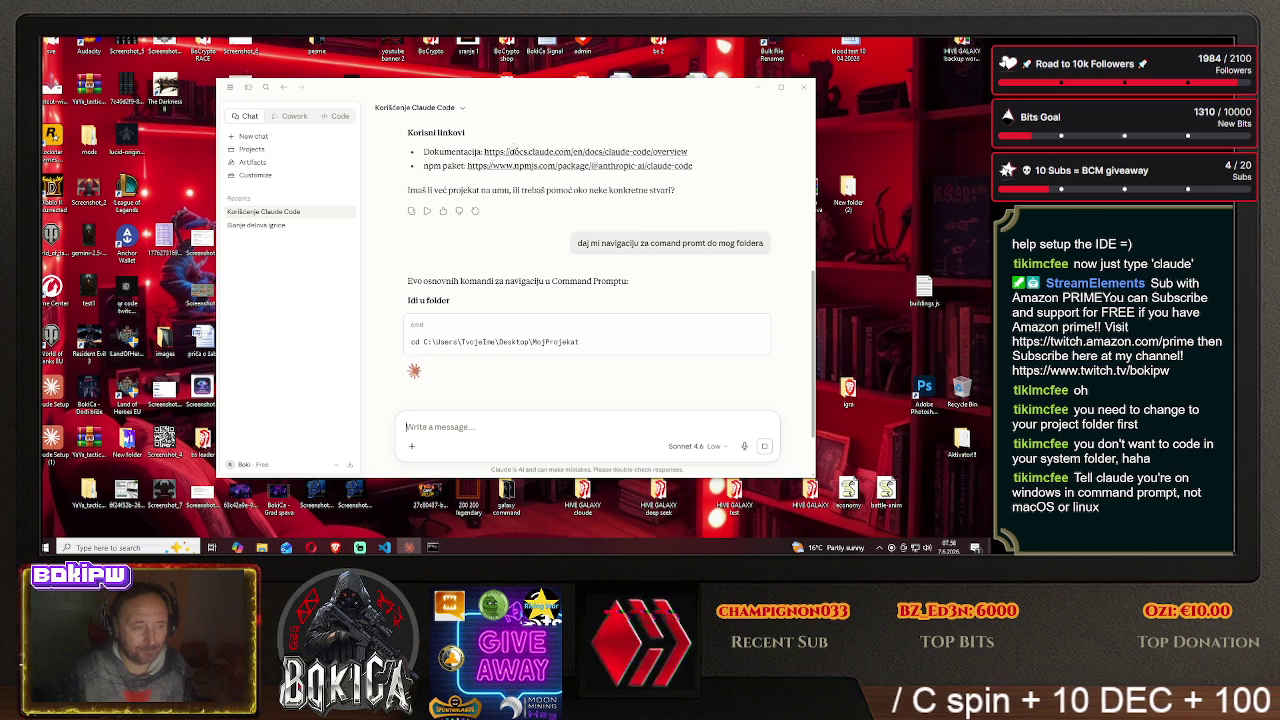
pyautogui.moveTo(577, 102); pyautogui.dragTo(400, 42)
# Step: Open the Properties of the Desktop folder meta smrdljiva and look through its tabs
pyautogui.scroll(-2, 280, 338)
pyautogui.scroll(-5, 280, 338)
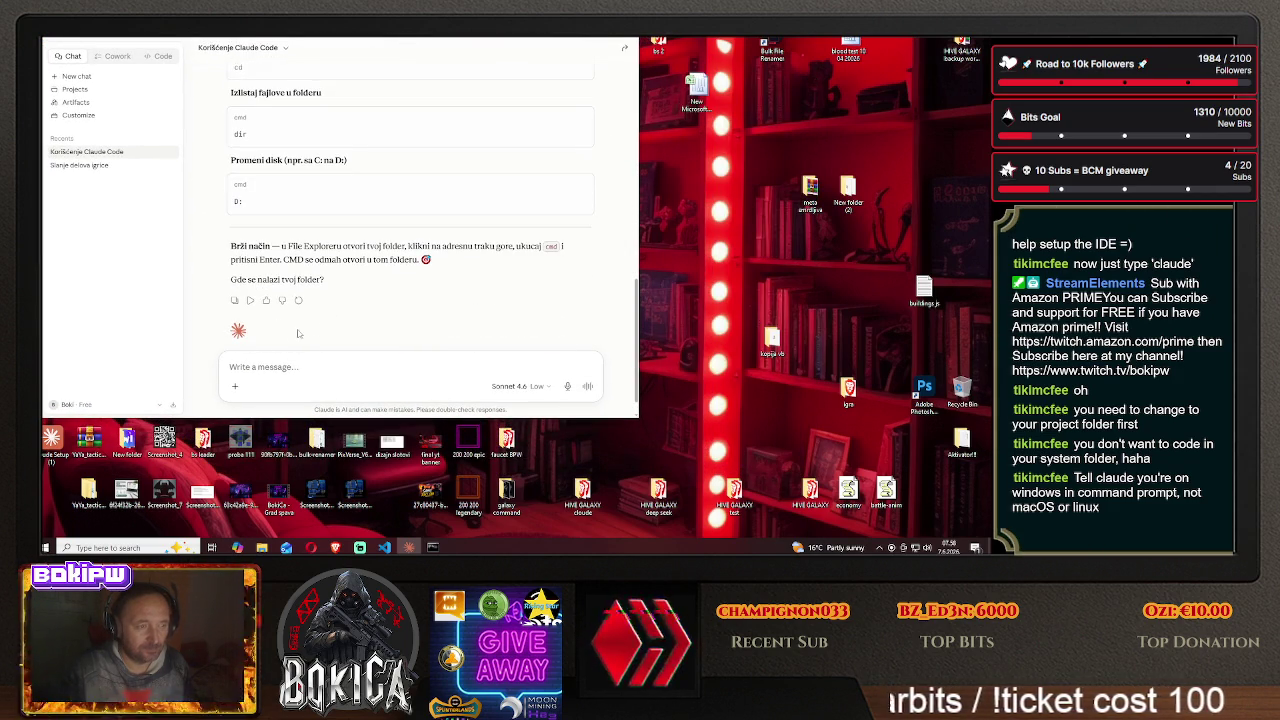
pyautogui.moveTo(450, 47); pyautogui.dragTo(464, 126)
pyautogui.rightClick(812, 190)
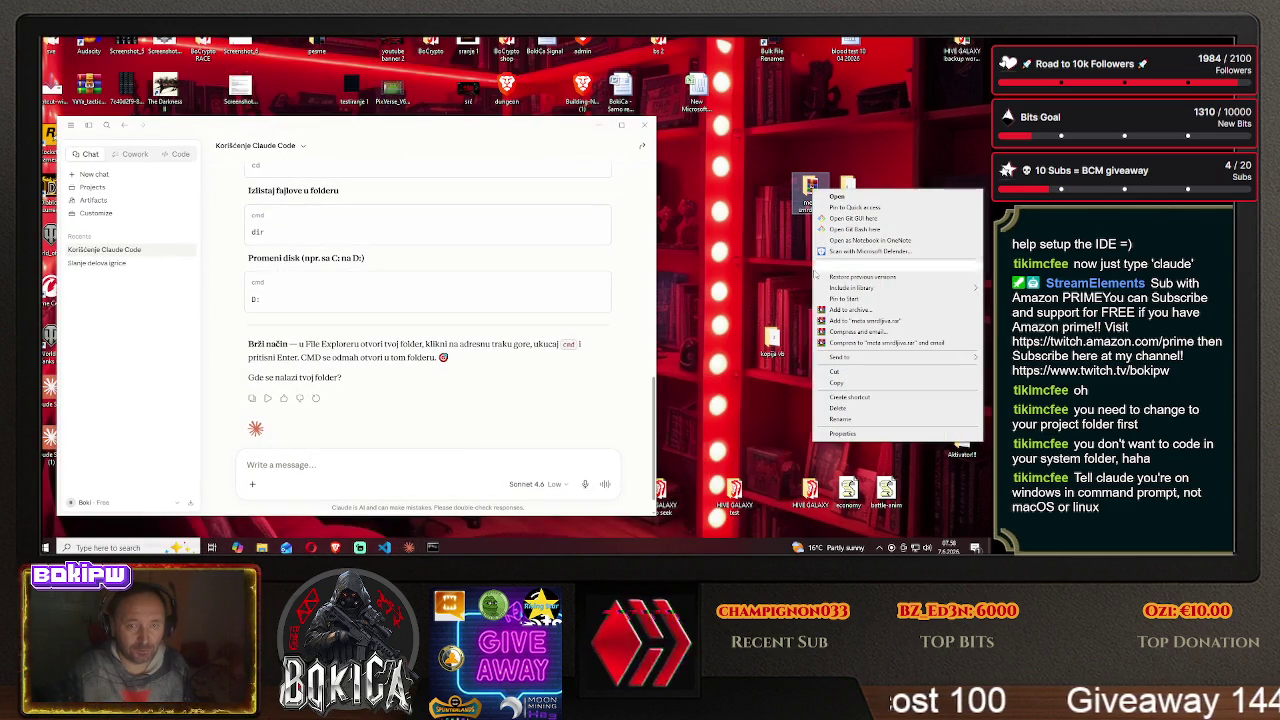
pyautogui.click(842, 433)
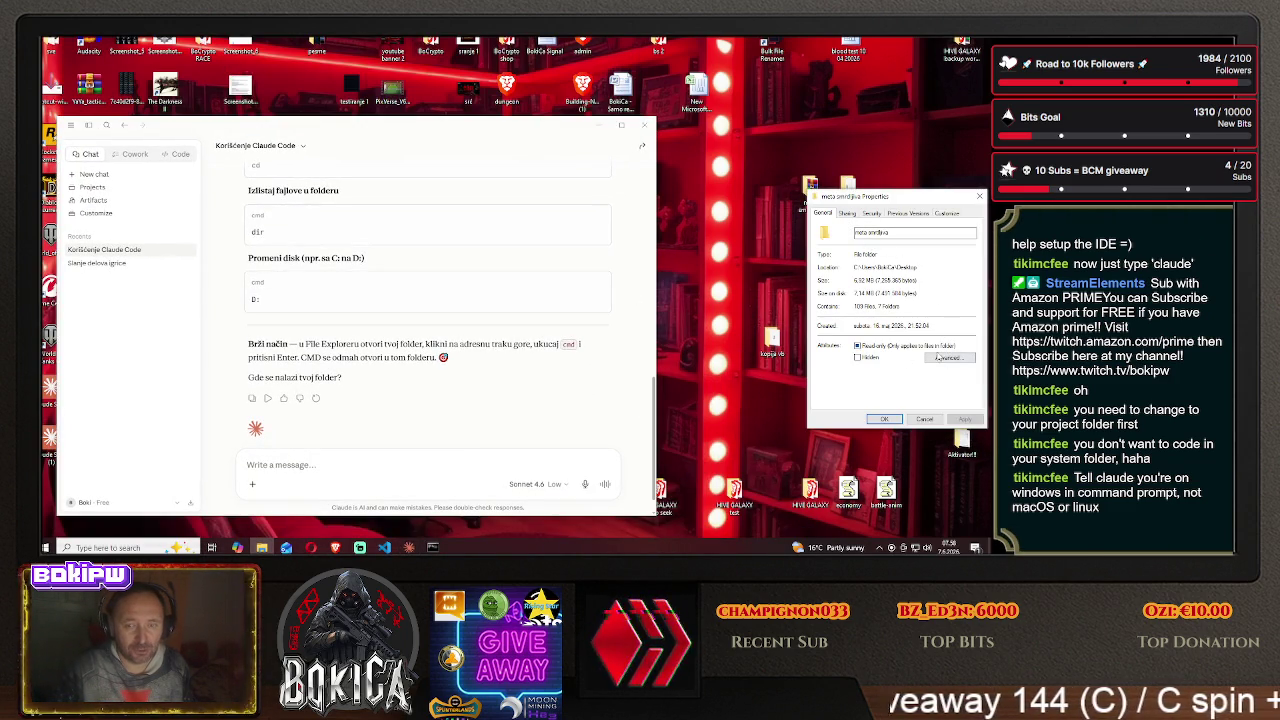
pyautogui.click(846, 216)
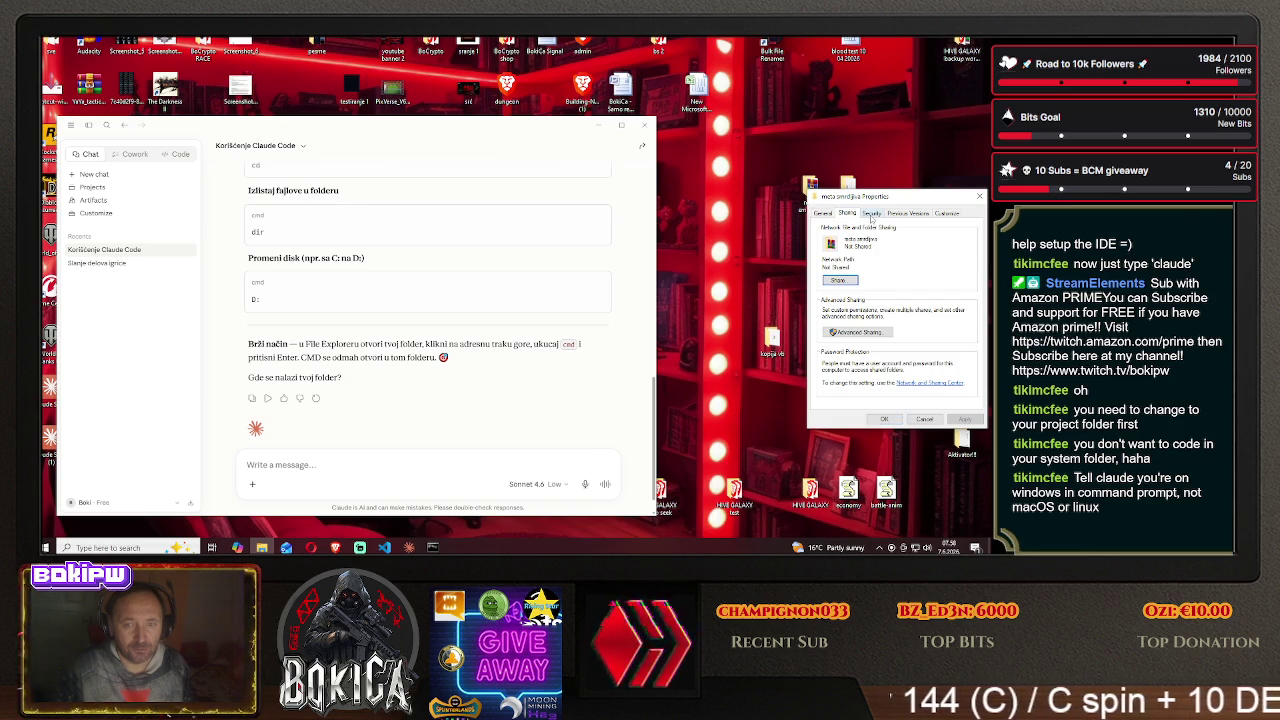
pyautogui.click(872, 217)
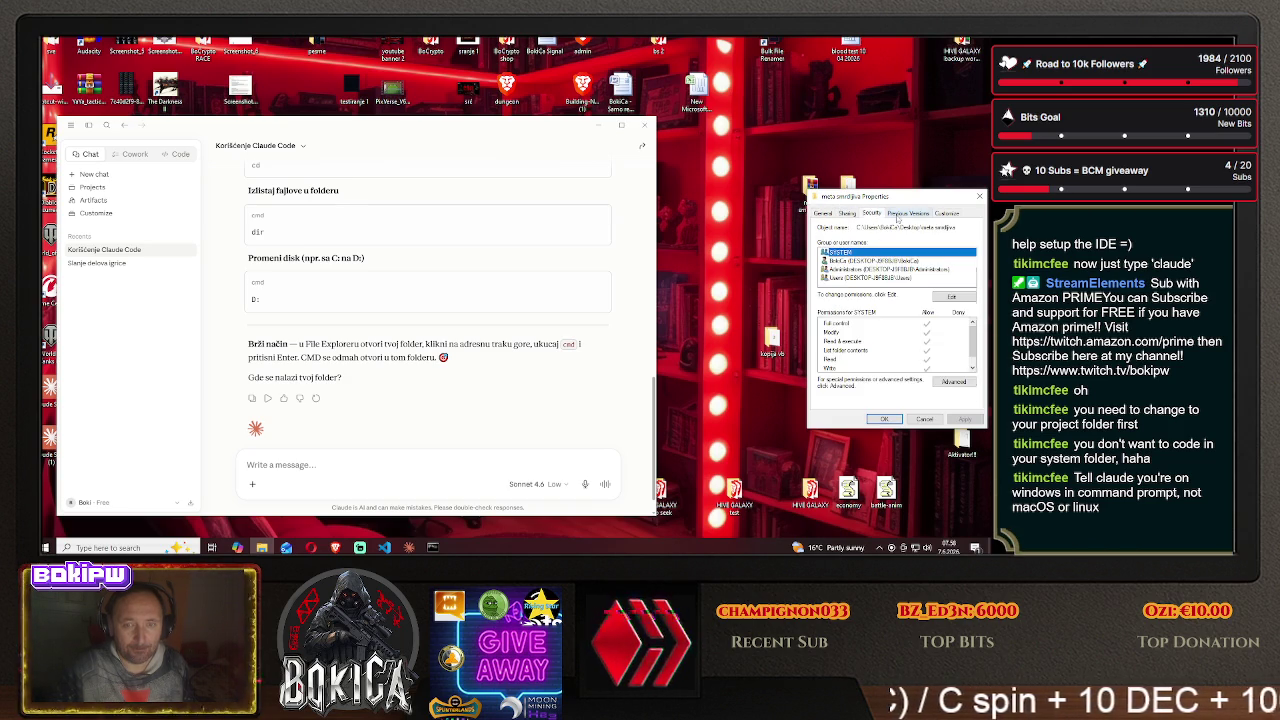
pyautogui.click(905, 215)
pyautogui.click(953, 215)
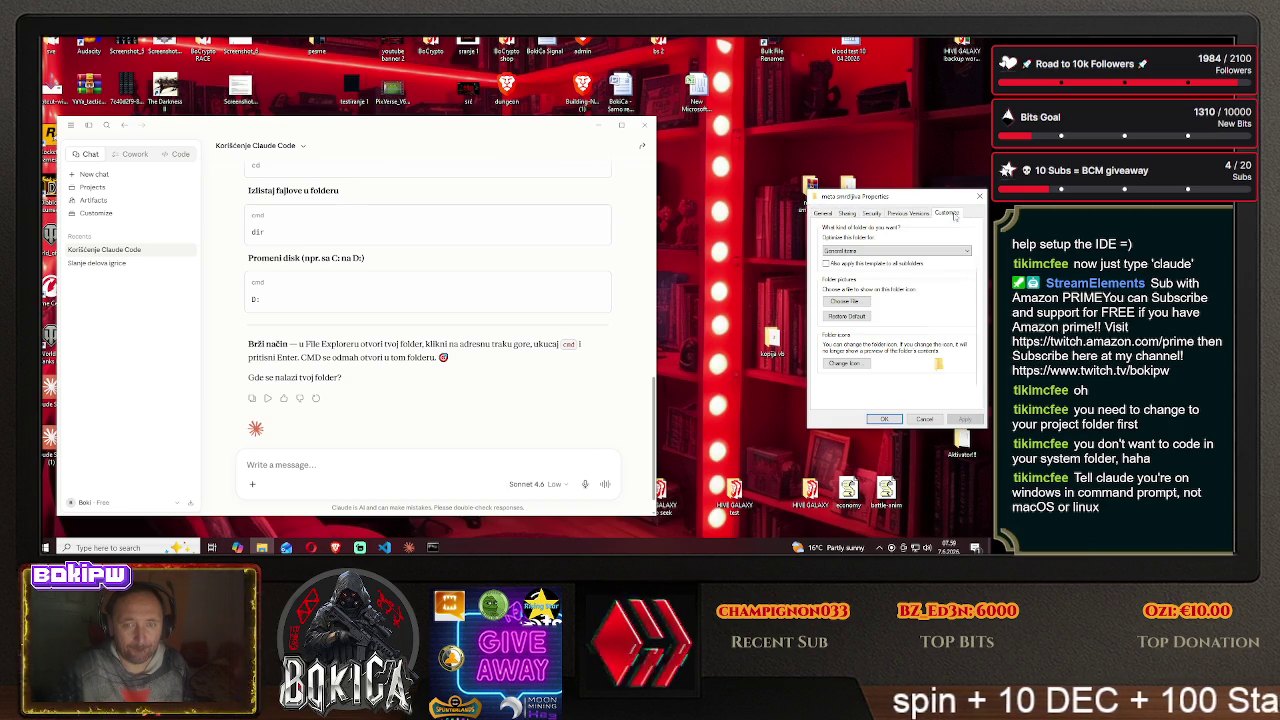
pyautogui.click(820, 216)
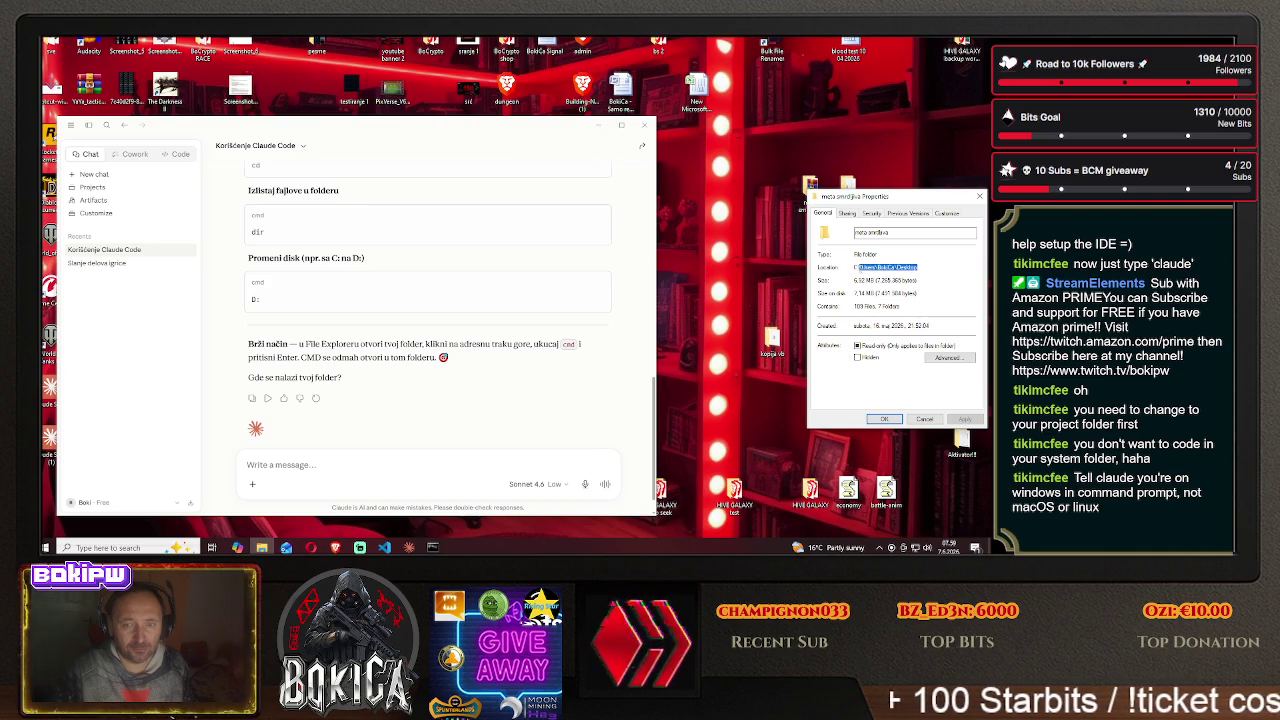
# Step: Copy the folder's location path into Claude's message box and close Properties
pyautogui.rightClick(860, 268)
pyautogui.click(880, 301)
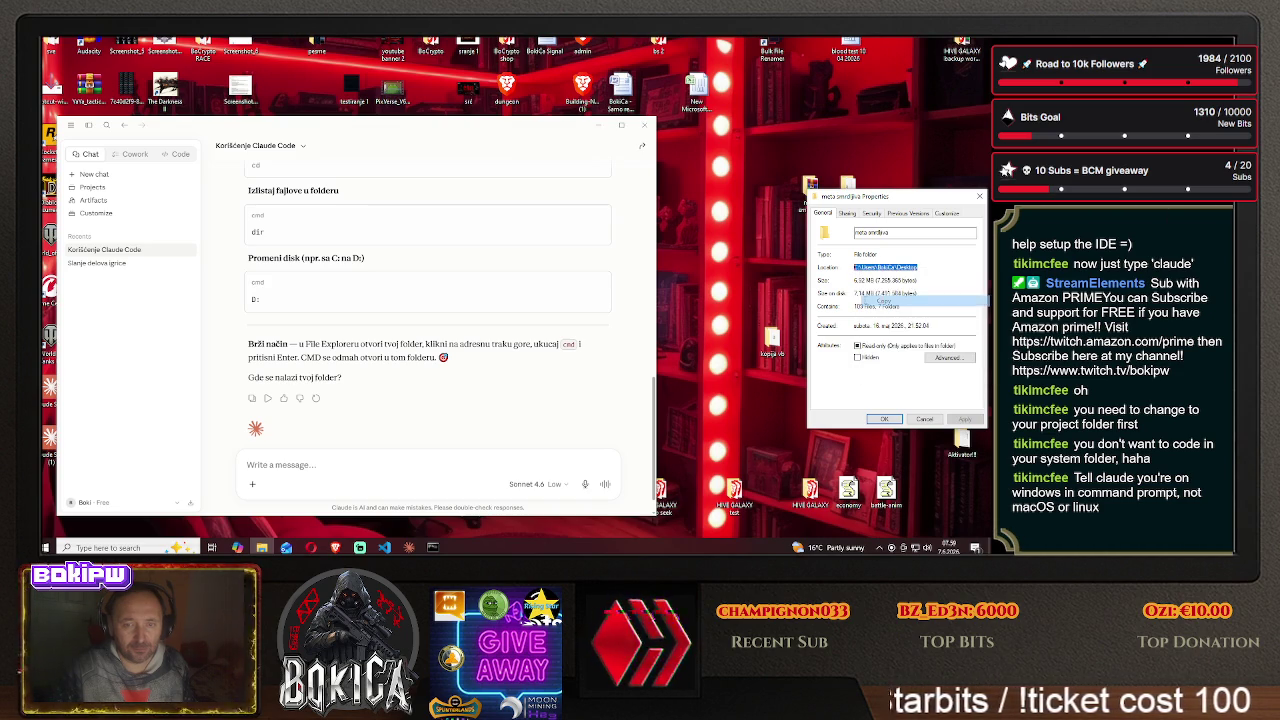
pyautogui.click(280, 468)
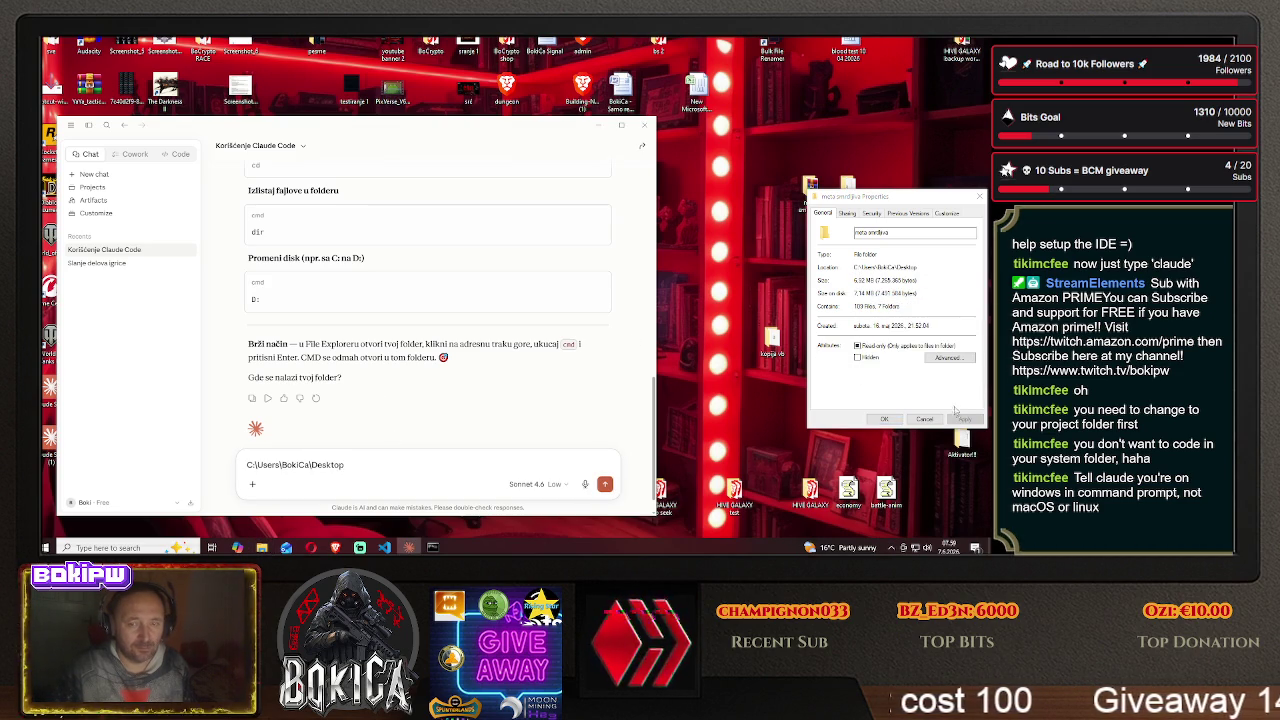
pyautogui.click(924, 419)
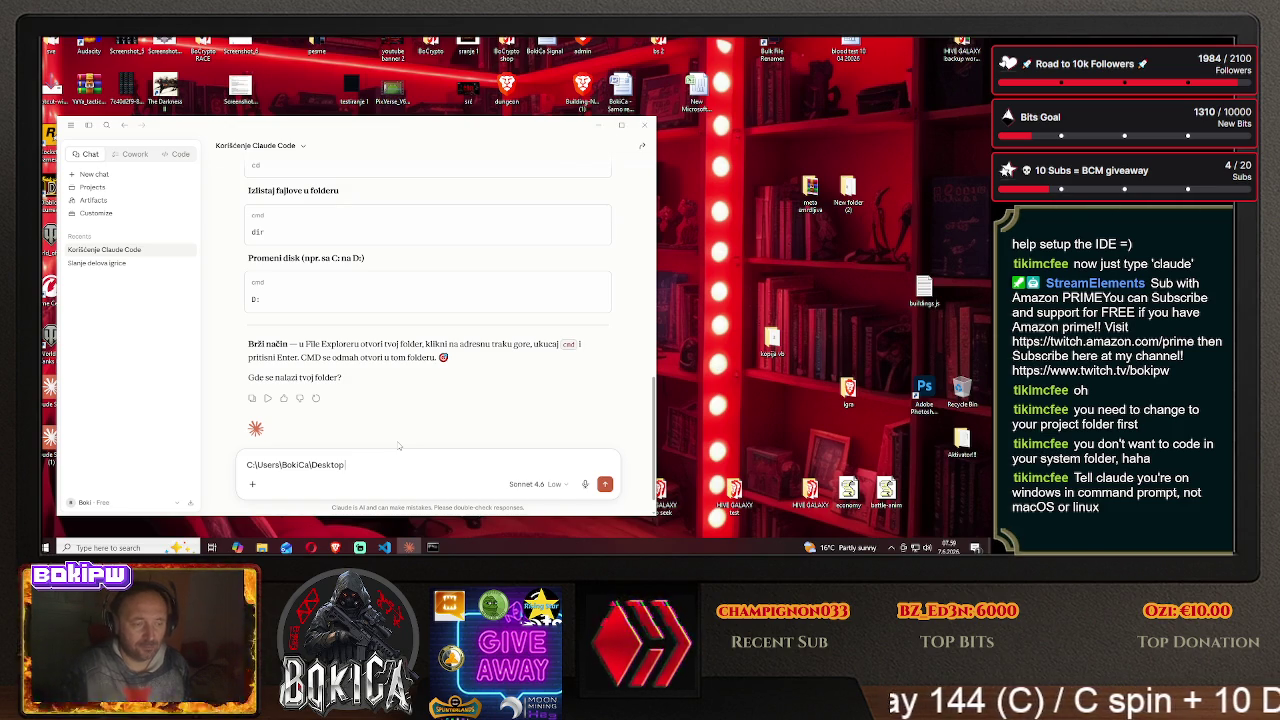
# Step: Send the Desktop folder path to Claude
pyautogui.write('fol')
pyautogui.press('BackSpace')
pyautogui.press('BackSpace')
pyautogui.press('BackSpace')
pyautogui.press('Return')
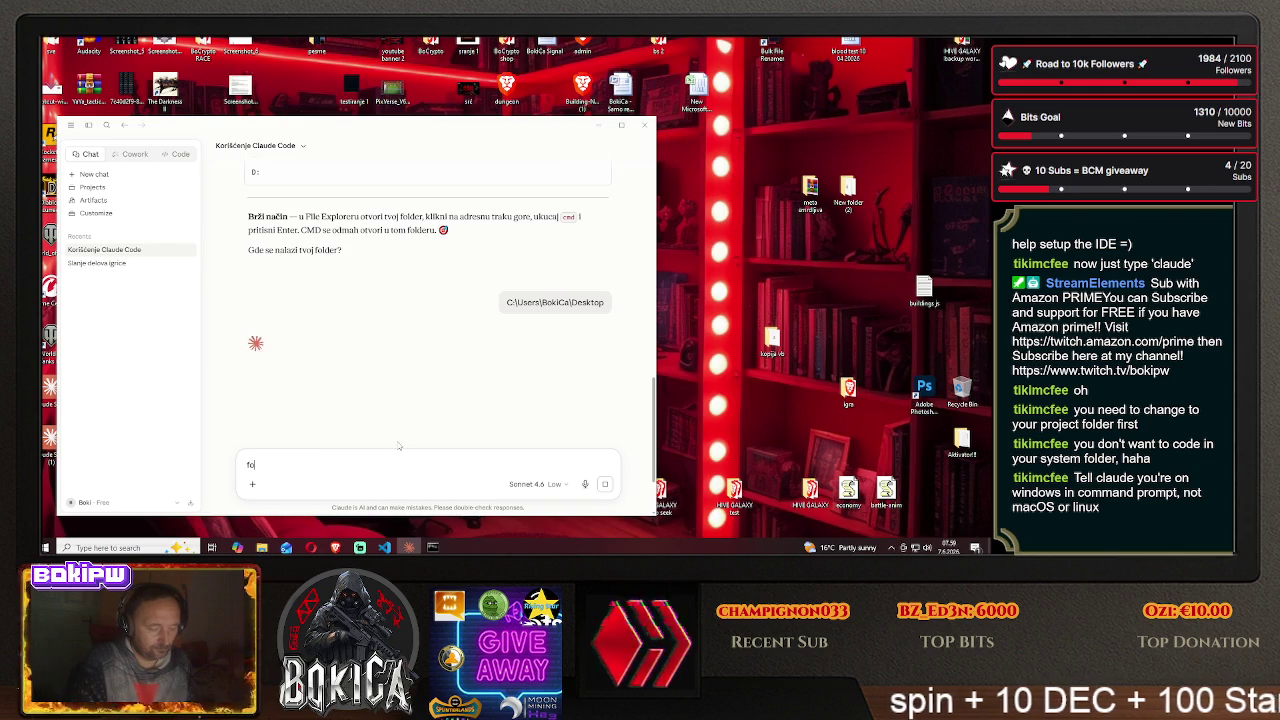
# Step: Send a follow-up saying the folder's name is meta smrdljiva
pyautogui.press('BackSpace')
pyautogui.press('BackSpace')
pyautogui.write('lder h')
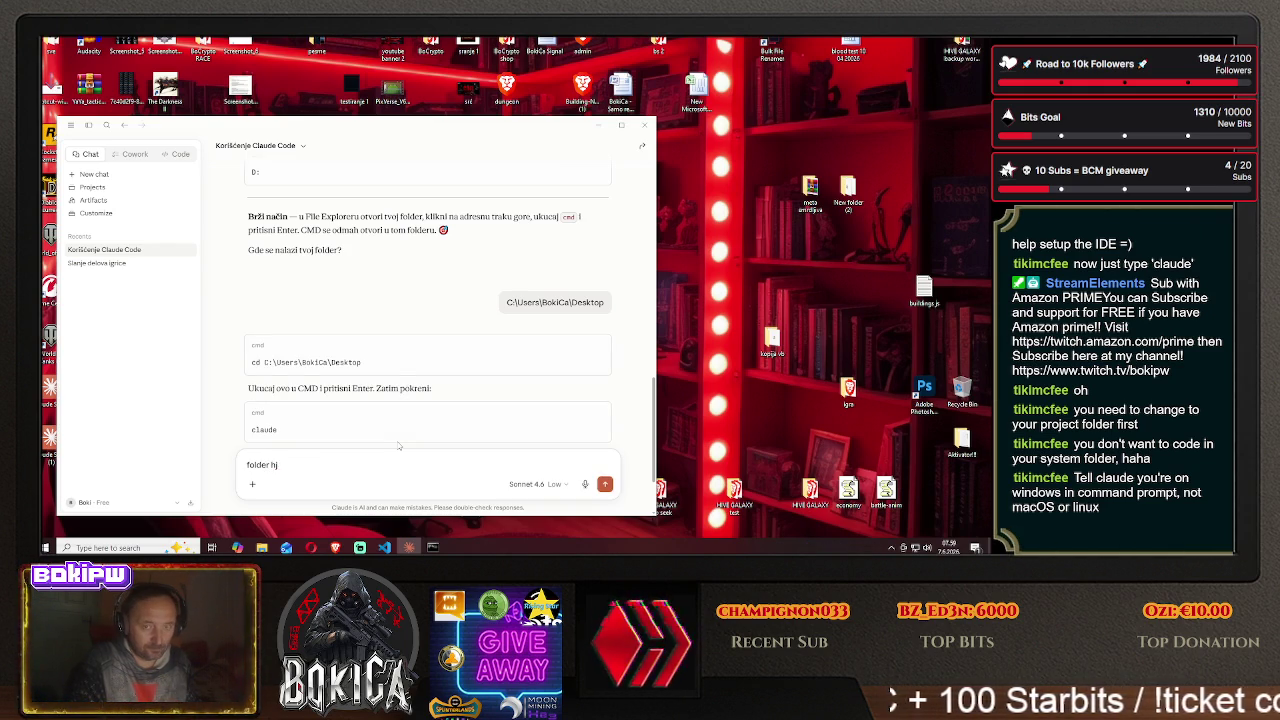
pyautogui.press('BackSpace')
pyautogui.write('je')
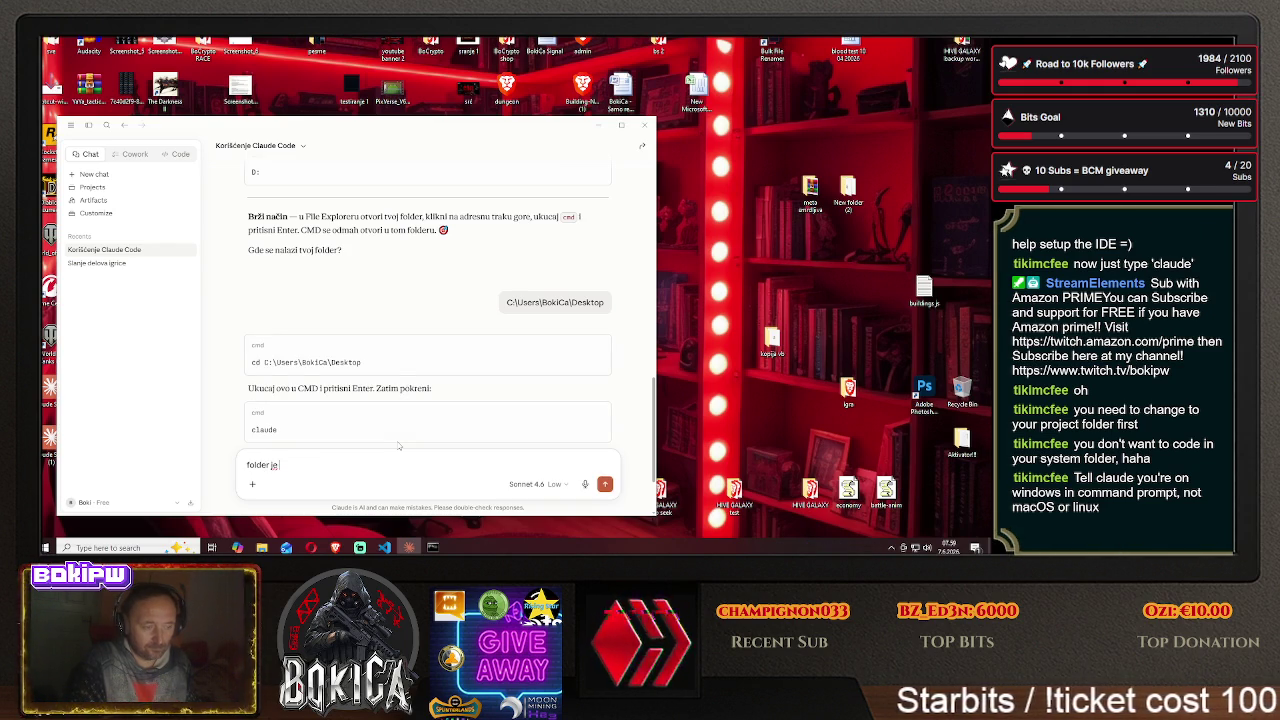
pyautogui.write(' meta sm')
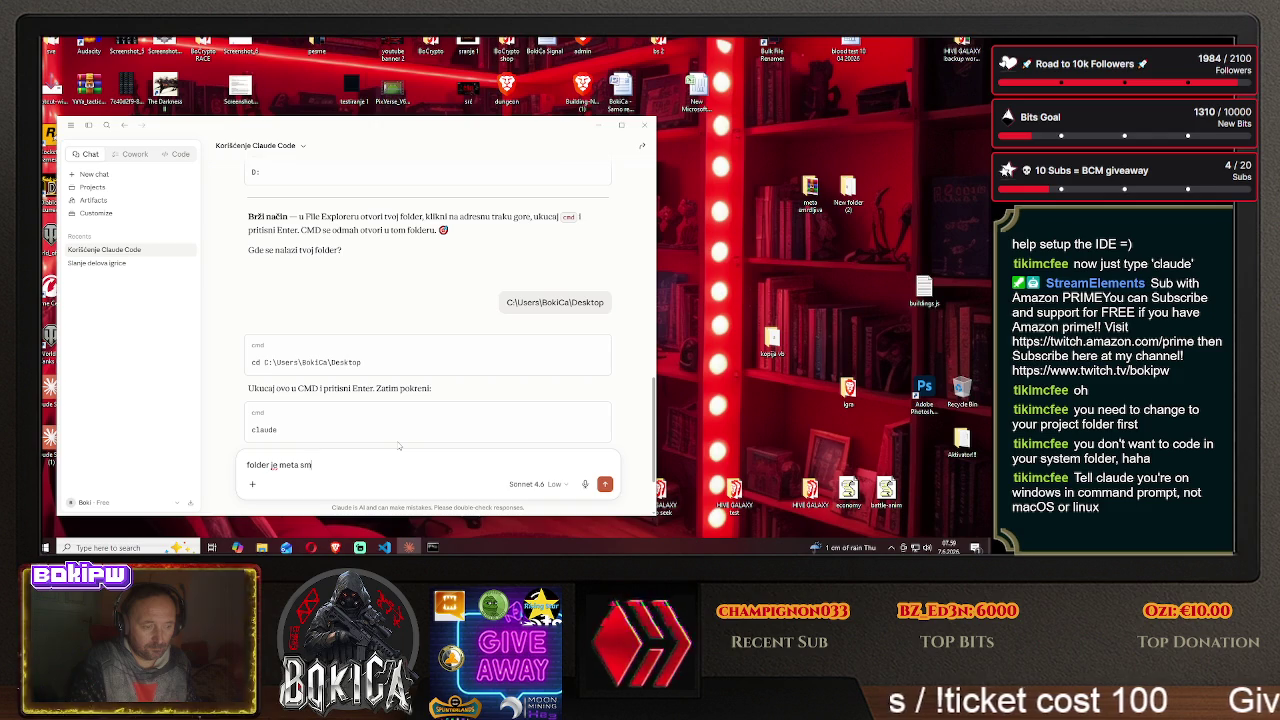
pyautogui.write('rdljiva ime')
pyautogui.press('Return')
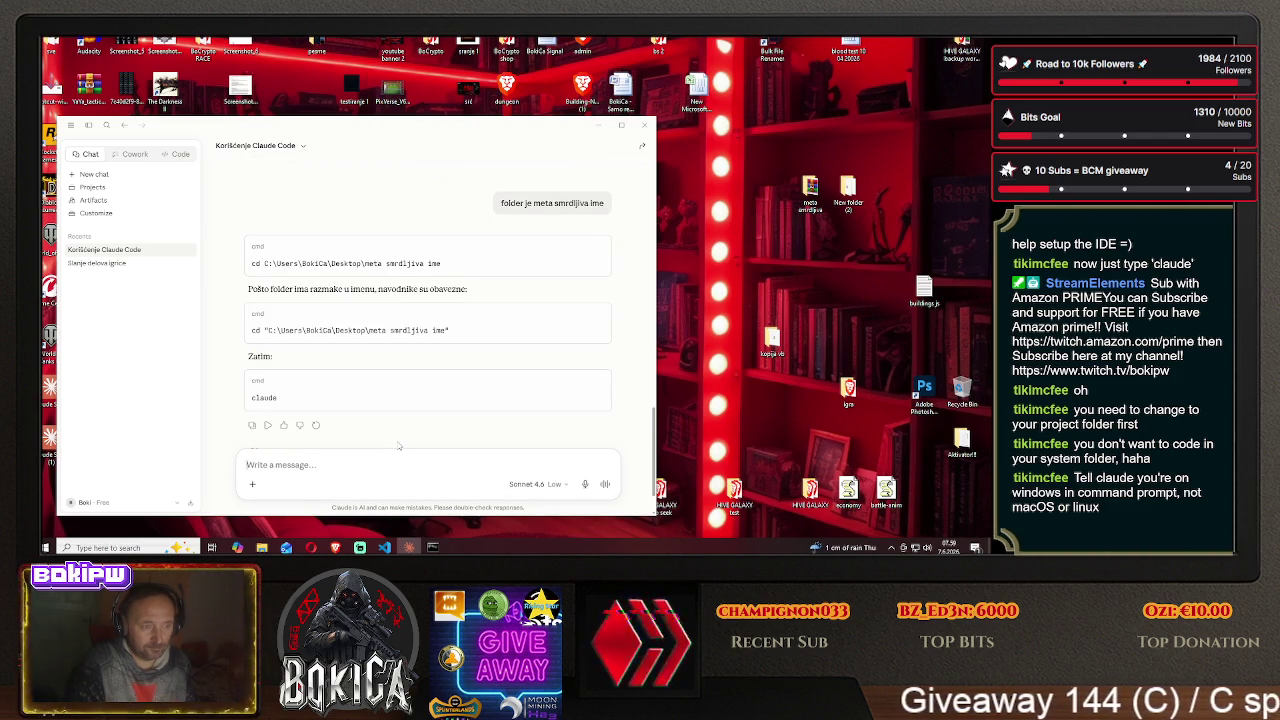
# Step: Send 'meta smrdljiva' on its own, then return to Command Prompt
pyautogui.write('meta smrdljiva')
pyautogui.press('Return')
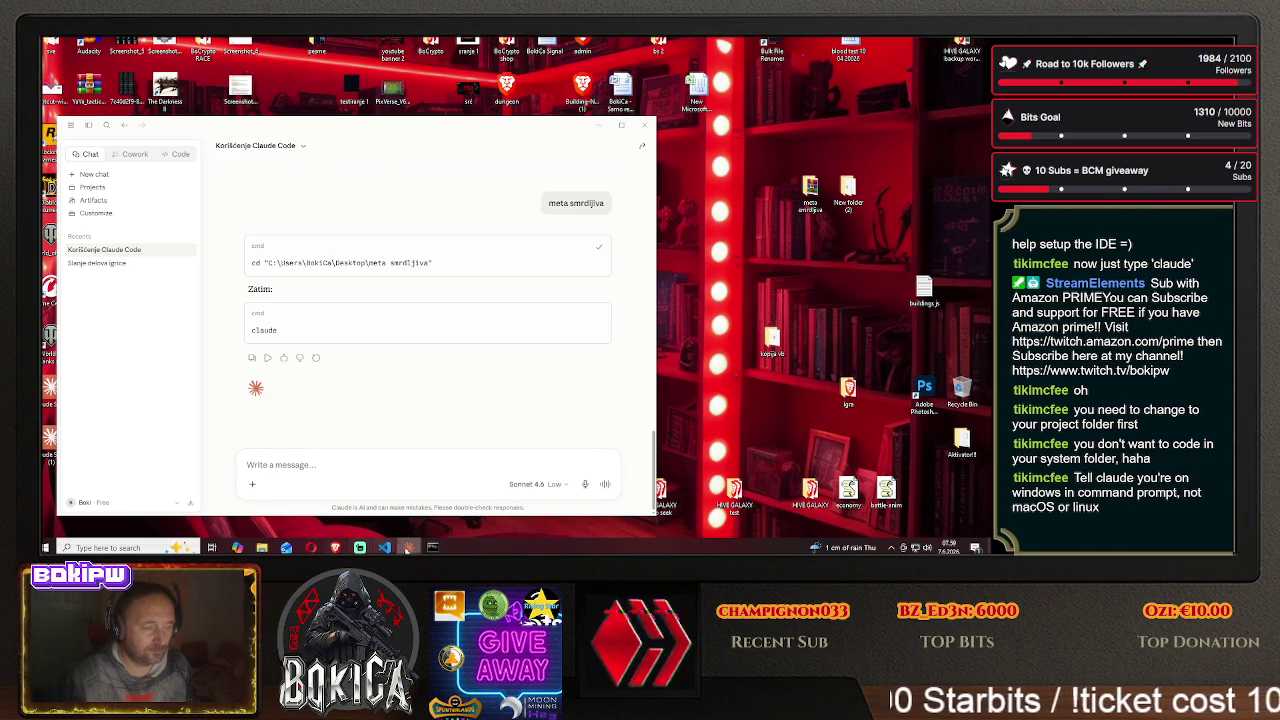
pyautogui.click(433, 548)
# Step: Change into the meta smrdljiva folder with the pasted cd command and try starting Claude
pyautogui.write('cd "C:\\Users\\BokiCa\\Desktop\\meta smrdljiva"')
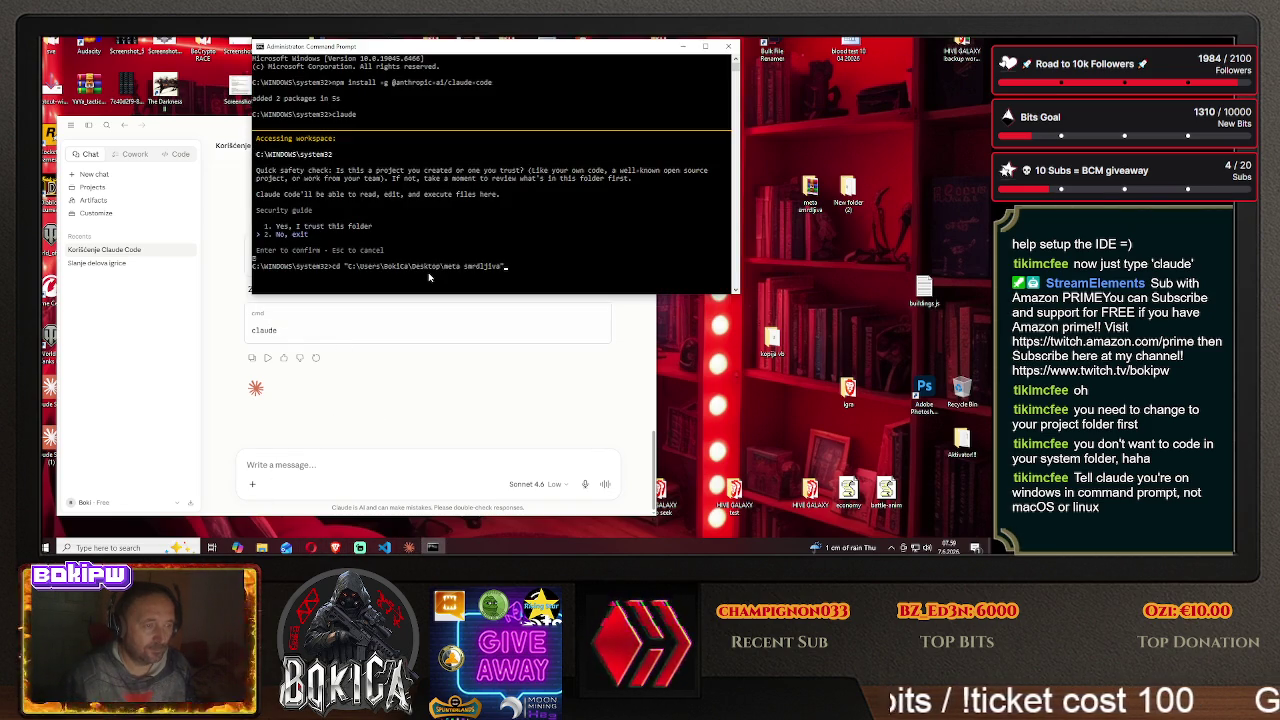
pyautogui.press('Return')
pyautogui.write('cl')
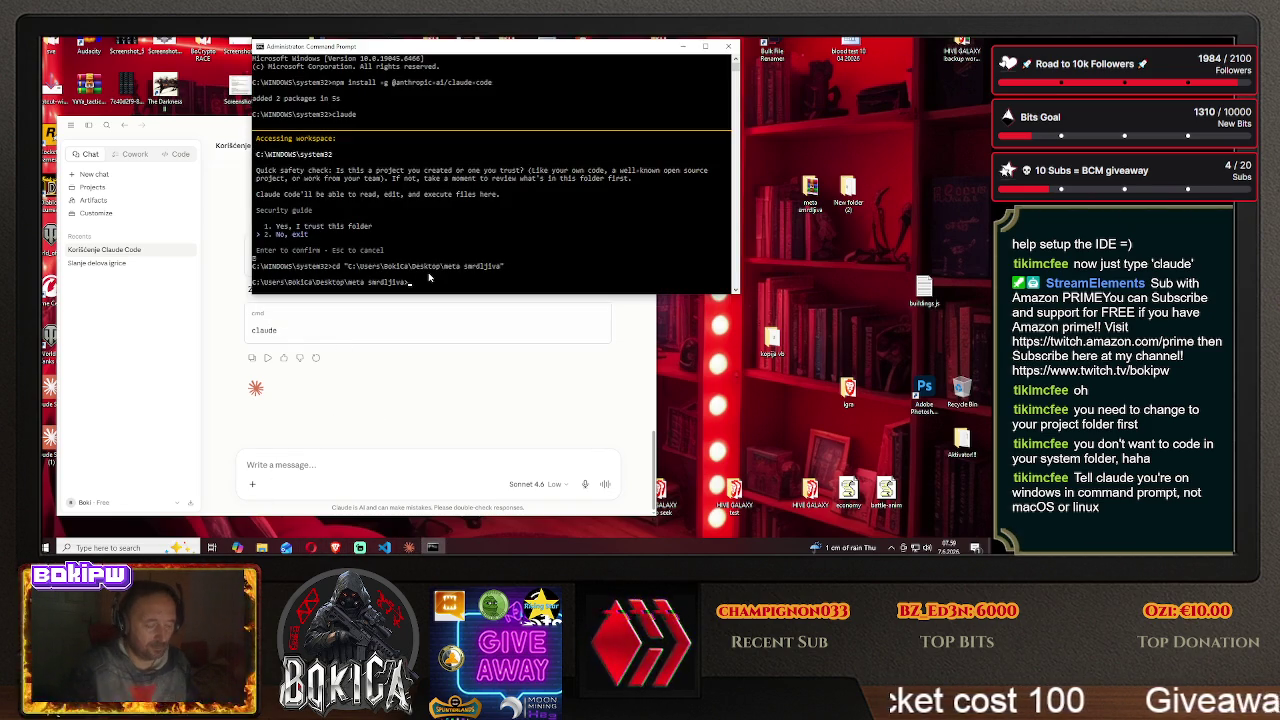
pyautogui.write('aude')
pyautogui.press('Return')
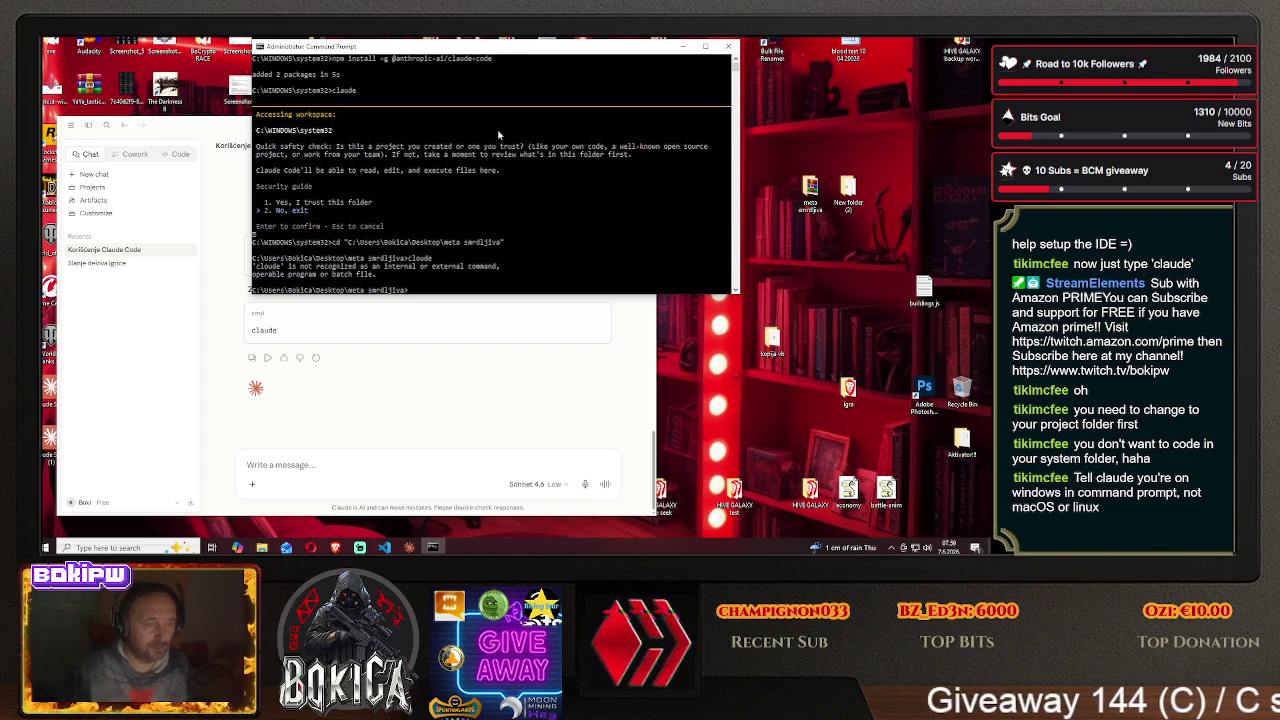
# Step: Enlarge and reposition the Command Prompt window, then launch claude and trust the folder
pyautogui.moveTo(537, 300); pyautogui.dragTo(537, 425)
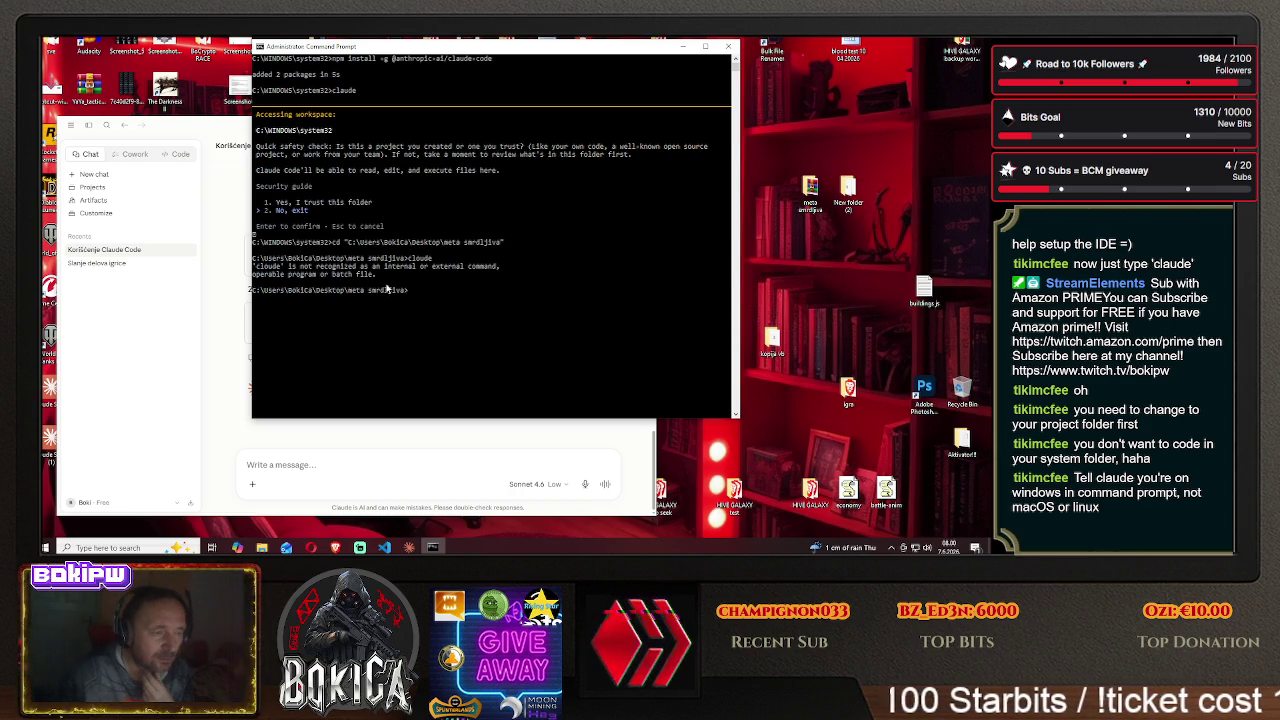
pyautogui.moveTo(553, 48)
pyautogui.mouseDown()
pyautogui.moveTo(323, 165)
pyautogui.moveTo(365, 60)
pyautogui.moveTo(422, 69)
pyautogui.mouseUp()
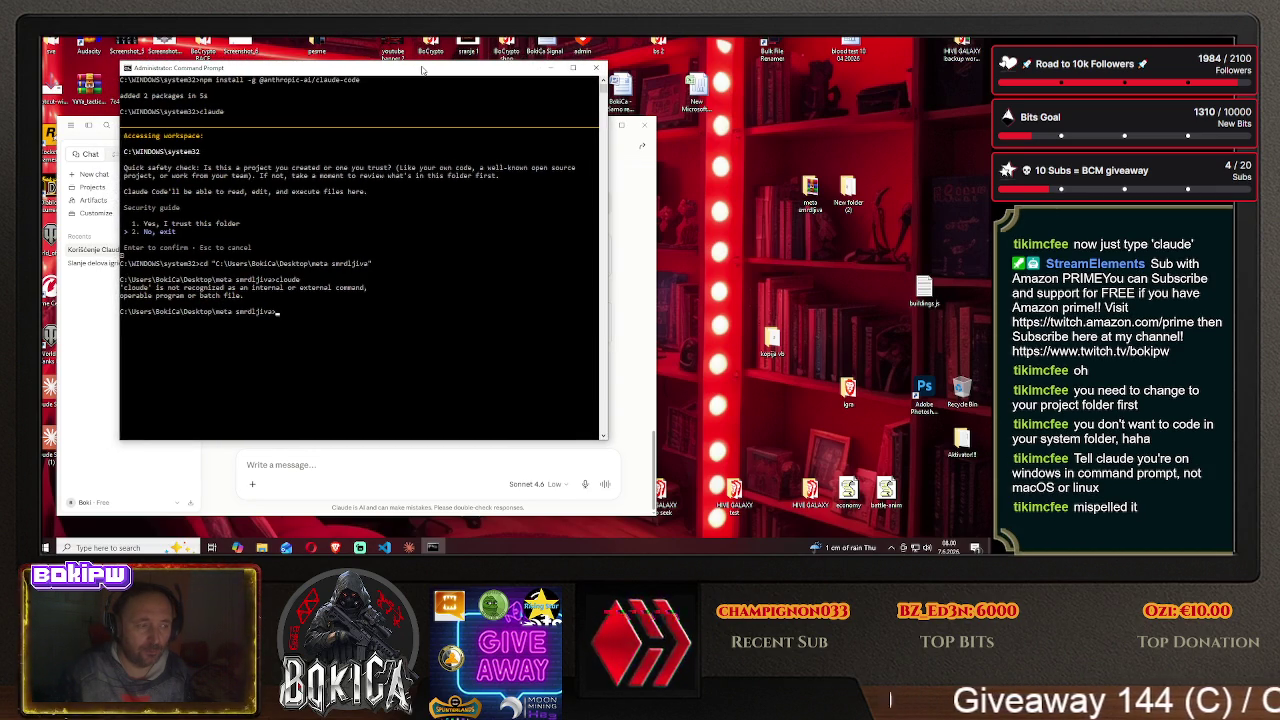
pyautogui.moveTo(422, 70)
pyautogui.mouseDown()
pyautogui.moveTo(465, 330)
pyautogui.moveTo(469, 505)
pyautogui.moveTo(470, 480)
pyautogui.moveTo(660, 322)
pyautogui.moveTo(830, 123)
pyautogui.moveTo(589, 14)
pyautogui.moveTo(659, 70)
pyautogui.mouseUp()
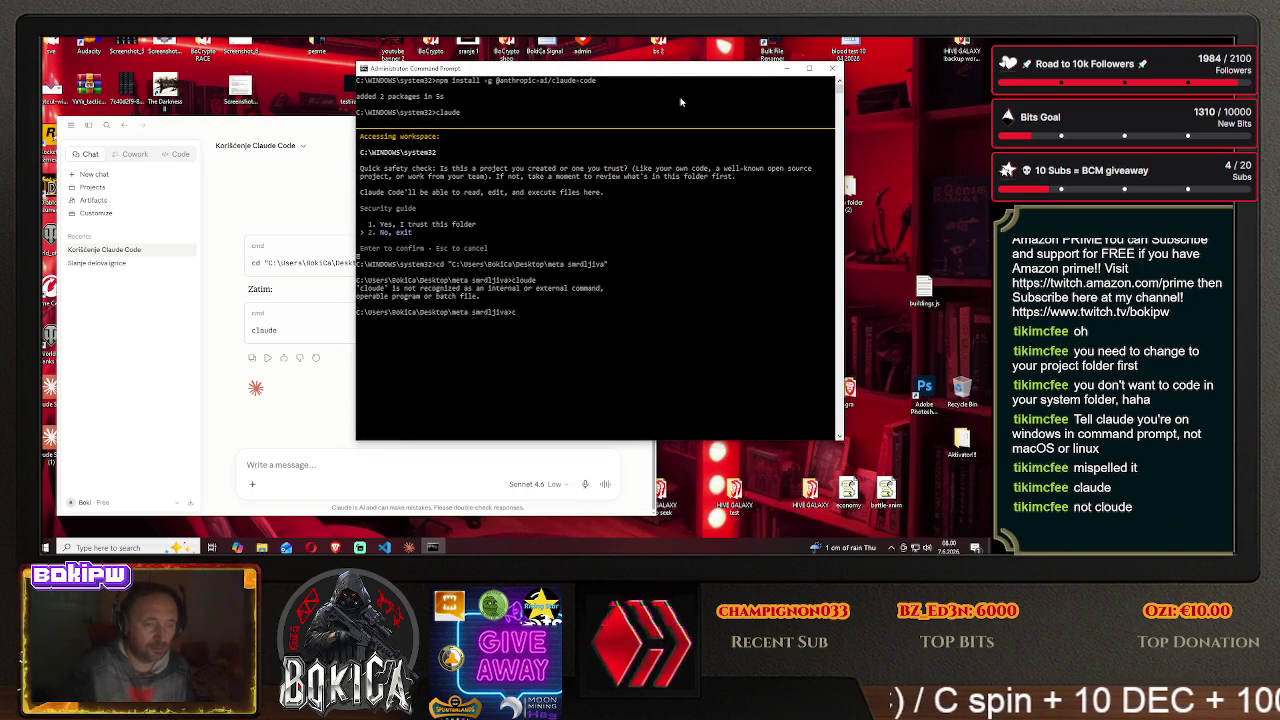
pyautogui.write('claude')
pyautogui.press('Return')
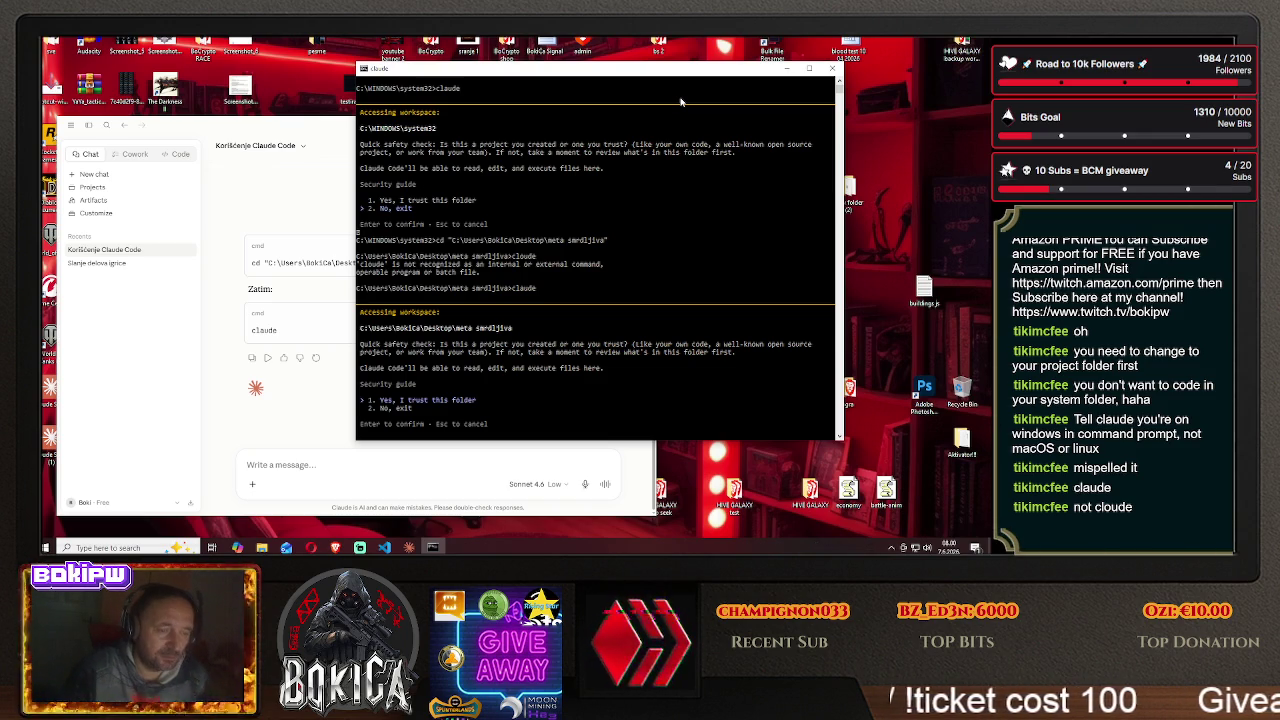
pyautogui.press('Return')
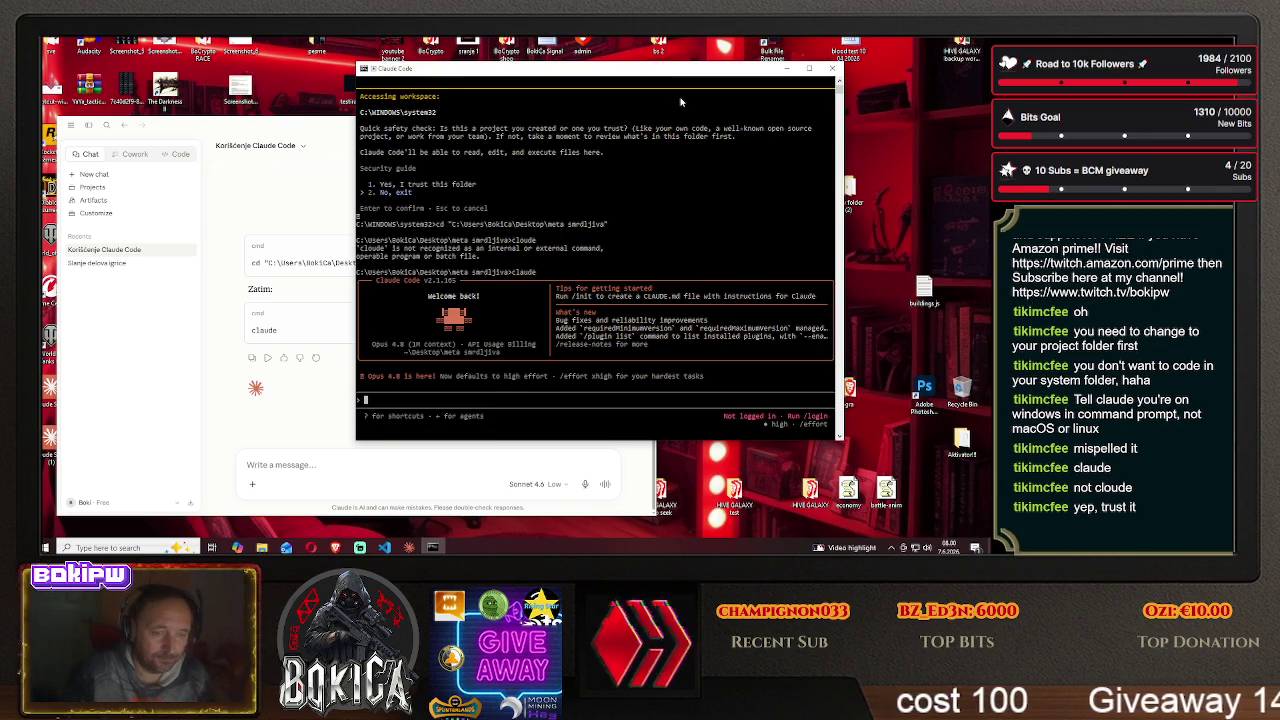
# Step: Move the Claude Code terminal over the Claude app, make it taller, then minimize it
pyautogui.moveTo(644, 68); pyautogui.dragTo(392, 33)
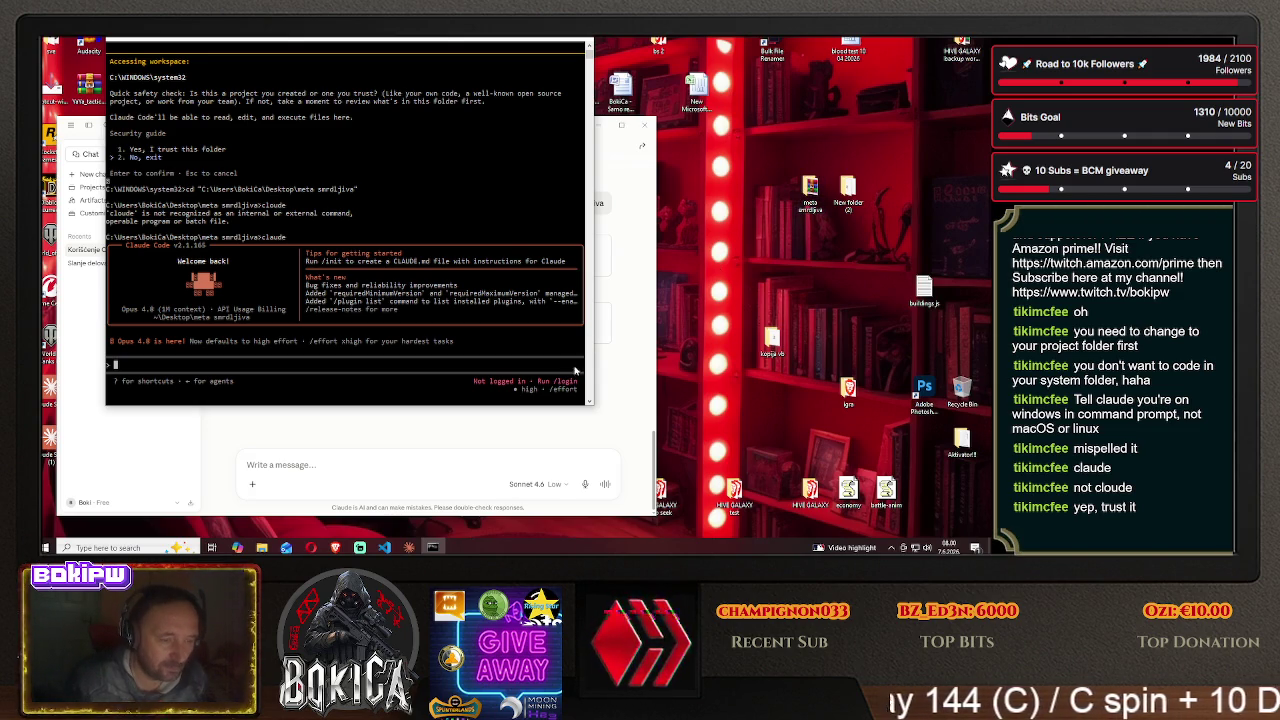
pyautogui.moveTo(587, 418); pyautogui.dragTo(587, 500)
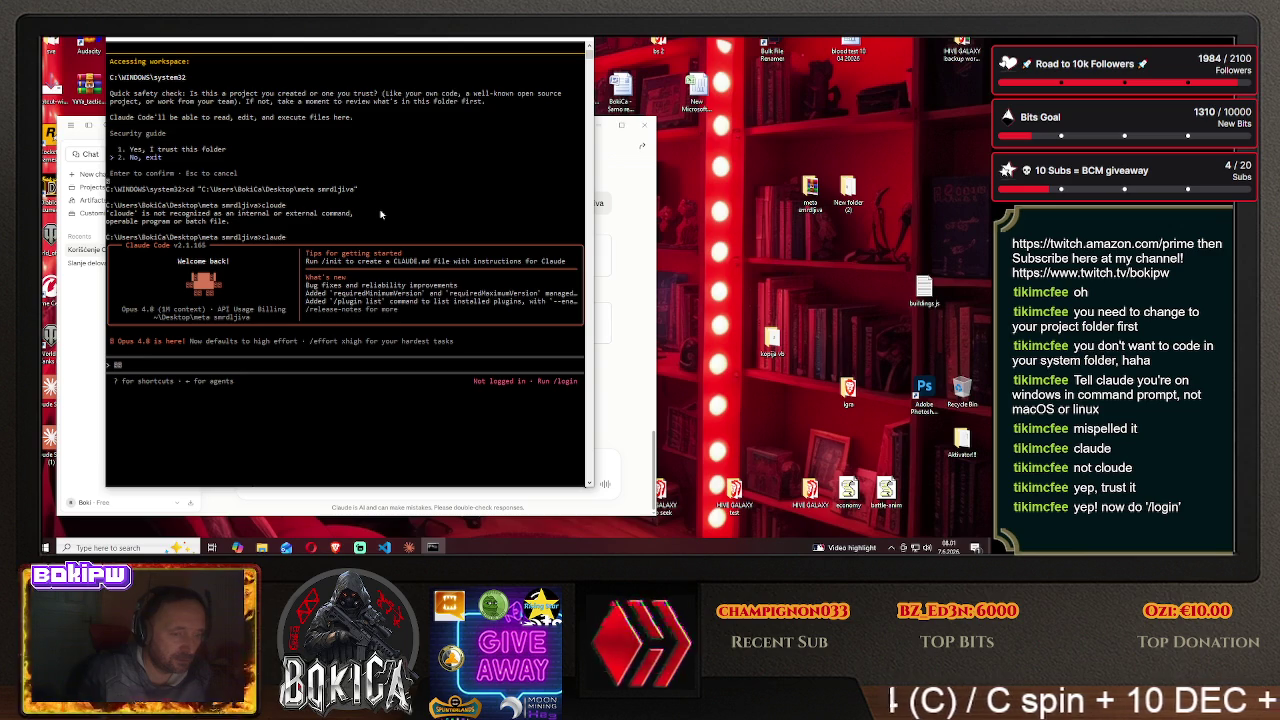
pyautogui.press('Up')
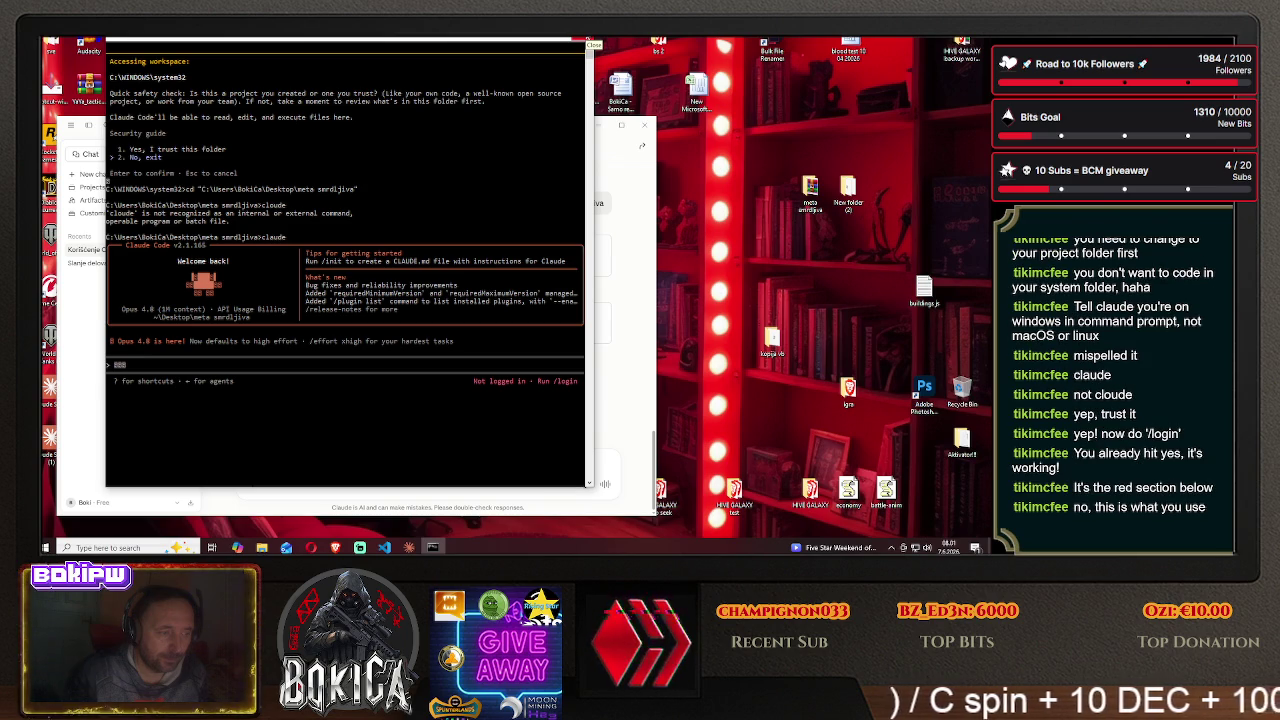
pyautogui.click(541, 40)
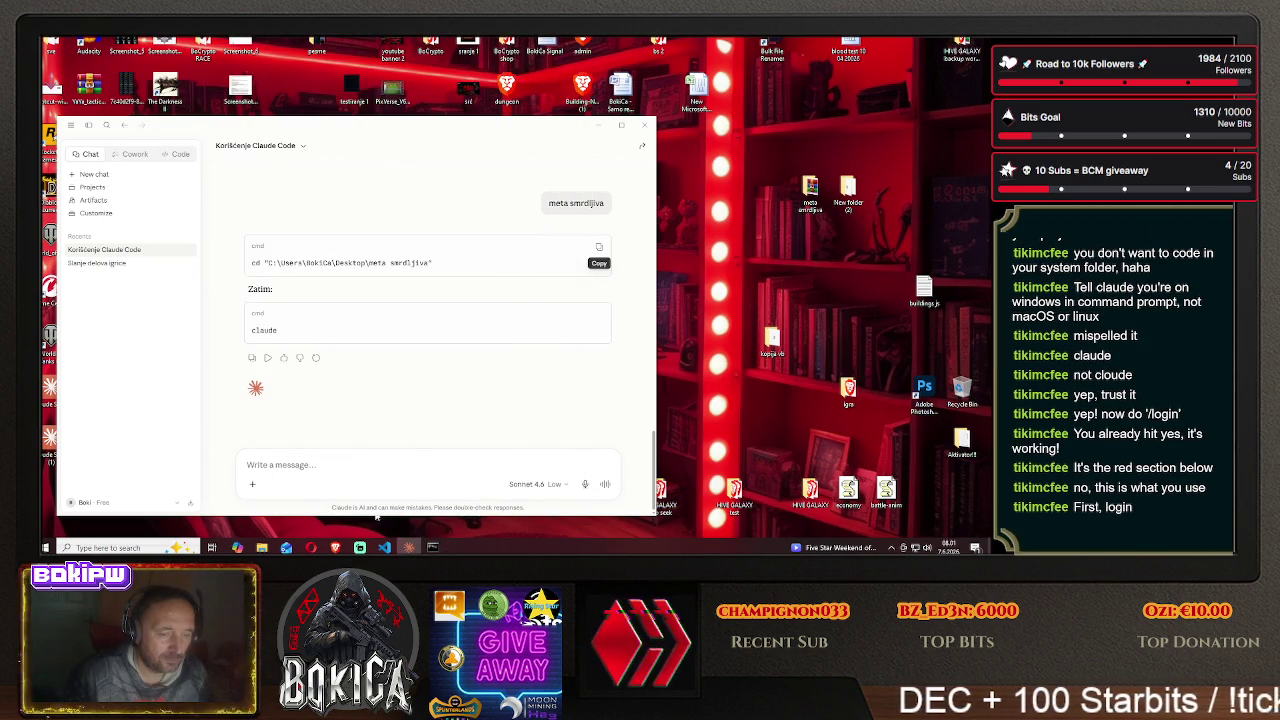
# Step: Check the Twitch stream page in Brave, then return to the Claude Code terminal
pyautogui.click(335, 547)
pyautogui.click(592, 38)
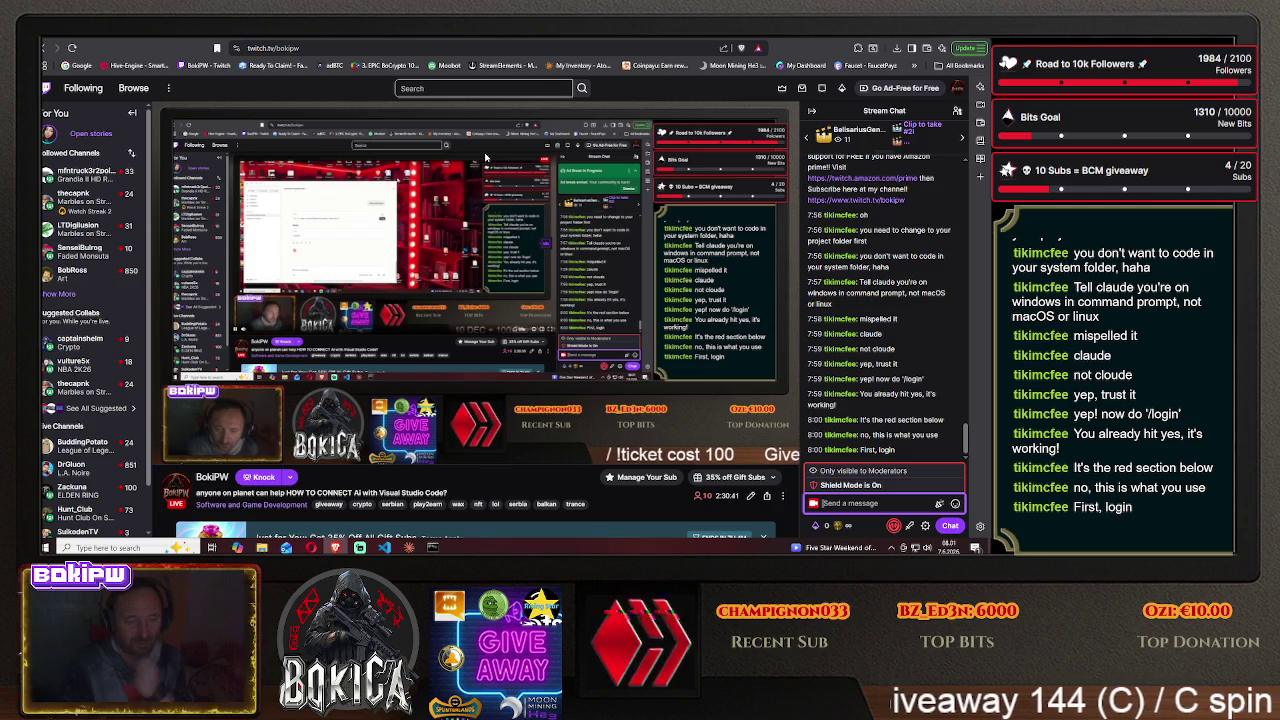
pyautogui.hotkey('alt', 'Tab')
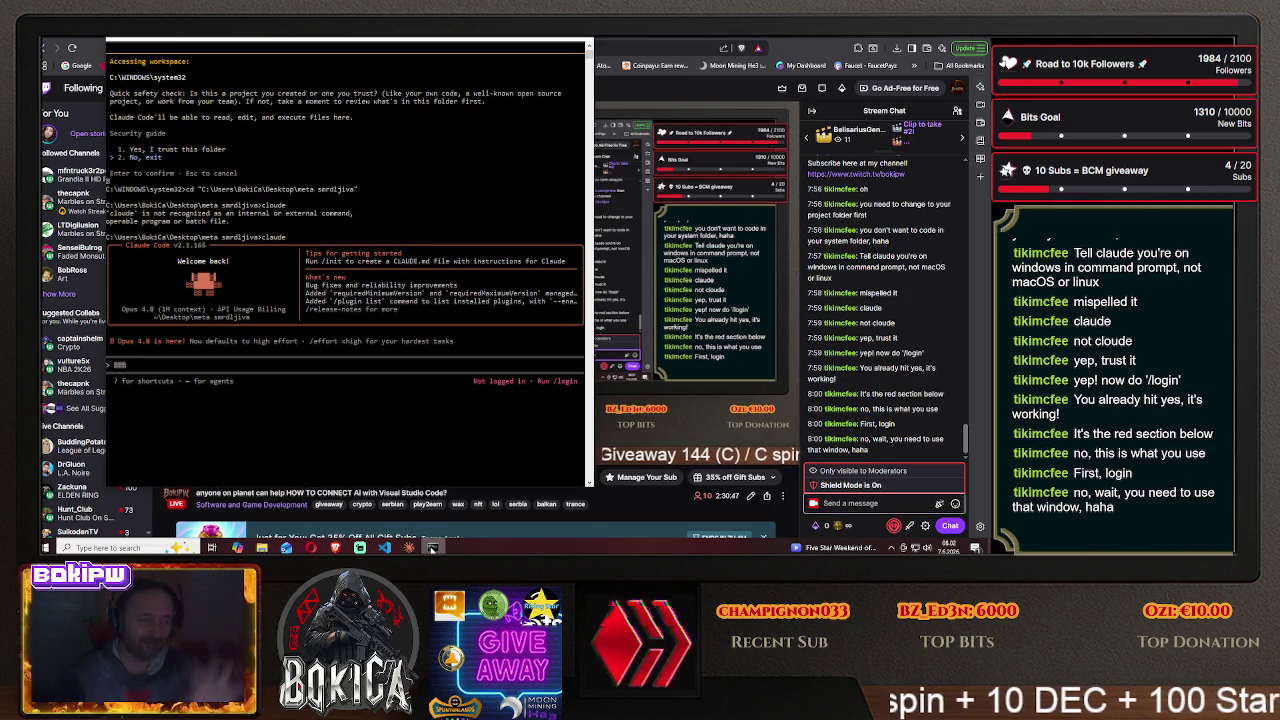
pyautogui.click(432, 547)
pyautogui.click(432, 547)
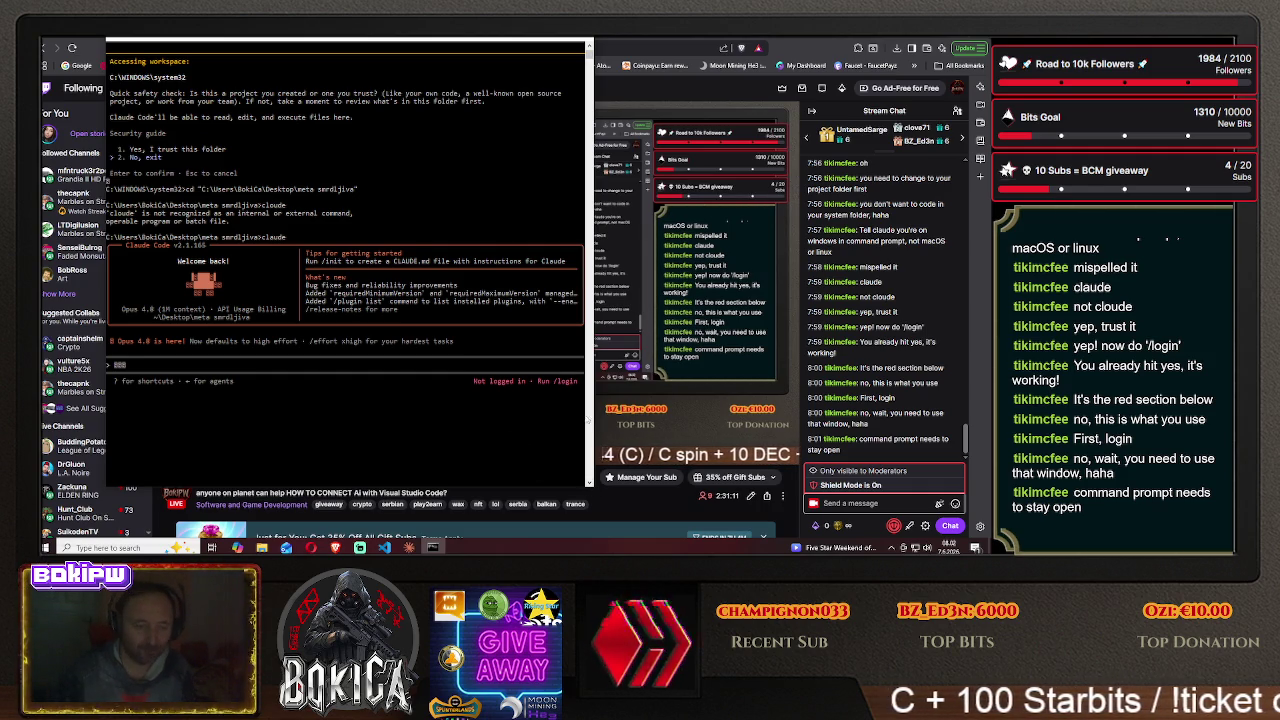
# Step: Narrow the terminal slightly, switch between Twitch and the terminal, then reveal the desktop
pyautogui.moveTo(587, 420)
pyautogui.mouseDown()
pyautogui.moveTo(443, 390)
pyautogui.moveTo(569, 377)
pyautogui.mouseUp()
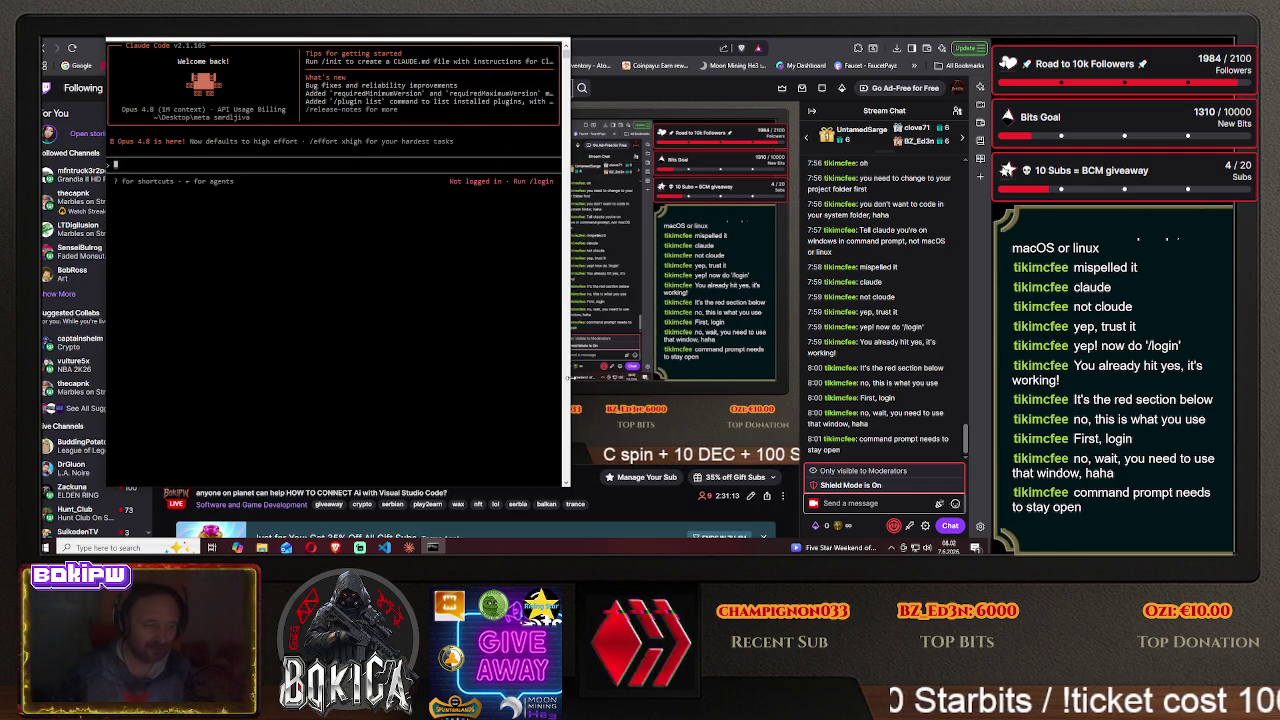
pyautogui.click(573, 374)
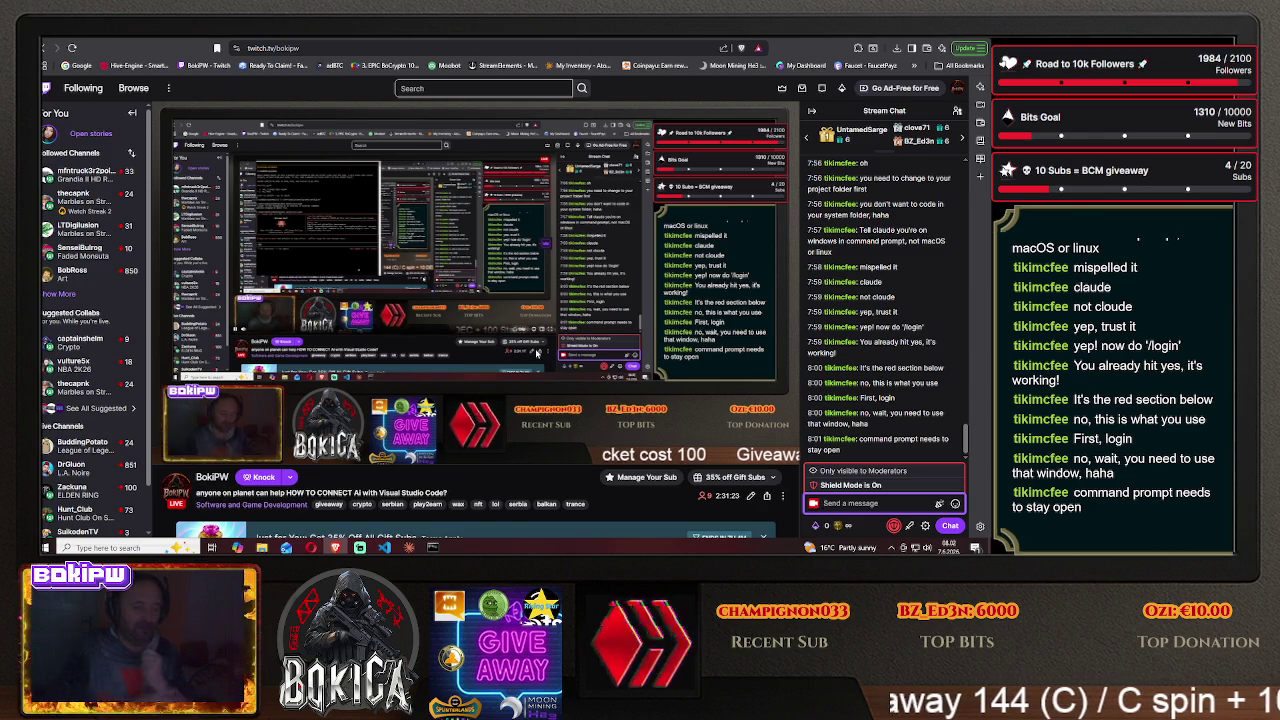
pyautogui.hotkey('alt', 'Tab')
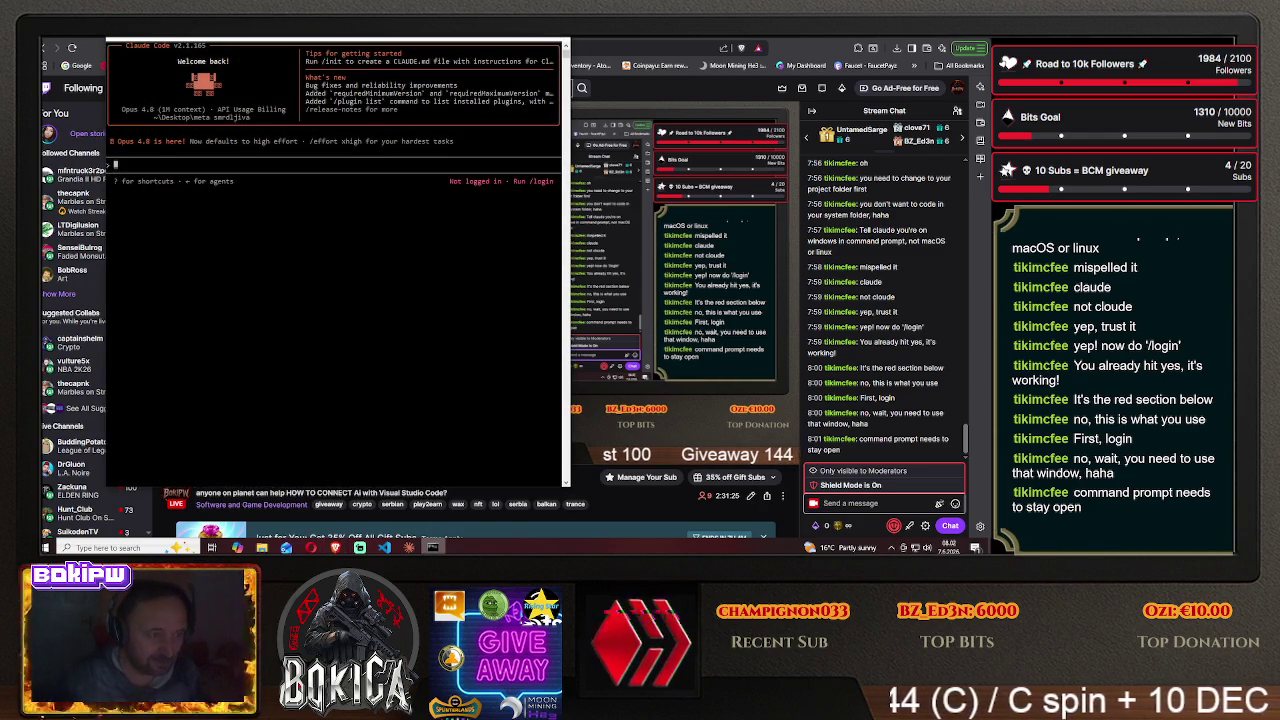
pyautogui.hotkey('alt', 'Tab')
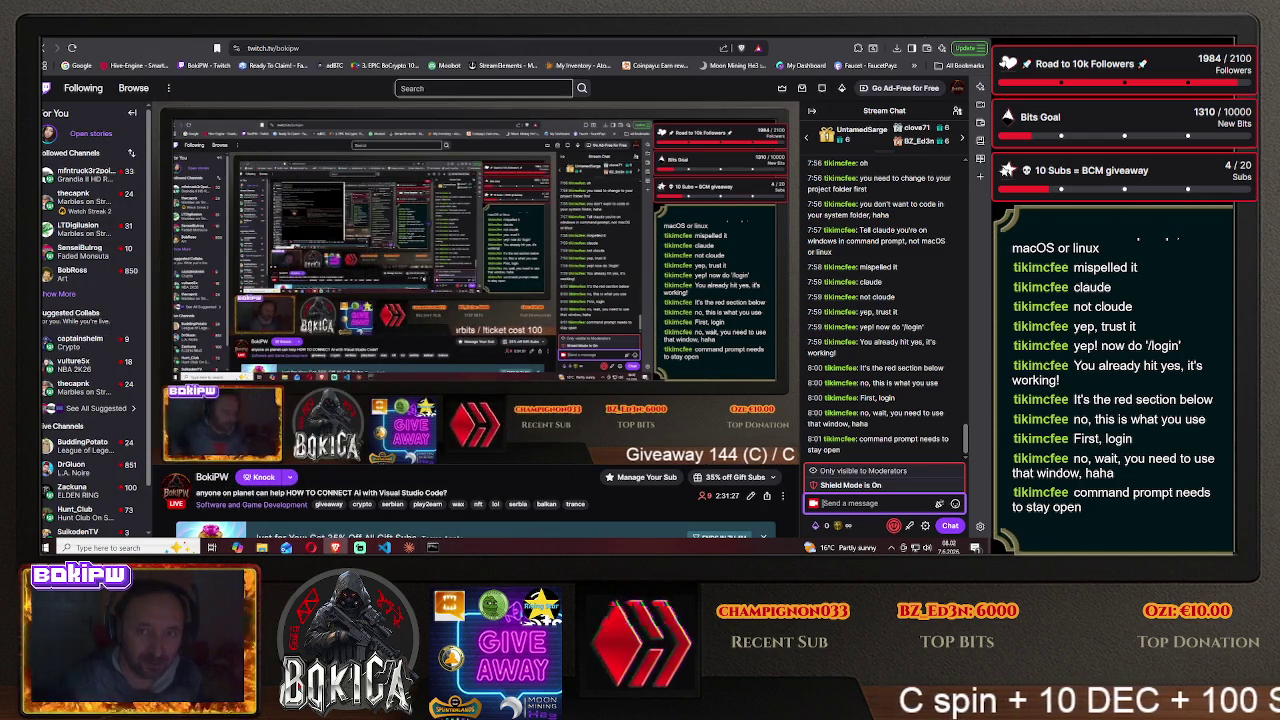
pyautogui.hotkey('alt', 'Tab')
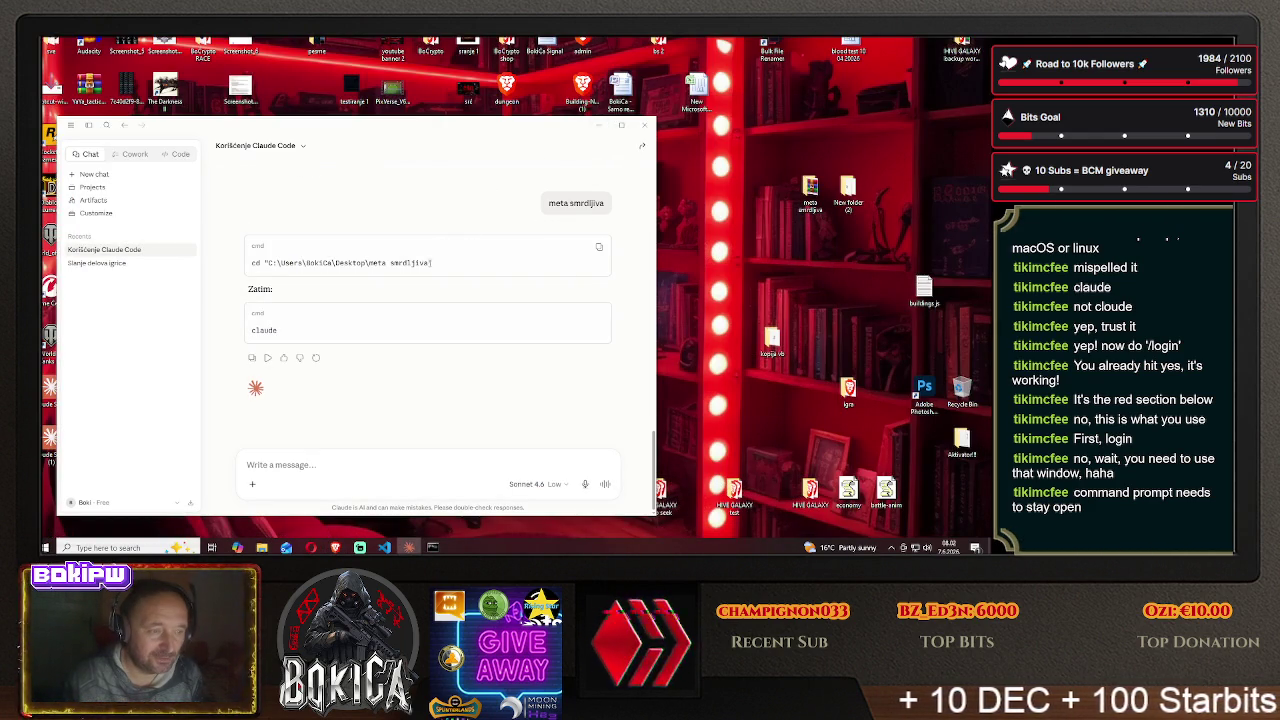
# Step: Create a new text file on the desktop named 'open claude' and open it in Notepad
pyautogui.rightClick(733, 246)
pyautogui.moveTo(760, 350)
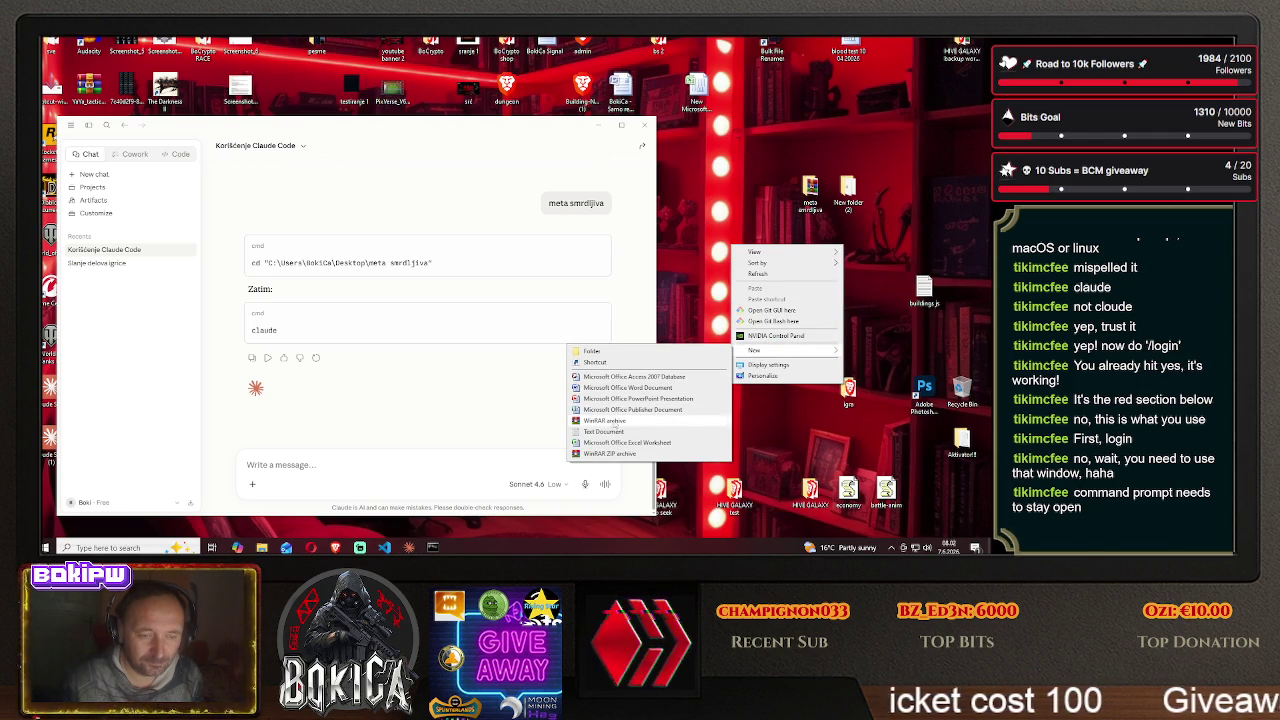
pyautogui.click(665, 431)
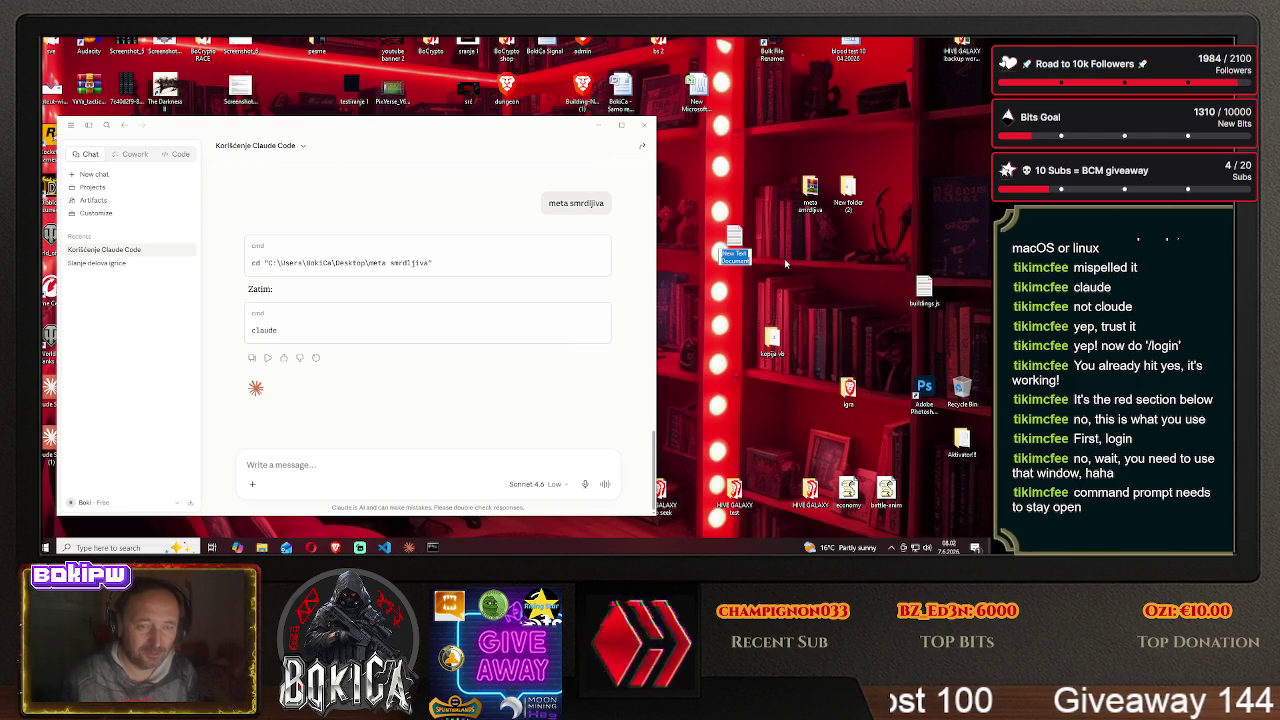
pyautogui.write('claude.md')
pyautogui.press('Return')
pyautogui.doubleClick(757, 250)
# Step: Paste the meta smrdljiva cd command, add the reminder line about claude, and save the note
pyautogui.moveTo(860, 240); pyautogui.dragTo(834, 130)
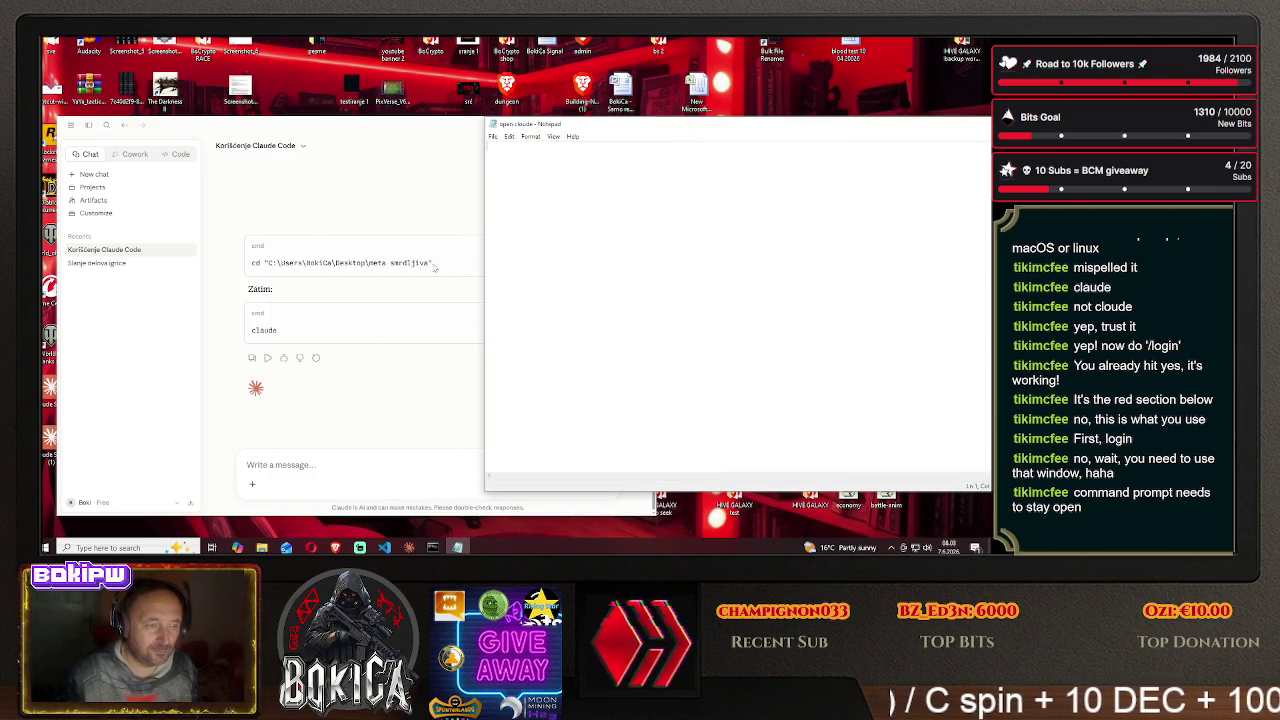
pyautogui.moveTo(350, 125); pyautogui.dragTo(302, 112)
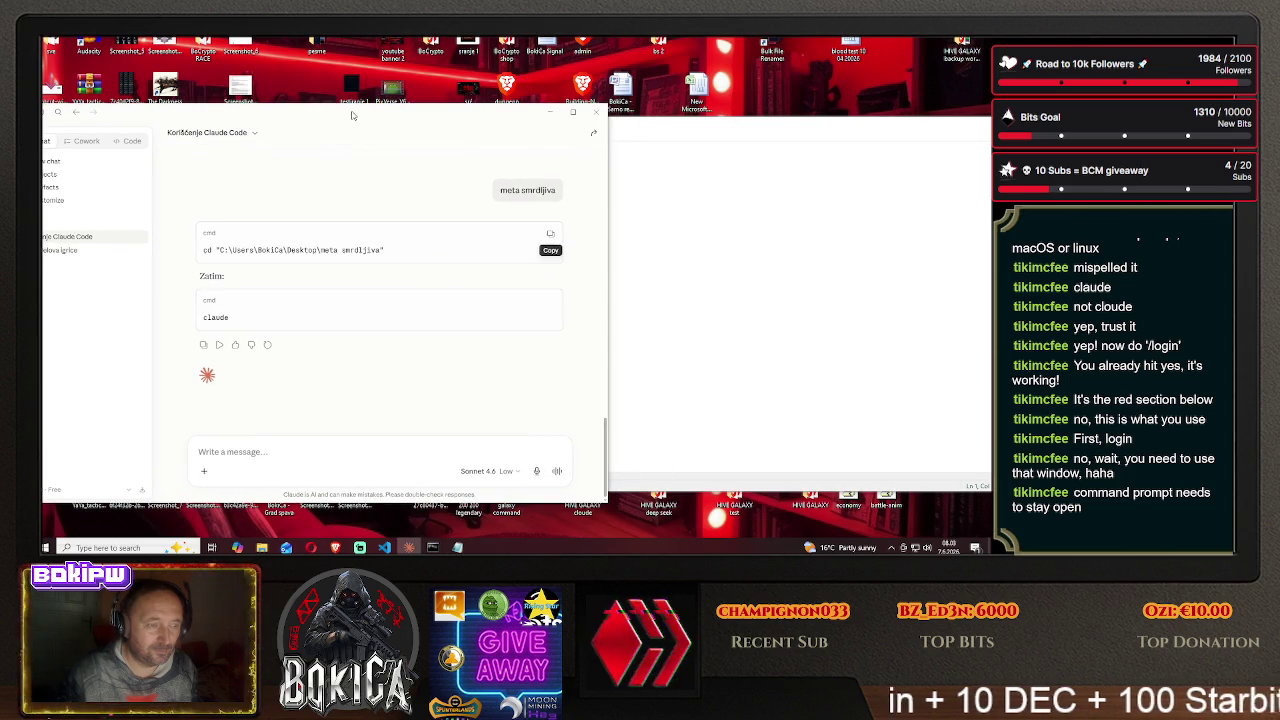
pyautogui.click(635, 180)
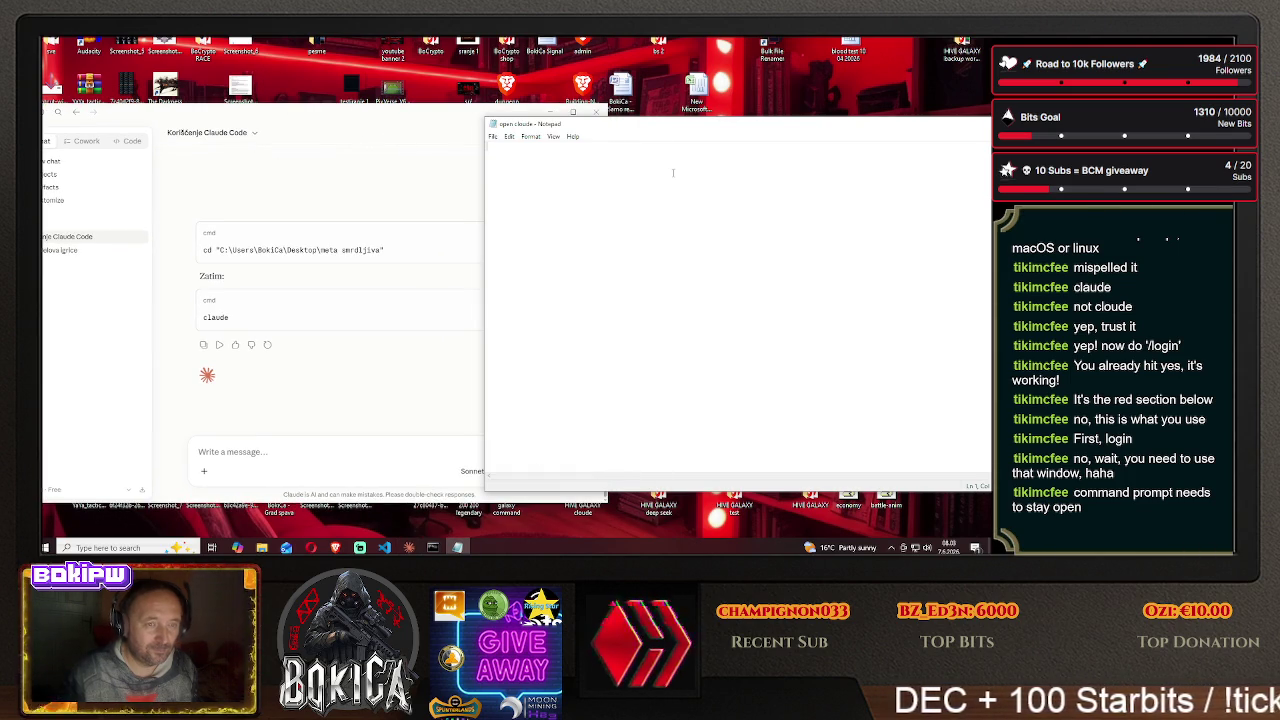
pyautogui.write('cd "C:\\Users\\BokiCa\\Desktop\\meta smrdljiva"')
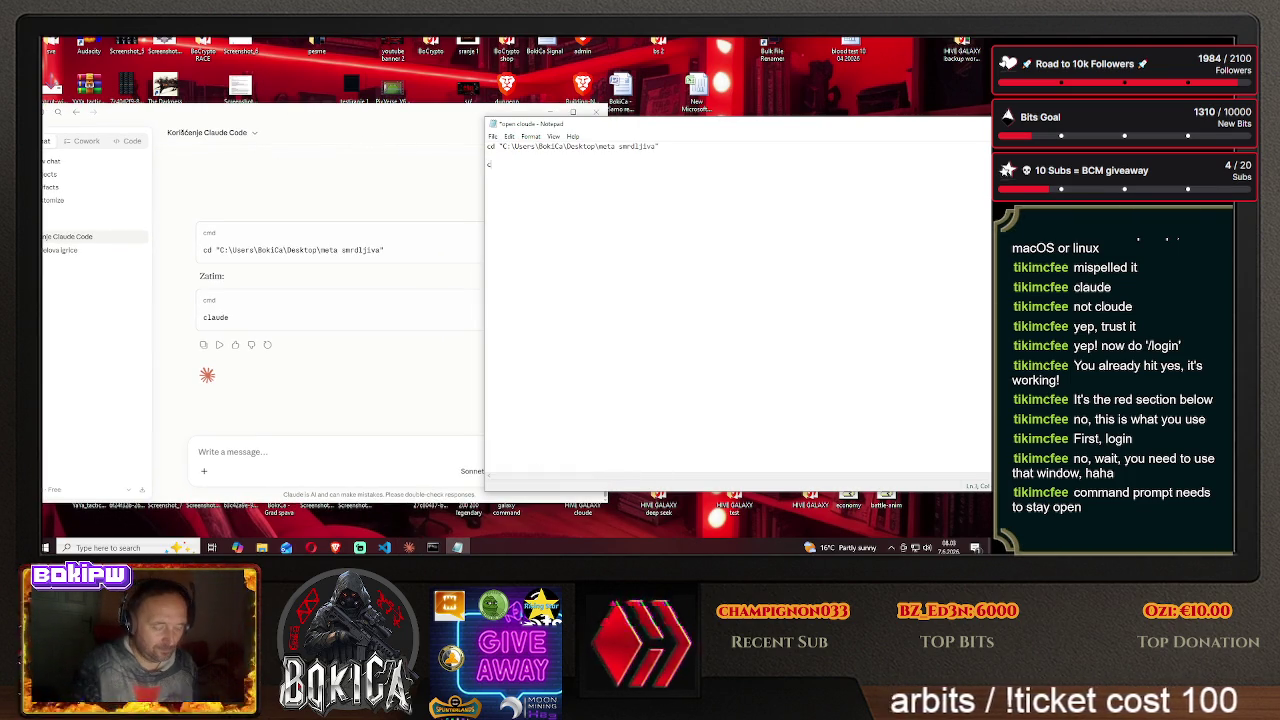
pyautogui.write('ude komanda posl')
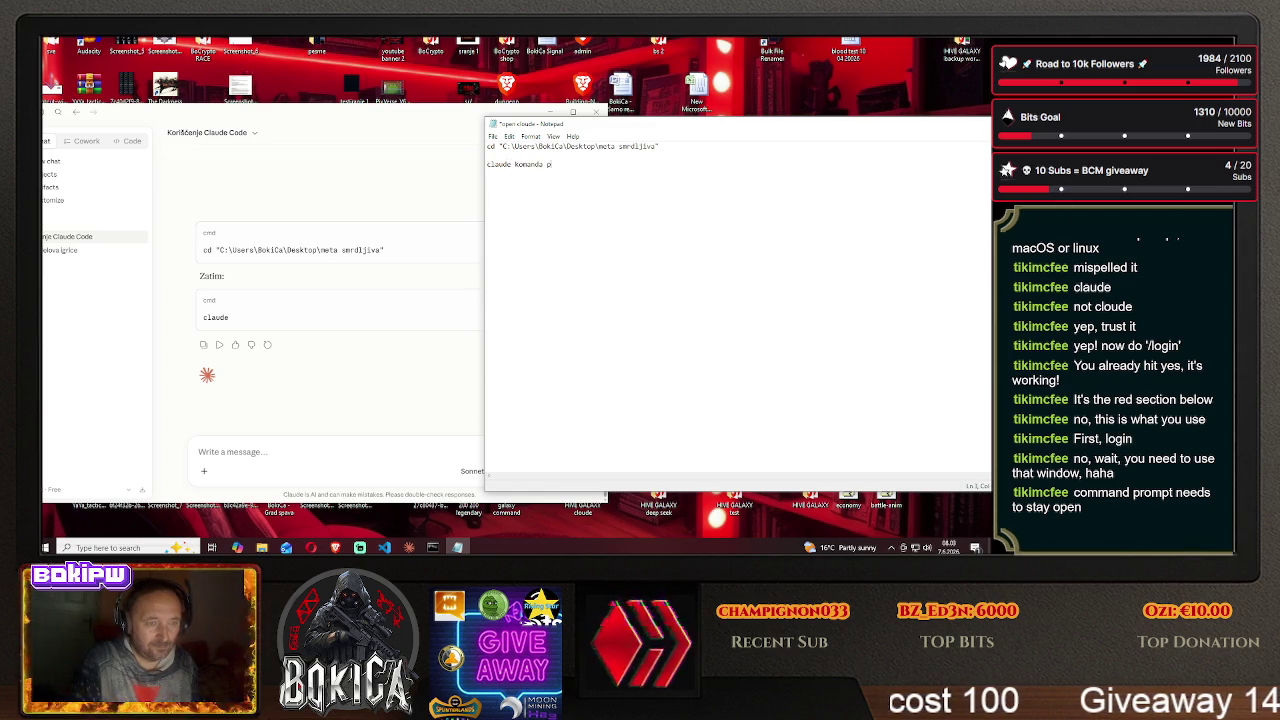
pyautogui.write('e toga i ostaviti prozor o')
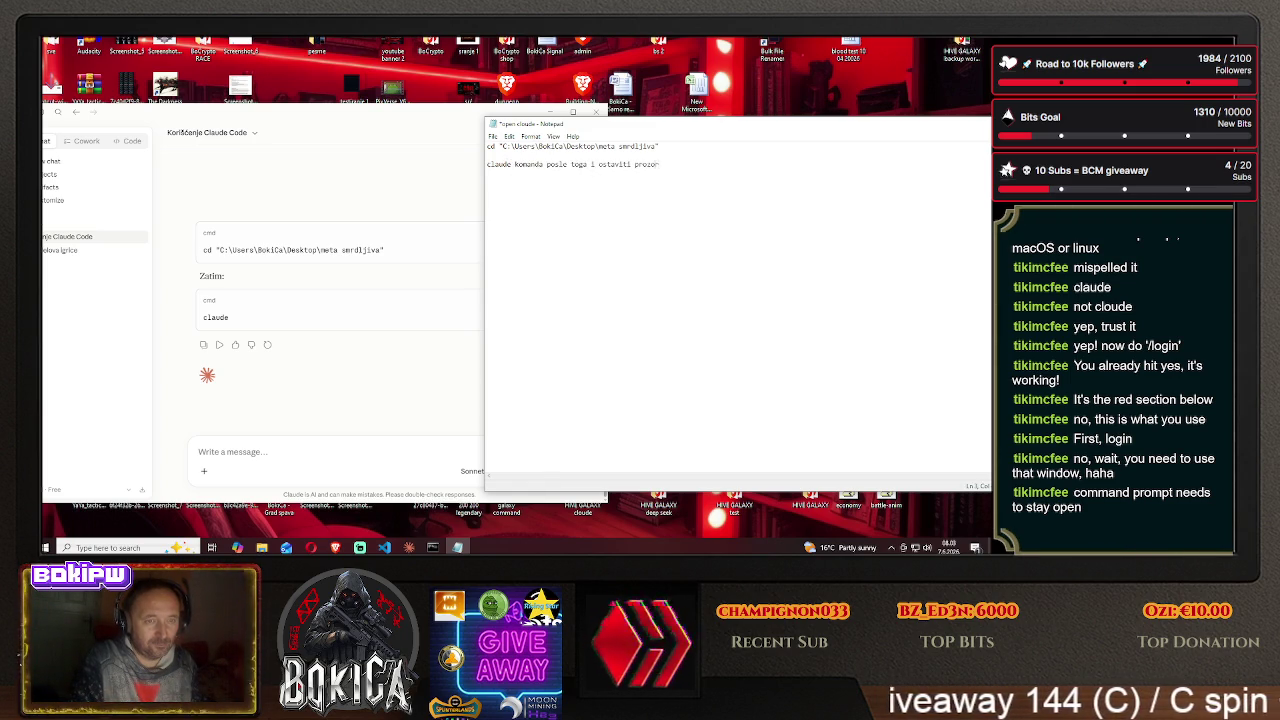
pyautogui.write('tvoren')
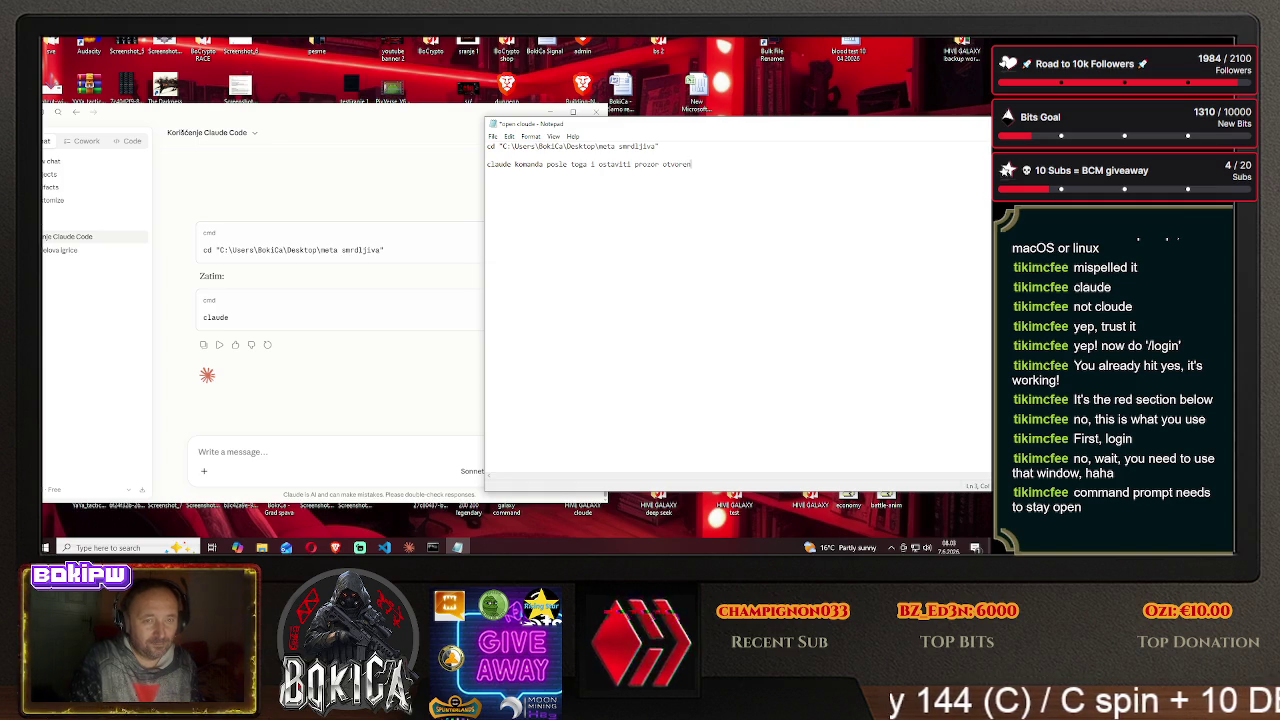
pyautogui.click(492, 136)
pyautogui.click(510, 189)
pyautogui.moveTo(864, 128)
pyautogui.mouseDown()
pyautogui.moveTo(550, 145)
pyautogui.moveTo(565, 147)
pyautogui.mouseUp()
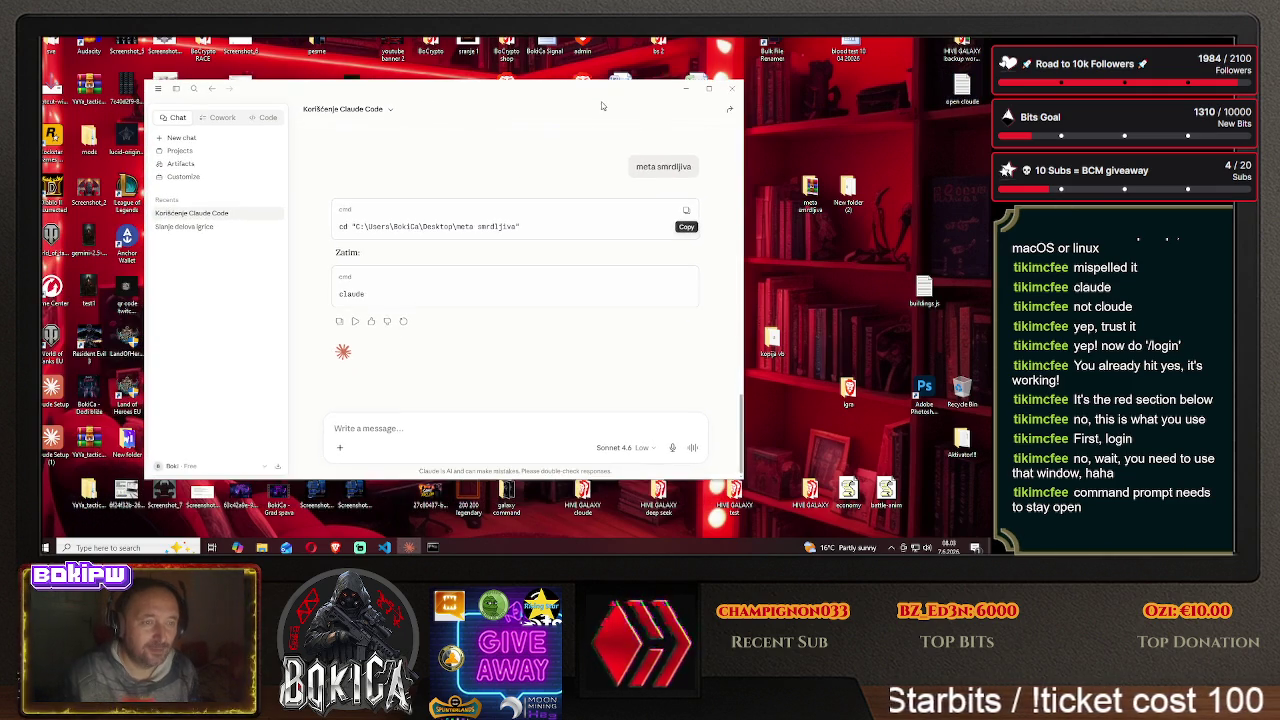
# Step: Start a Claude Code console from the desktop shortcut, shrink it, and minimize it
pyautogui.click(686, 87)
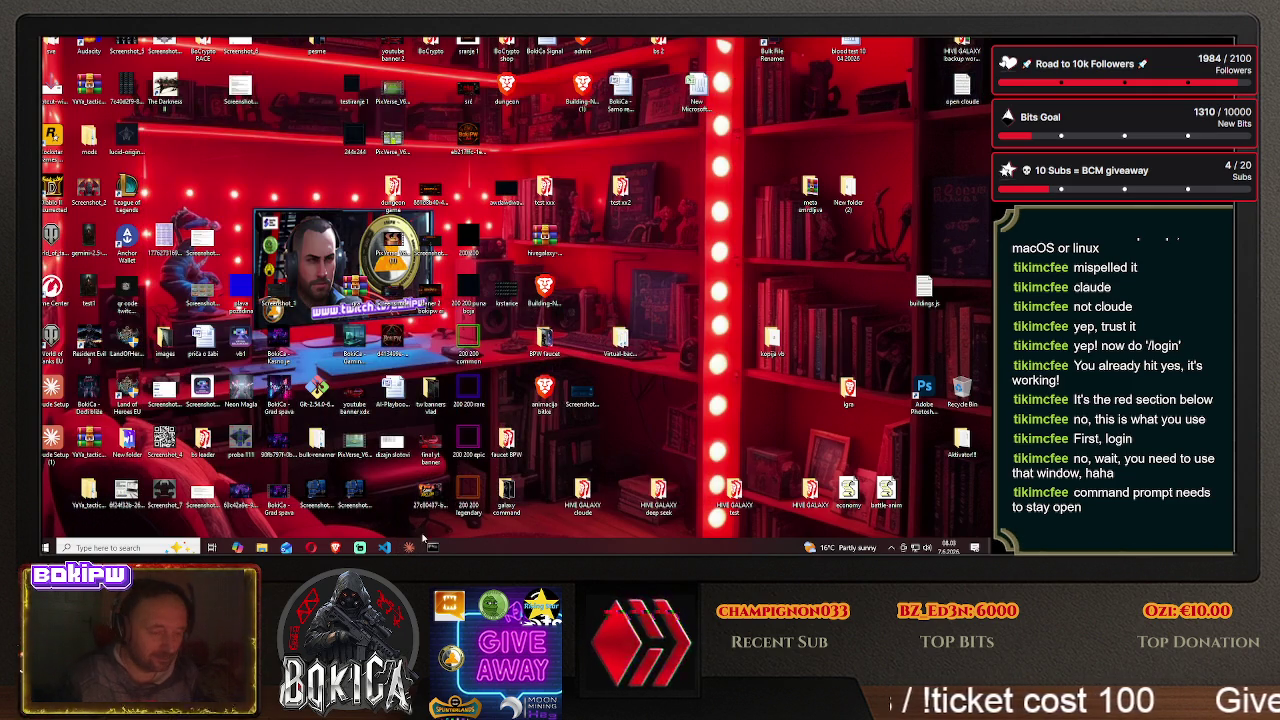
pyautogui.doubleClick(500, 495)
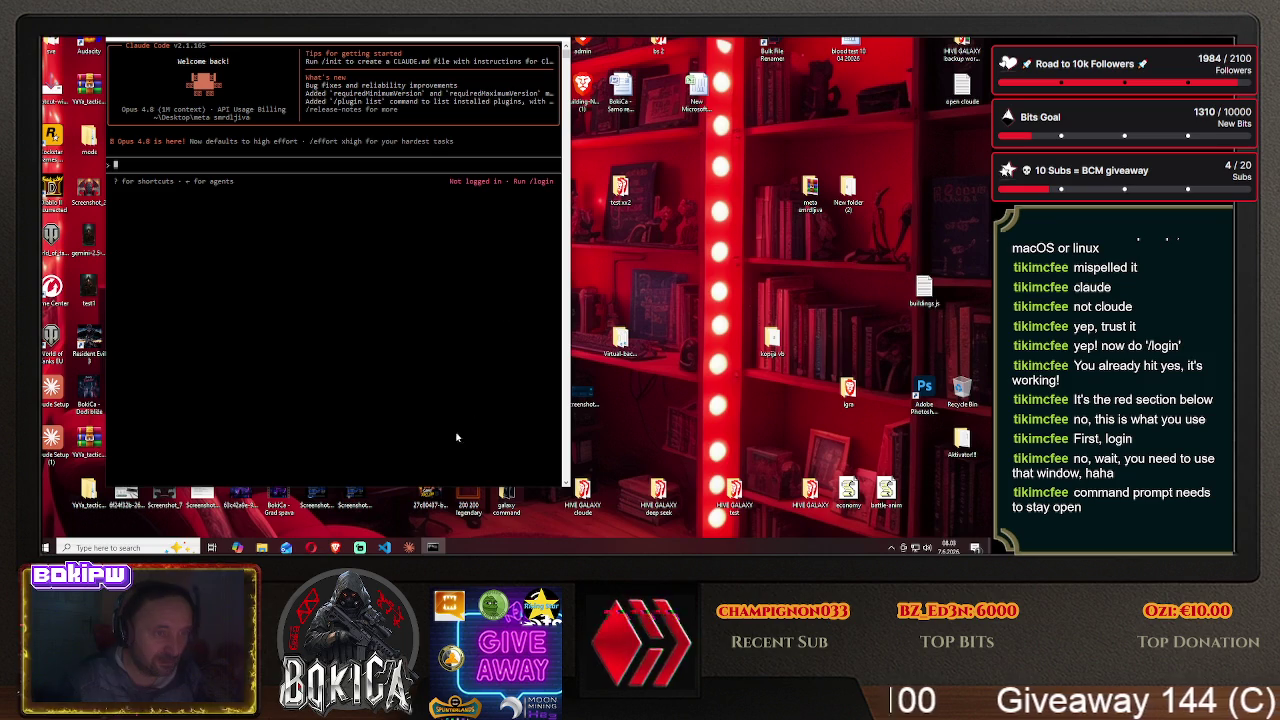
pyautogui.moveTo(405, 487); pyautogui.dragTo(400, 208)
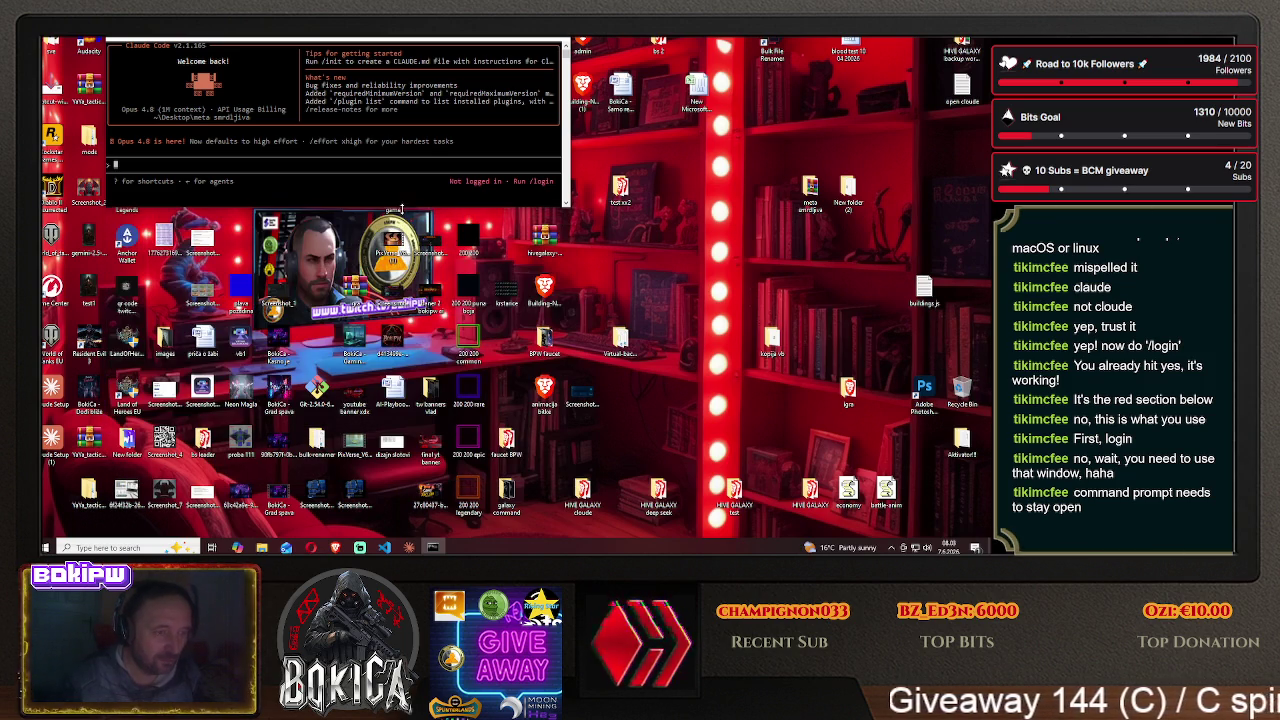
pyautogui.moveTo(570, 137); pyautogui.dragTo(354, 129)
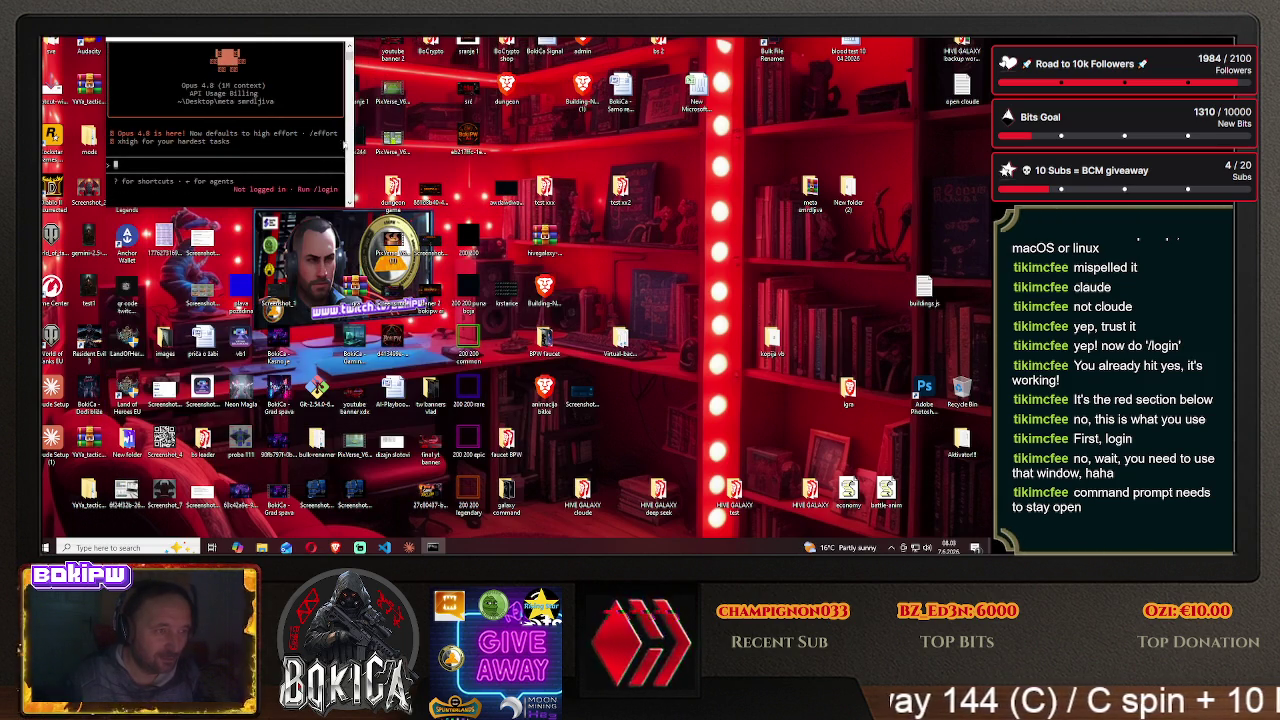
pyautogui.click(433, 546)
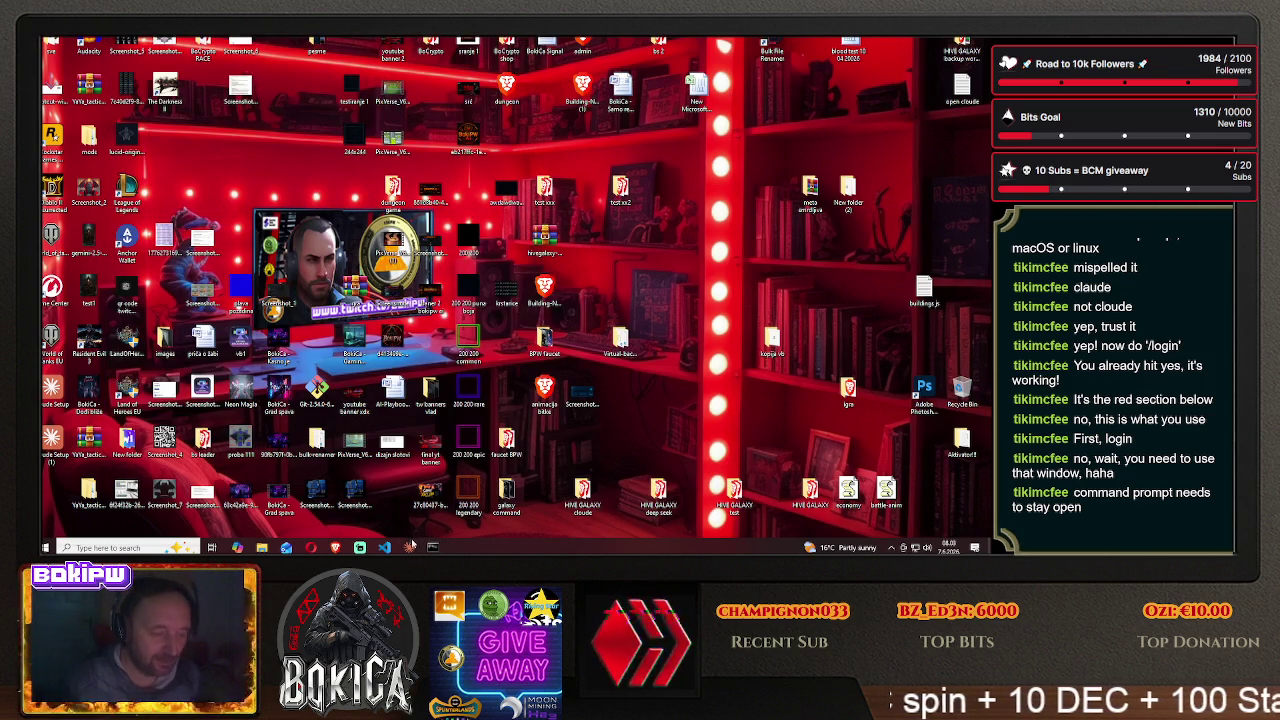
# Step: Bring the Claude desktop chat forward and briefly check its model choices
pyautogui.click(409, 547)
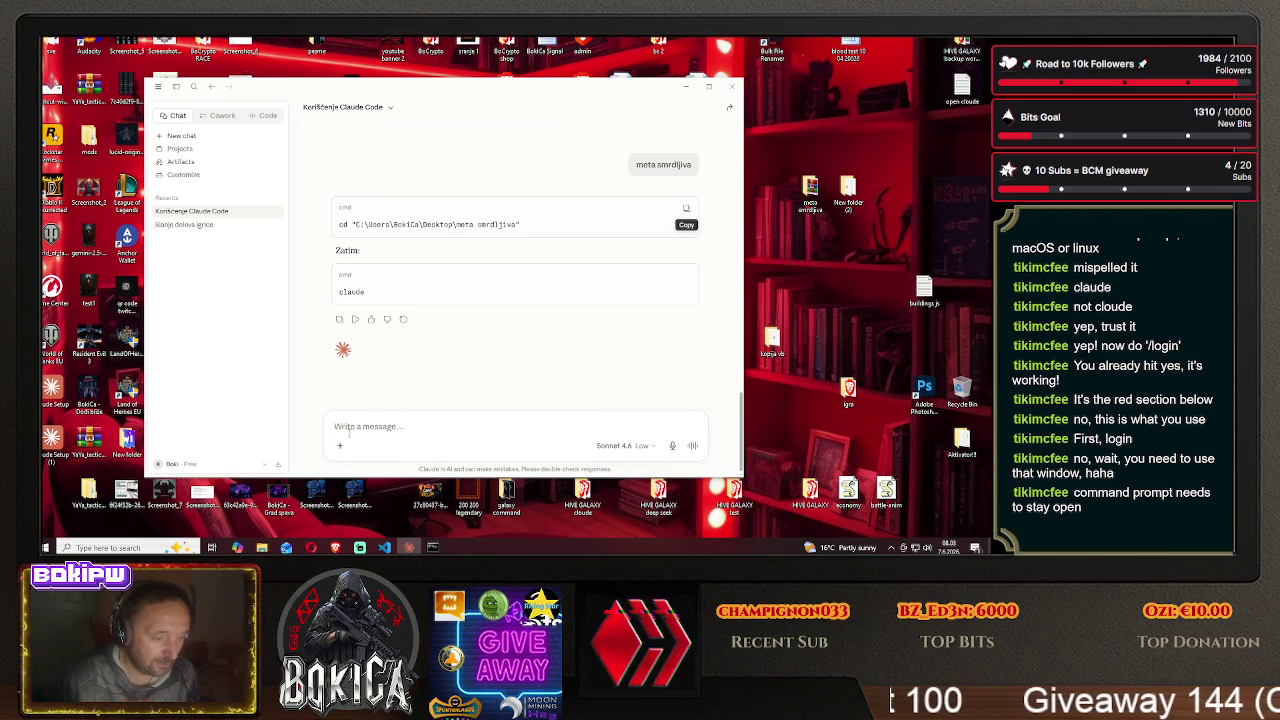
pyautogui.click(620, 445)
pyautogui.click(726, 402)
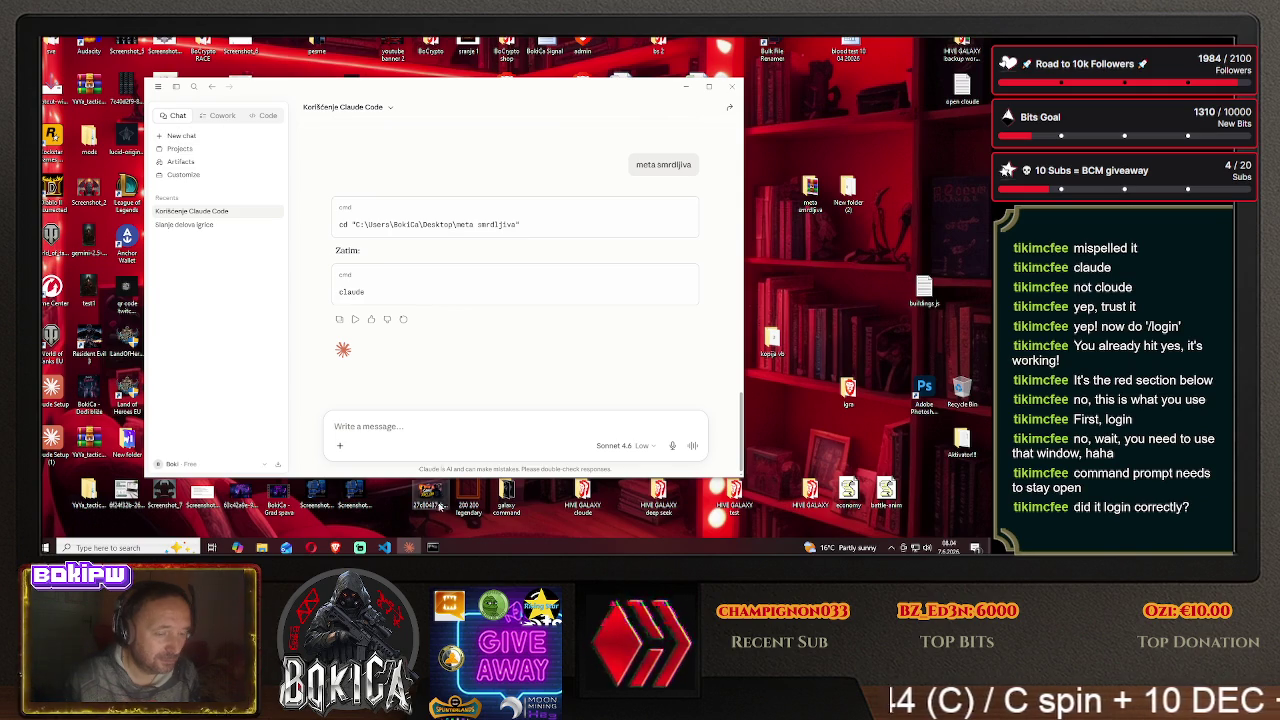
# Step: Hide the Claude desktop window, show Twitch in Brave, then bring the Claude Code terminal forward
pyautogui.click(409, 547)
pyautogui.click(360, 547)
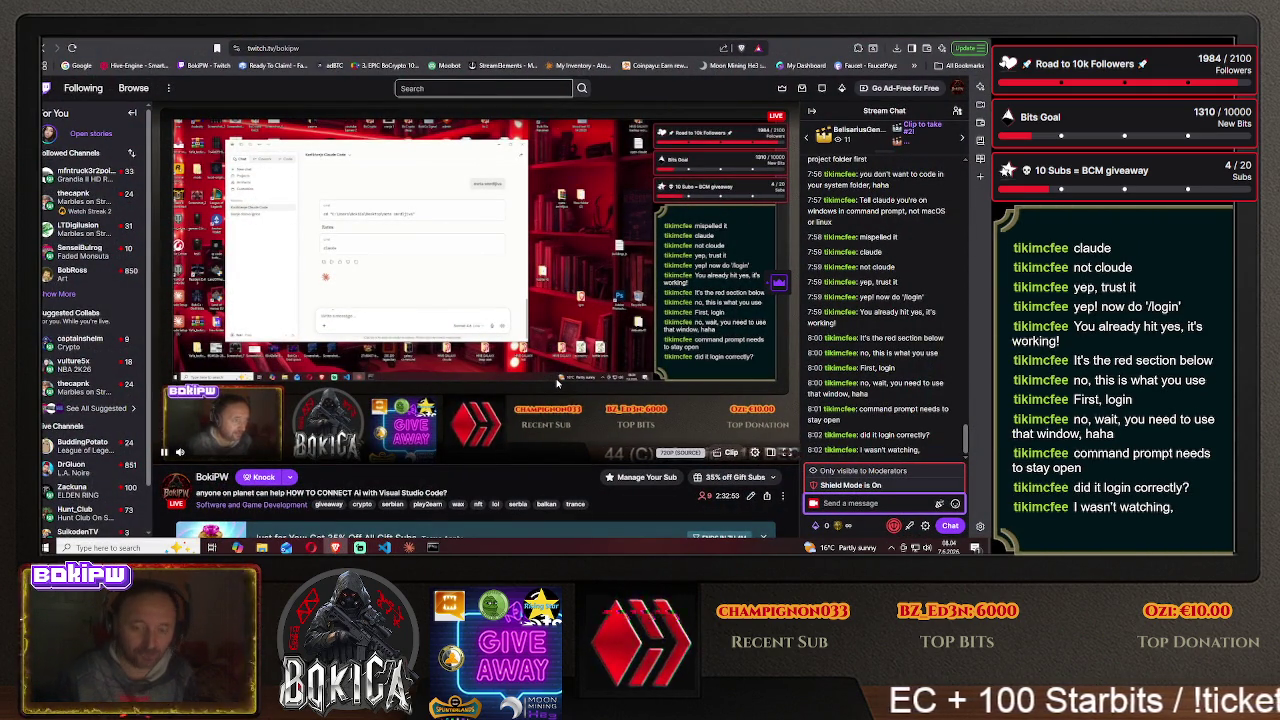
pyautogui.click(433, 547)
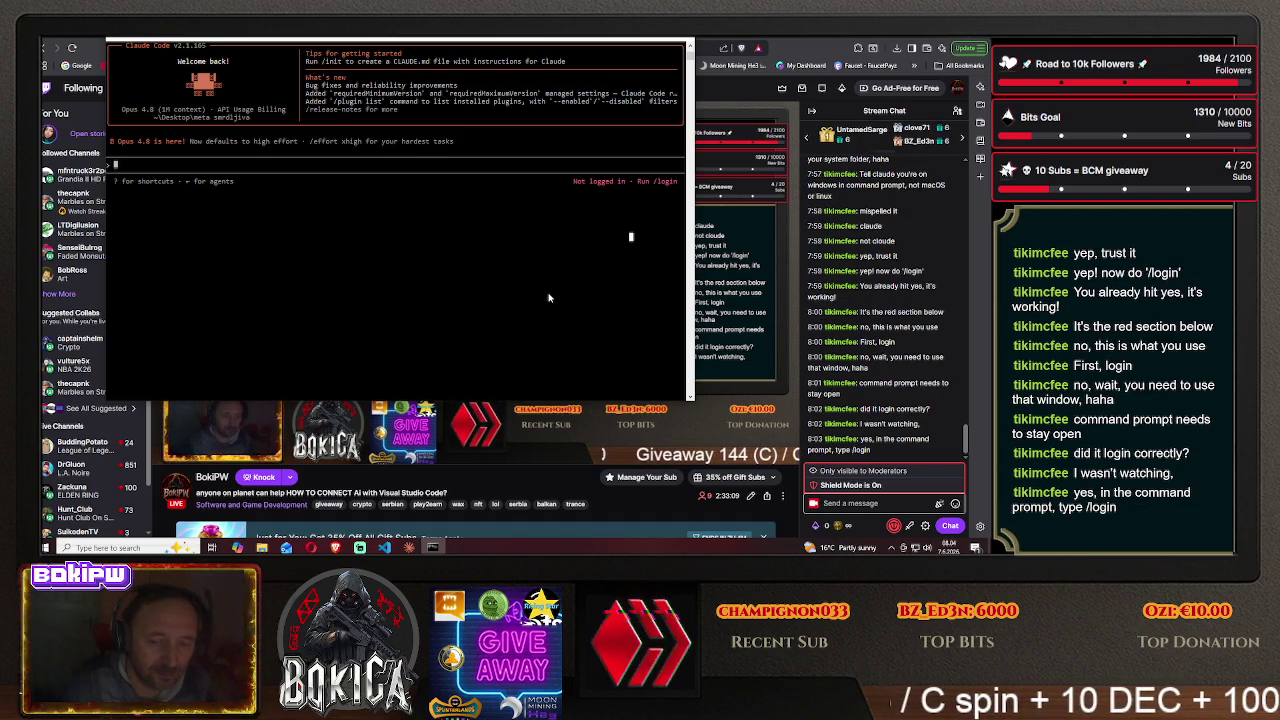
# Step: Run /login at the Claude Code prompt
pyautogui.write('/')
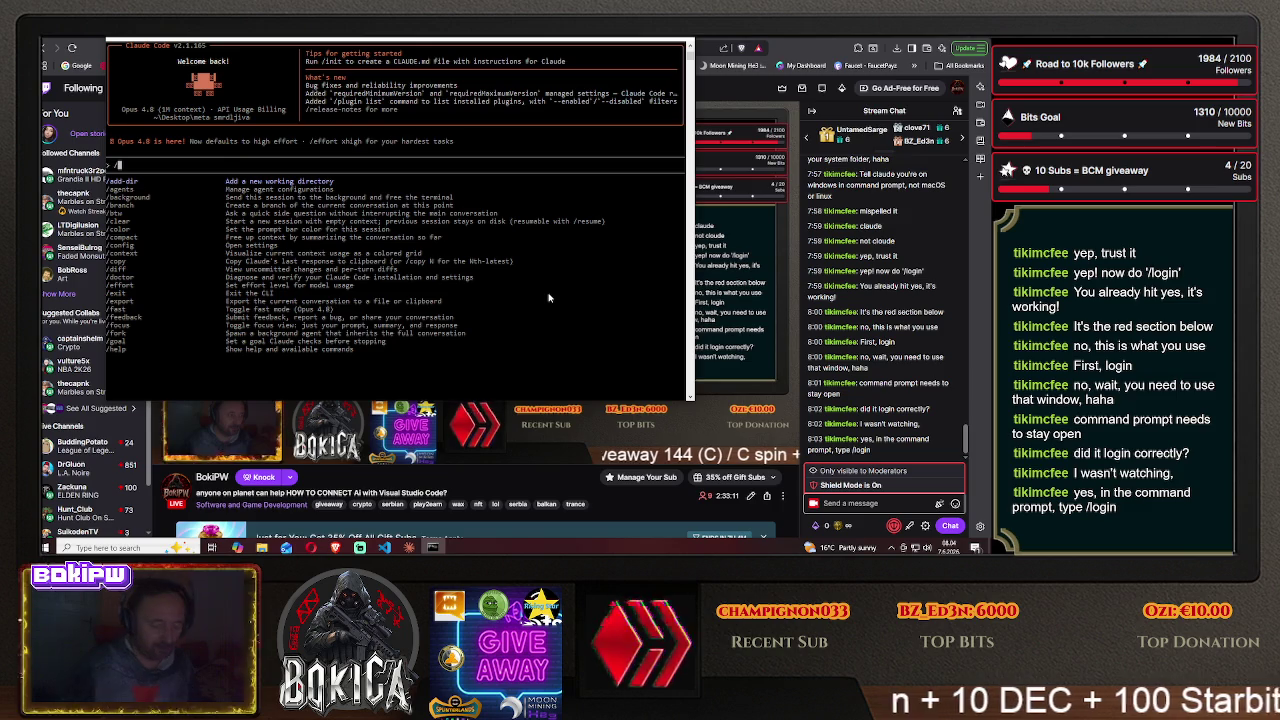
pyautogui.write('login')
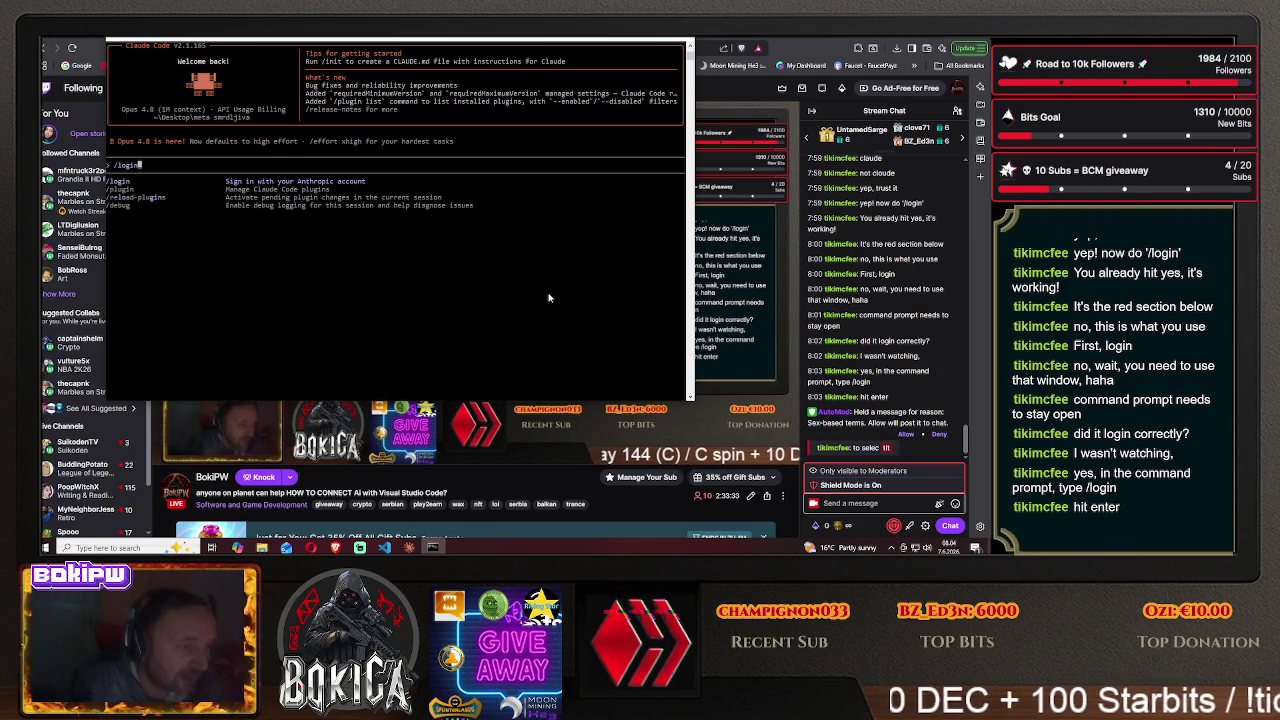
pyautogui.press('Return')
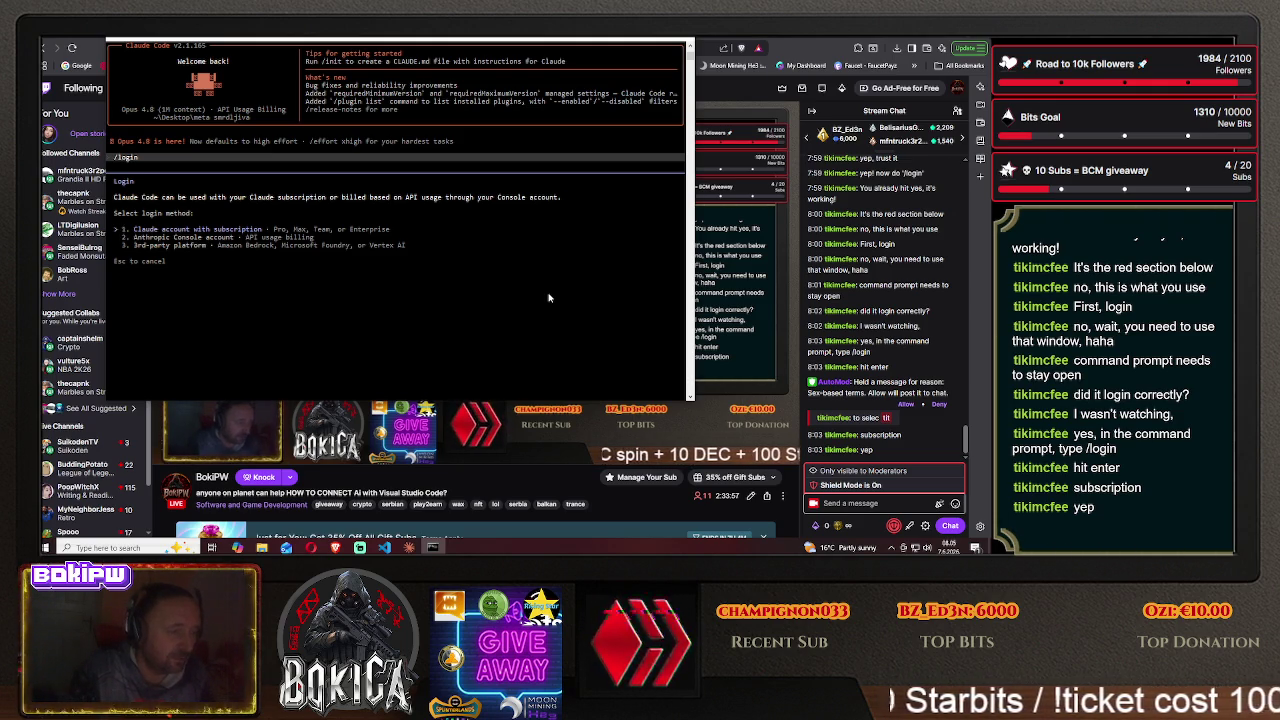
# Step: Choose Claude subscription sign-in and copy the sign-in URL from the terminal
pyautogui.press('Return')
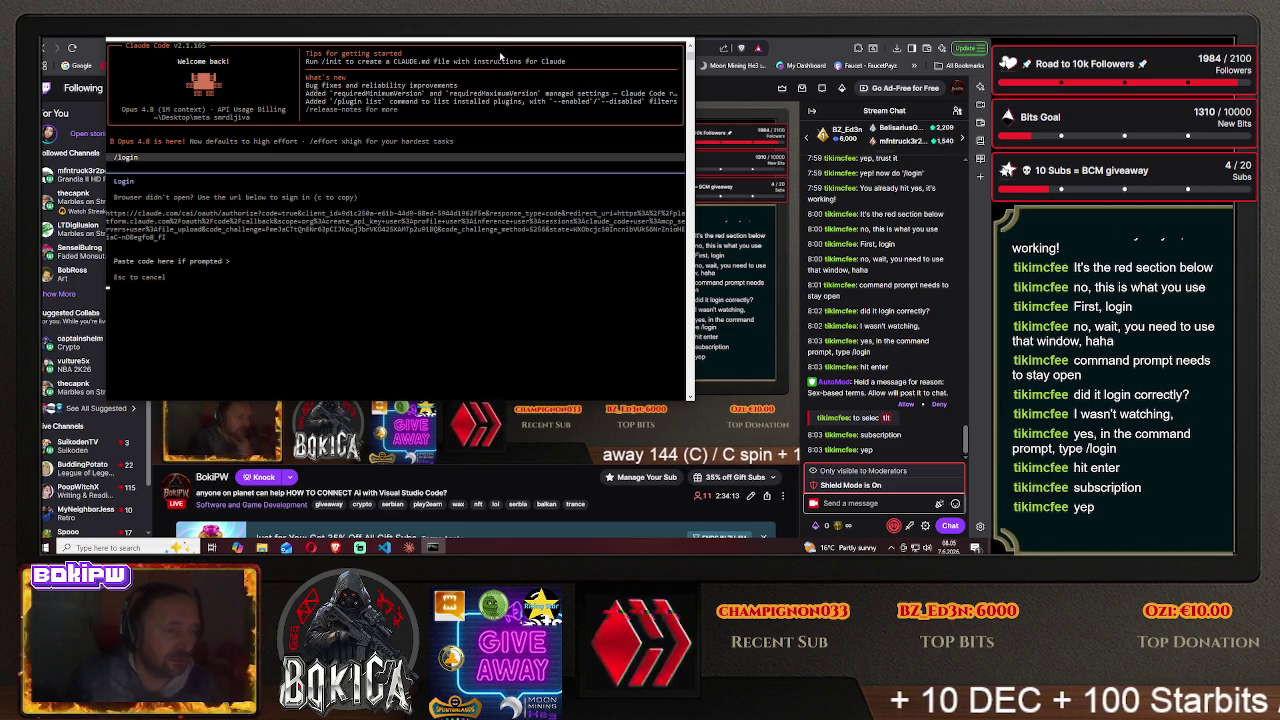
pyautogui.moveTo(487, 46); pyautogui.dragTo(483, 143)
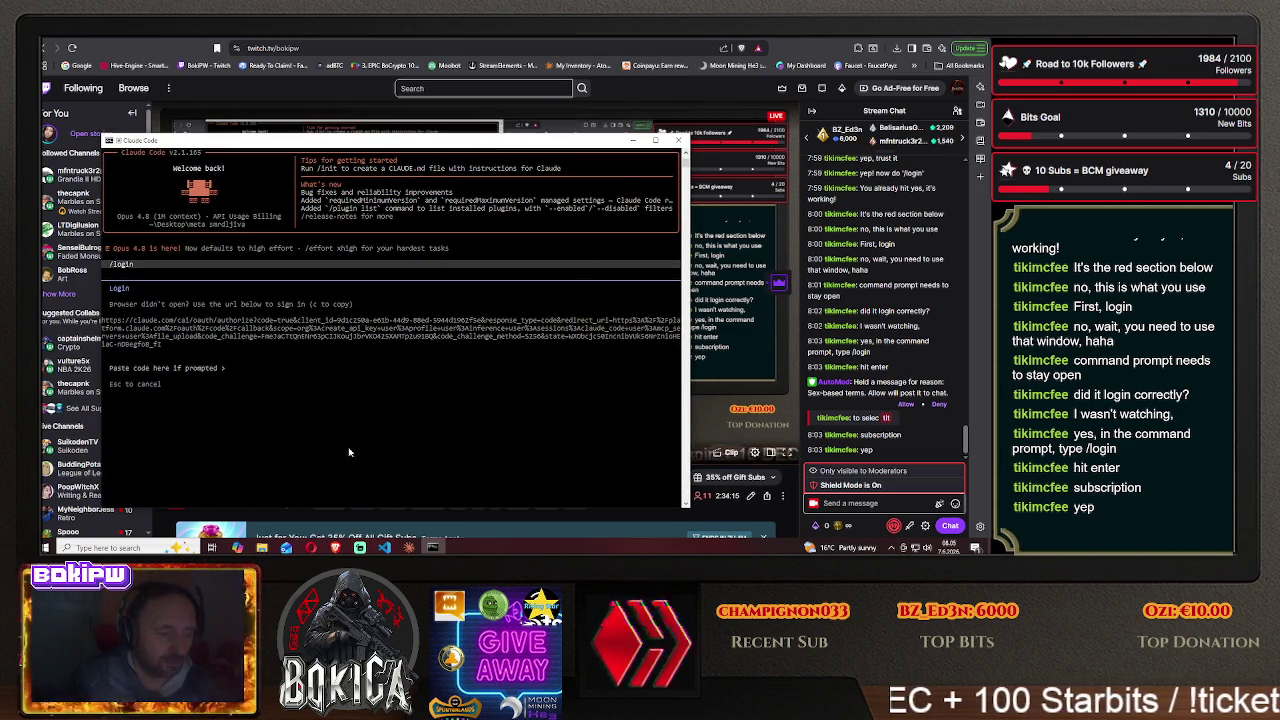
pyautogui.click(850, 503)
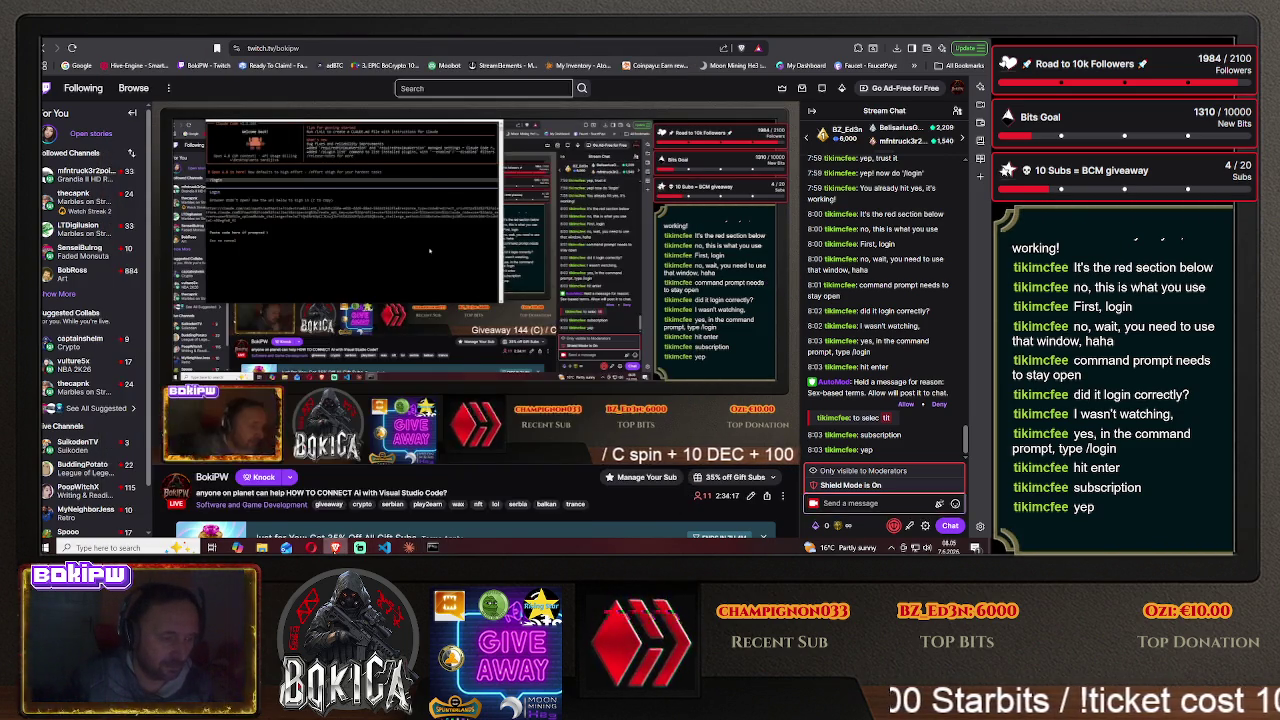
pyautogui.click(335, 547)
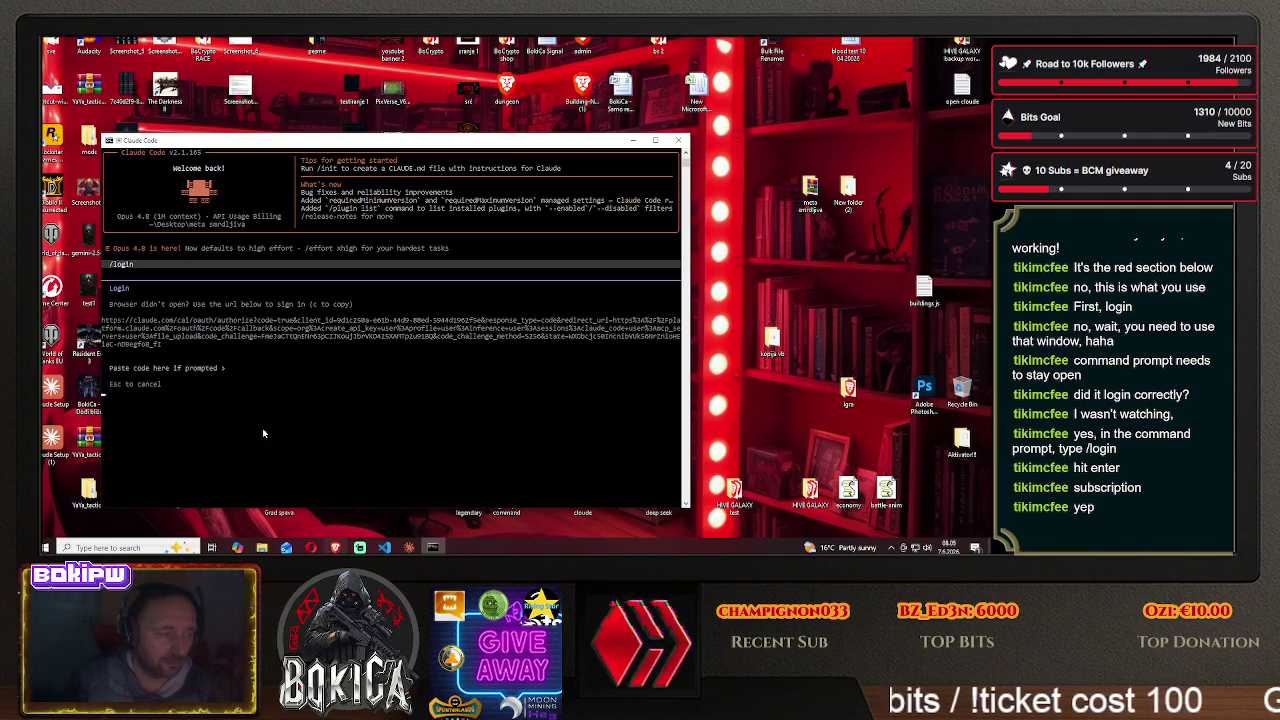
pyautogui.moveTo(158, 346); pyautogui.dragTo(103, 321)
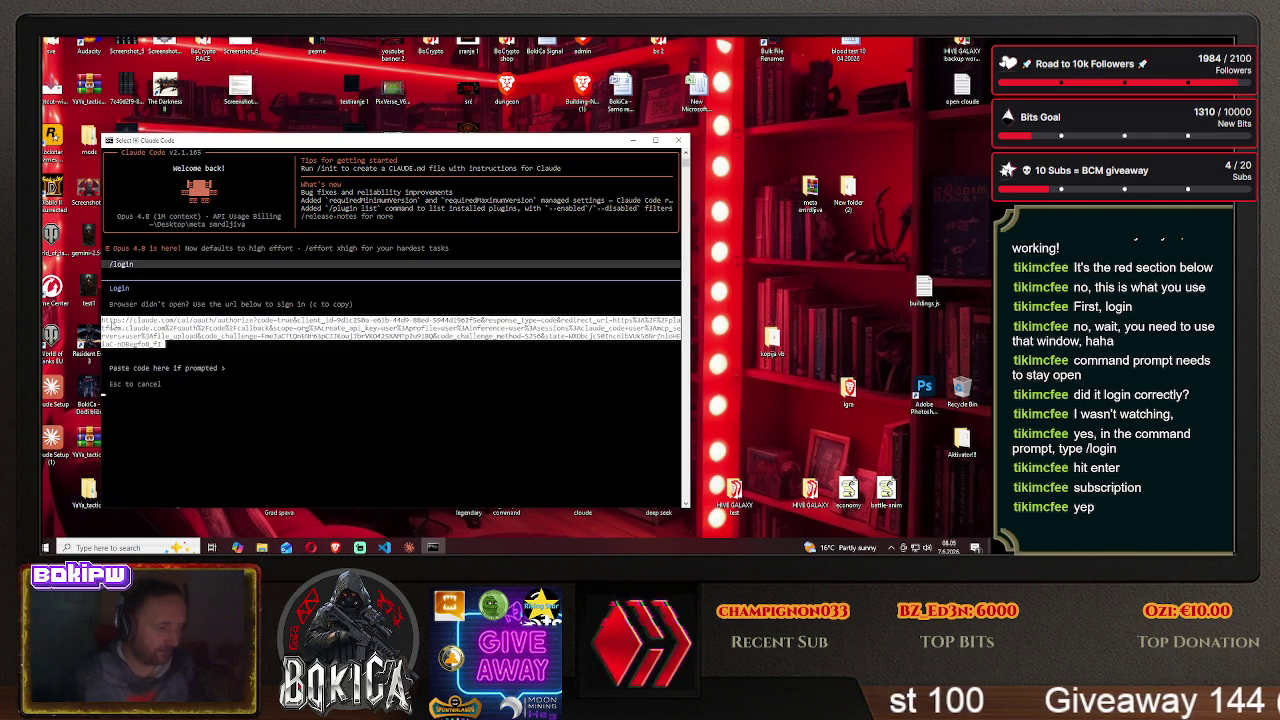
pyautogui.rightClick(190, 331)
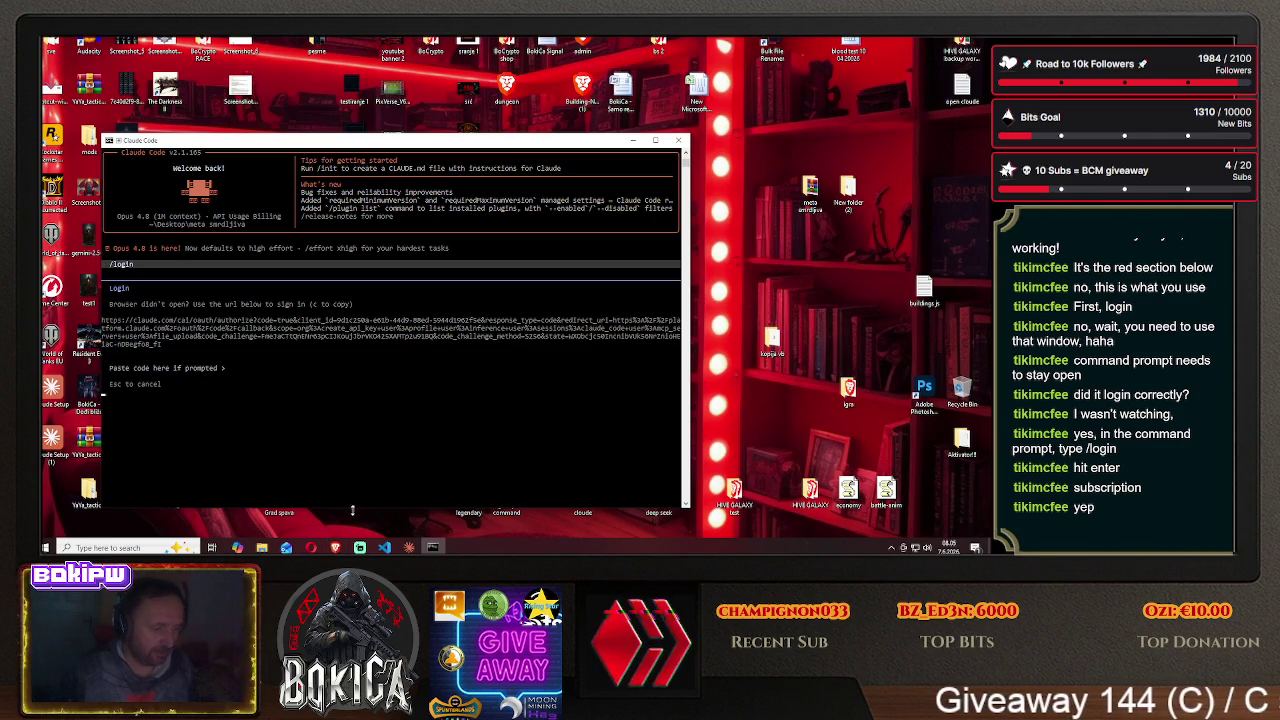
# Step: Open the copied Claude sign-in URL in a new Brave tab
pyautogui.click(335, 547)
pyautogui.hotkey('ctrl', 't')
pyautogui.hotkey('ctrl', 'v')
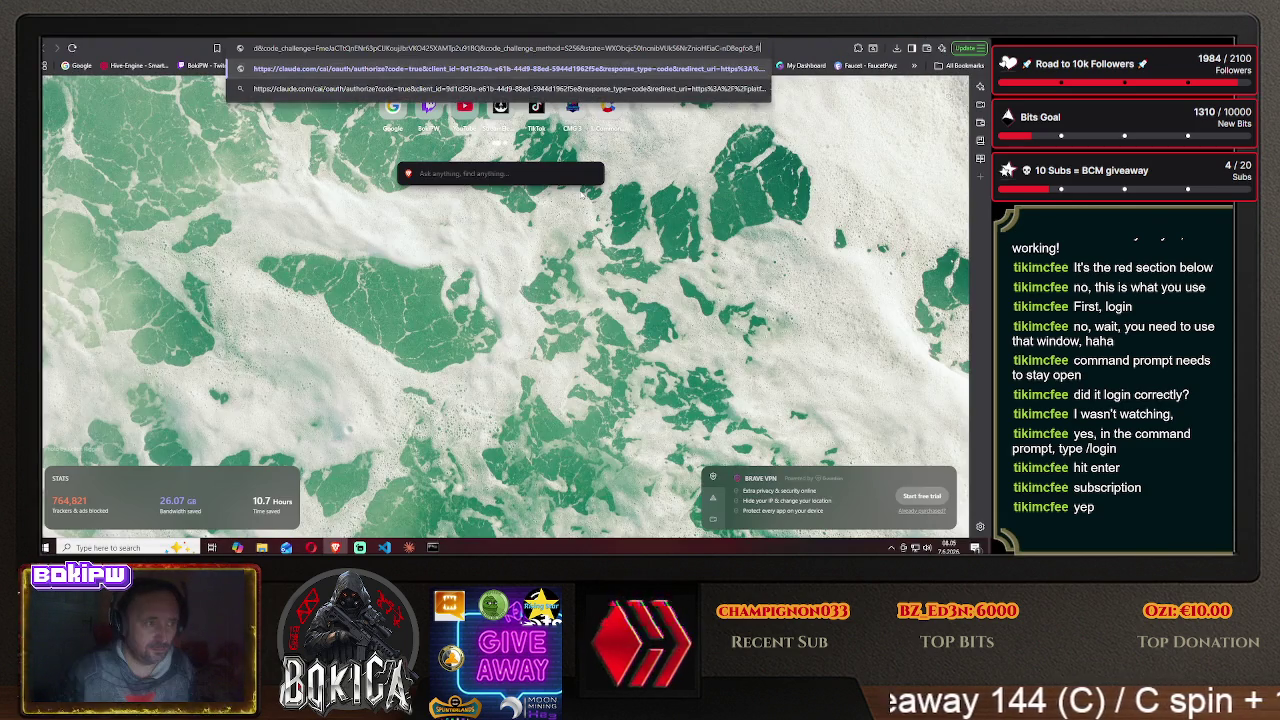
pyautogui.press('Return')
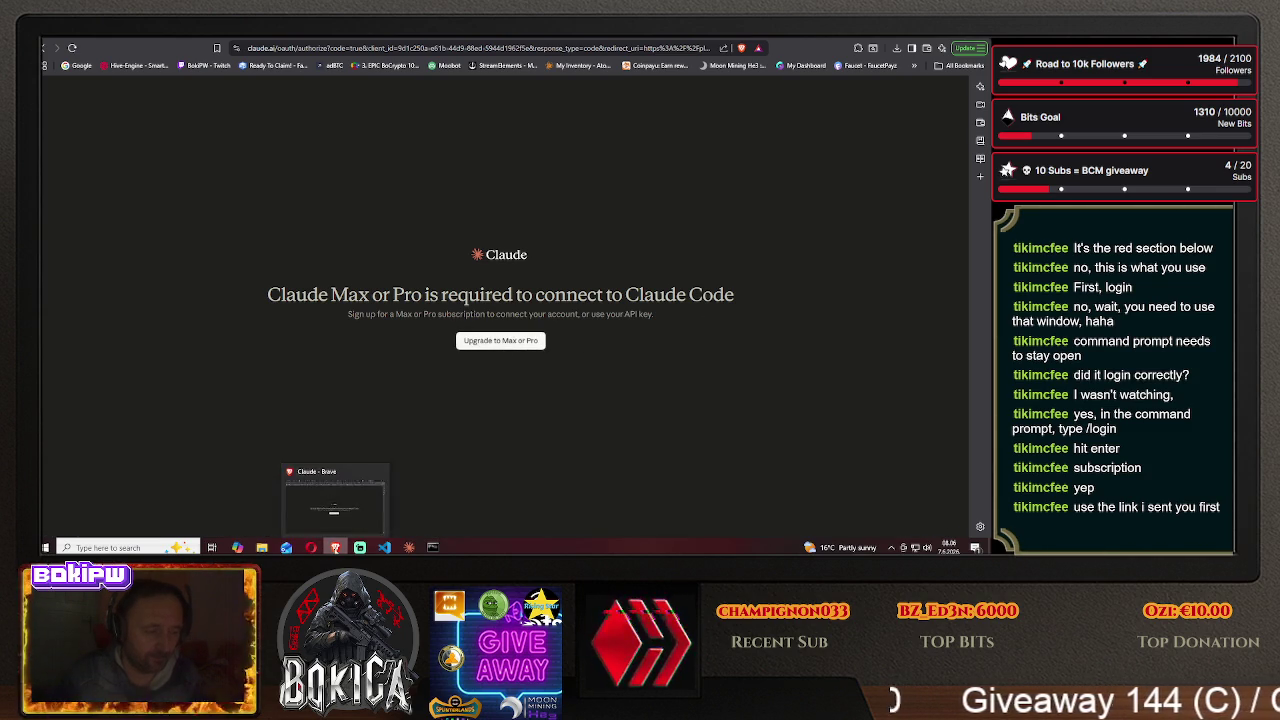
# Step: Minimize the browser and open Discord from the hidden tray icons
pyautogui.click(335, 547)
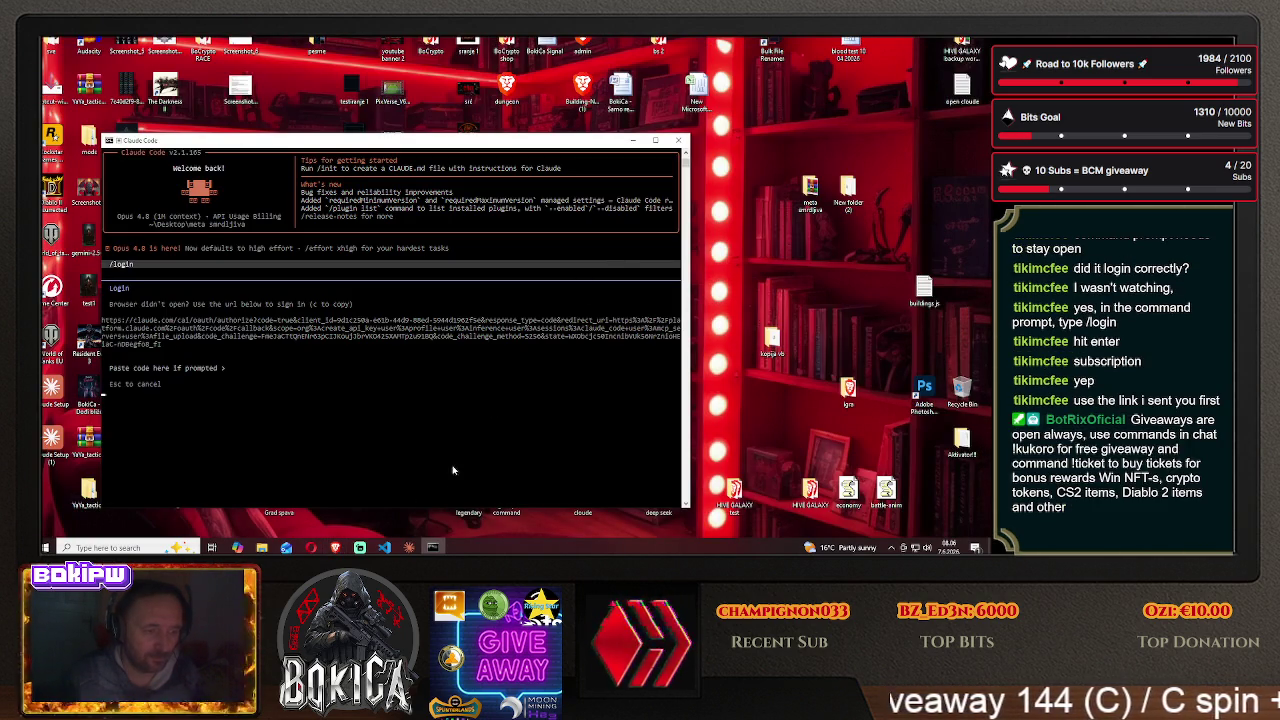
pyautogui.click(891, 547)
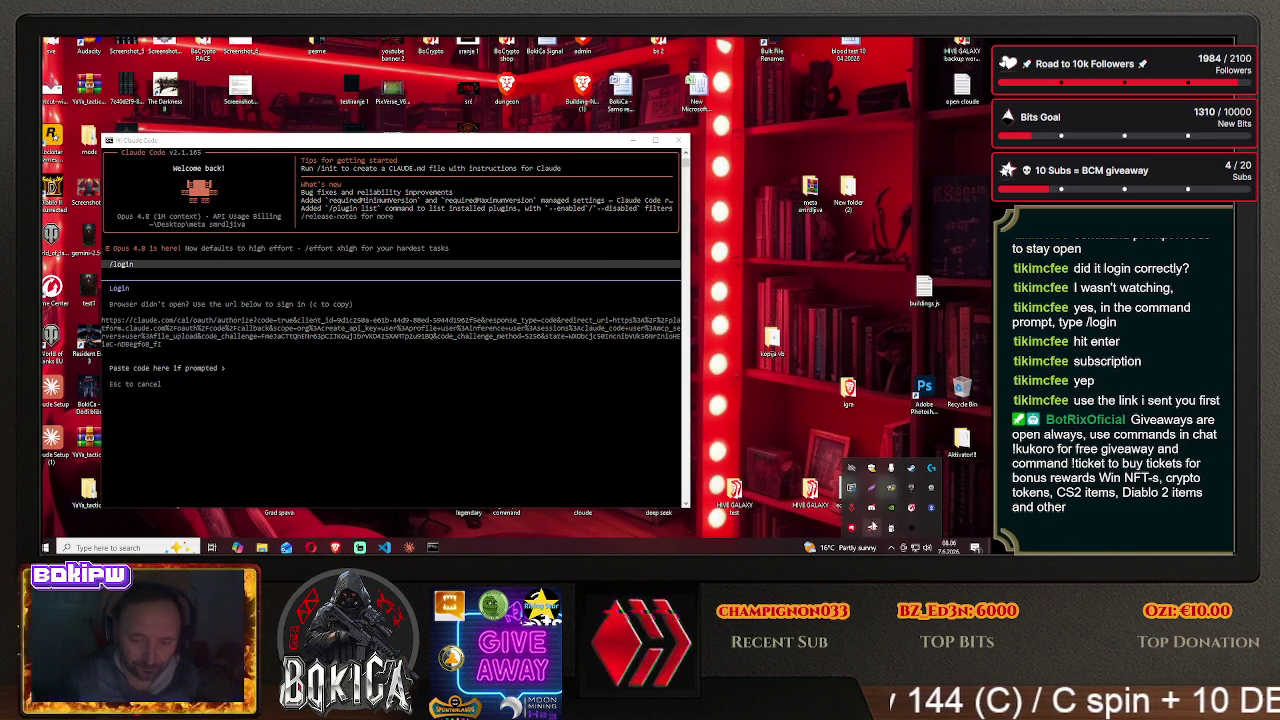
pyautogui.click(871, 508)
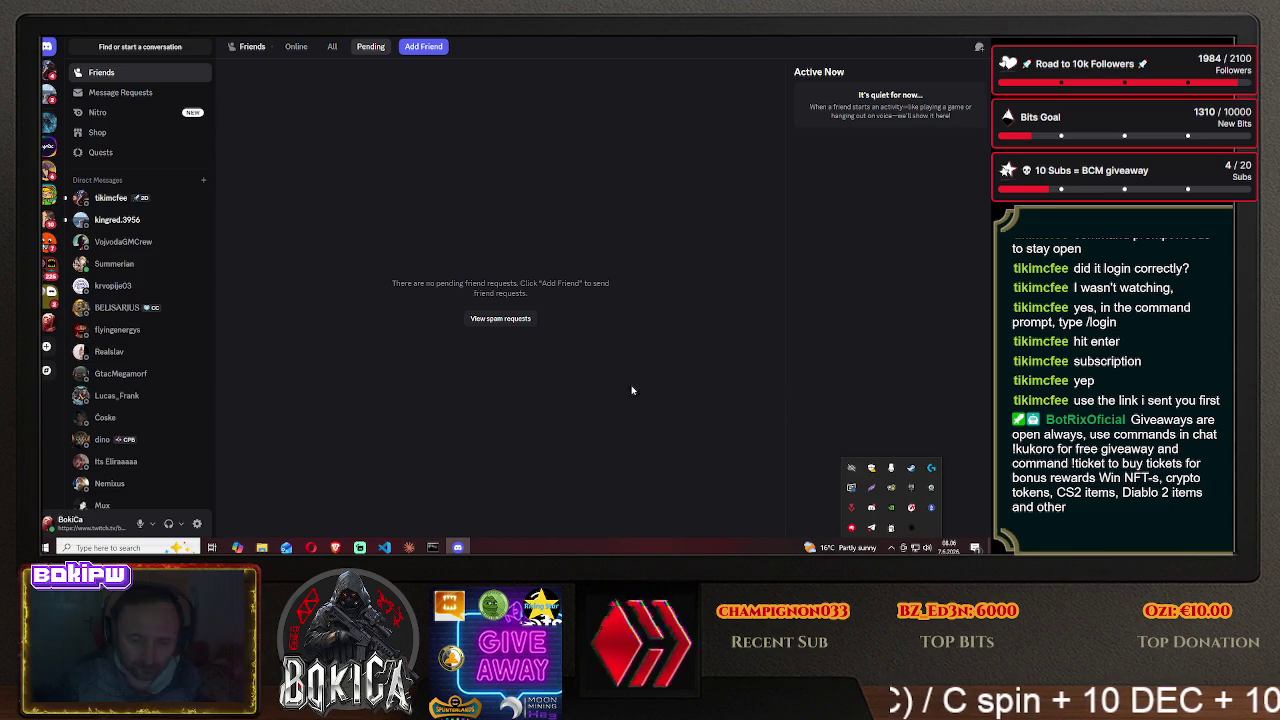
# Step: Open the viewer's direct message and follow the claude.ai referral link in it
pyautogui.click(110, 197)
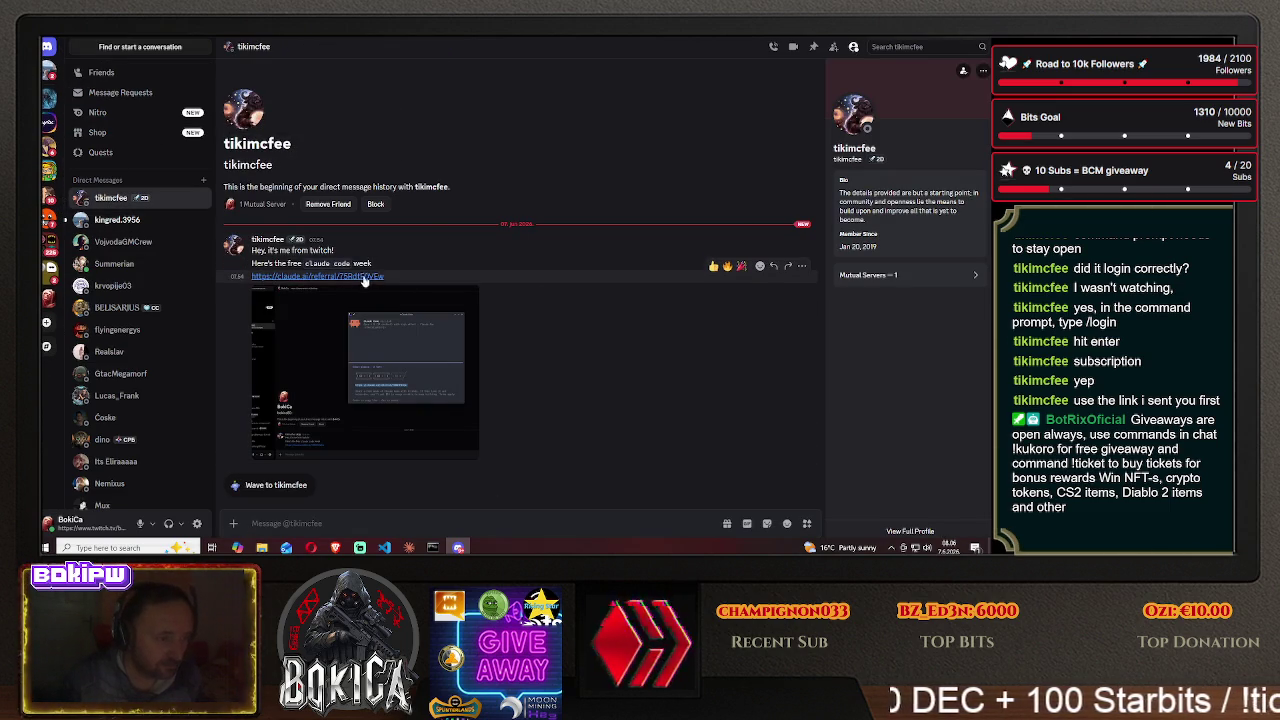
pyautogui.click(362, 277)
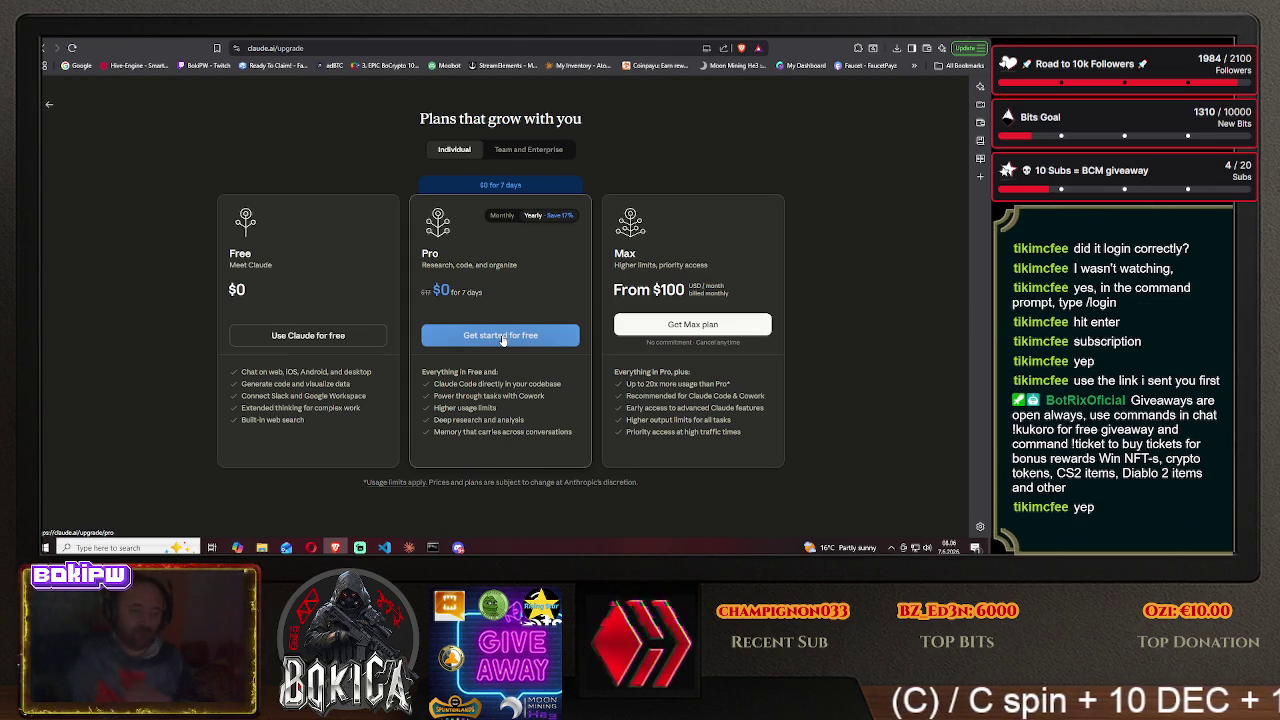
# Step: Start the 7-day free Claude Pro trial checkout, glancing at the Twitch tab and back
pyautogui.click(503, 338)
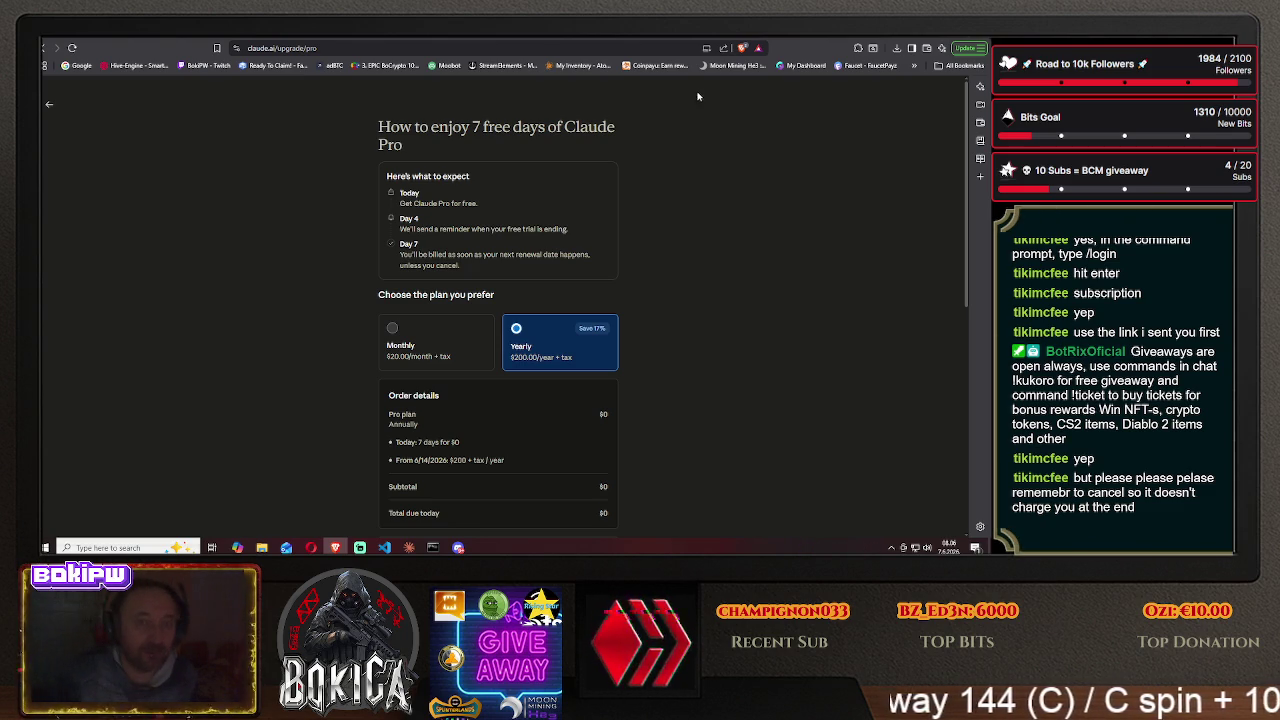
pyautogui.hotkey('ctrl', 'Tab')
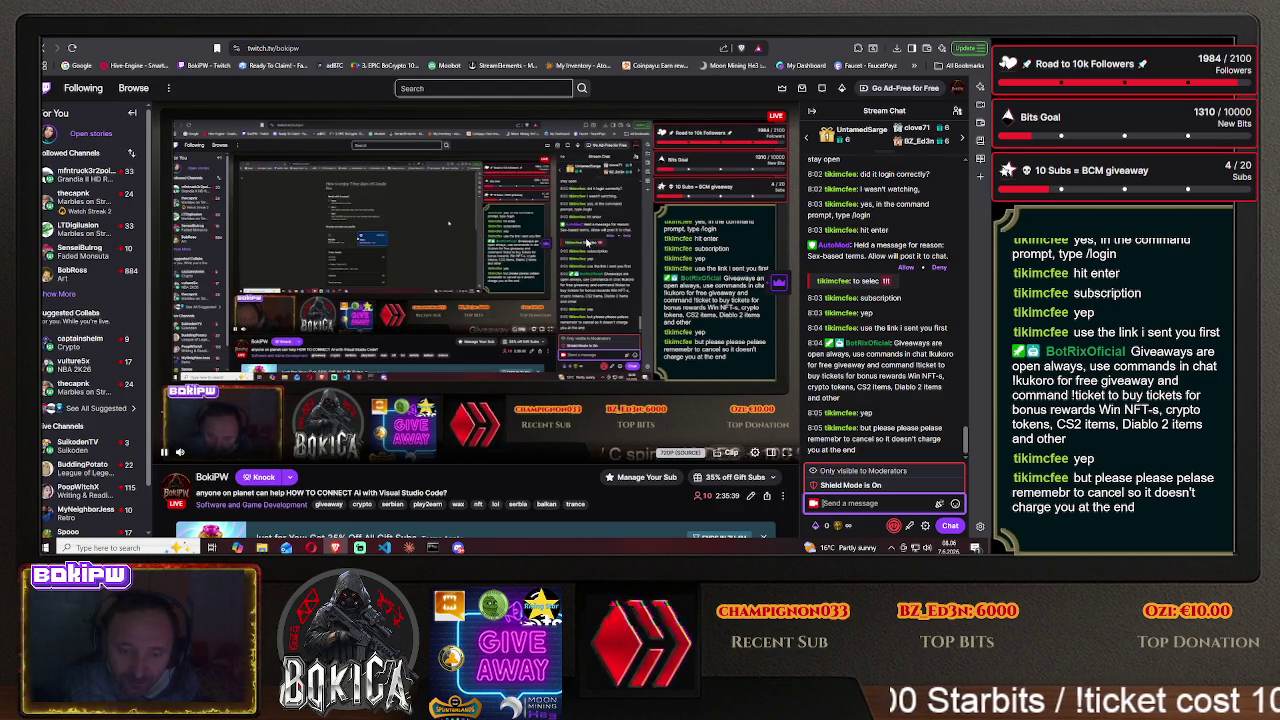
pyautogui.hotkey('ctrl', 'Tab')
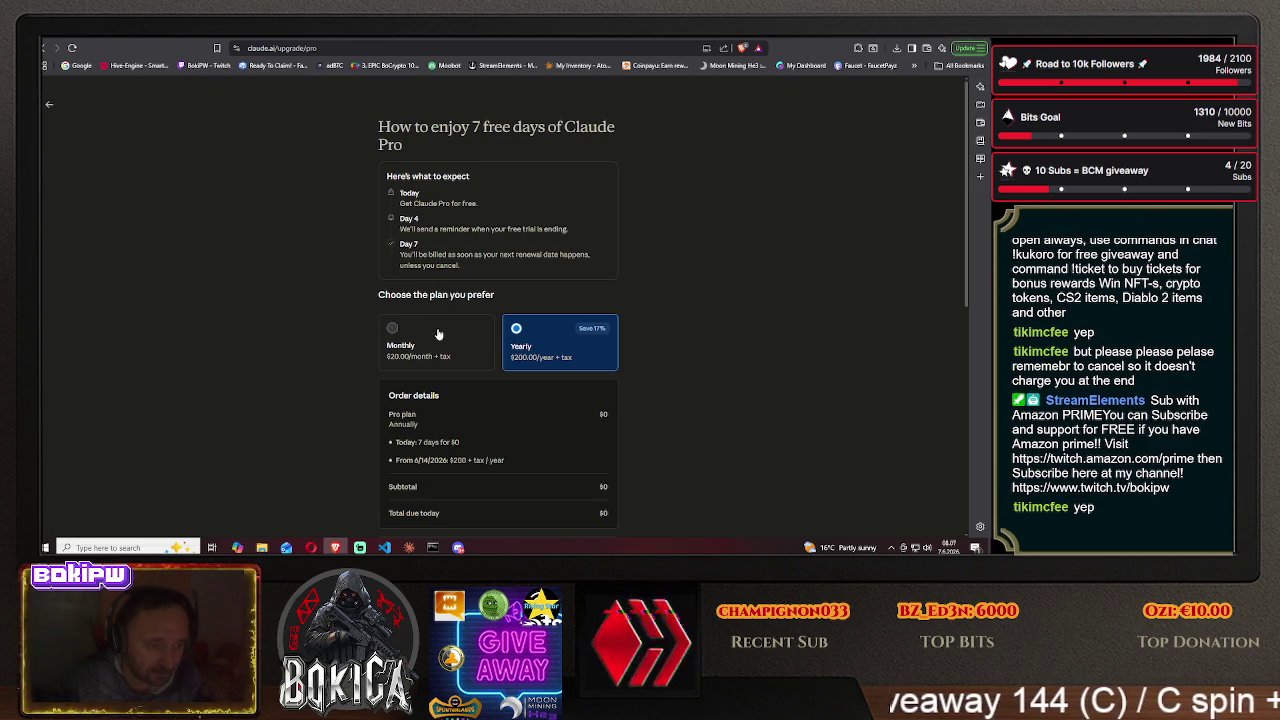
# Step: Choose Monthly billing at $20/month for the Pro trial and scroll down to the payment form
pyautogui.scroll(-1, 349, 320)
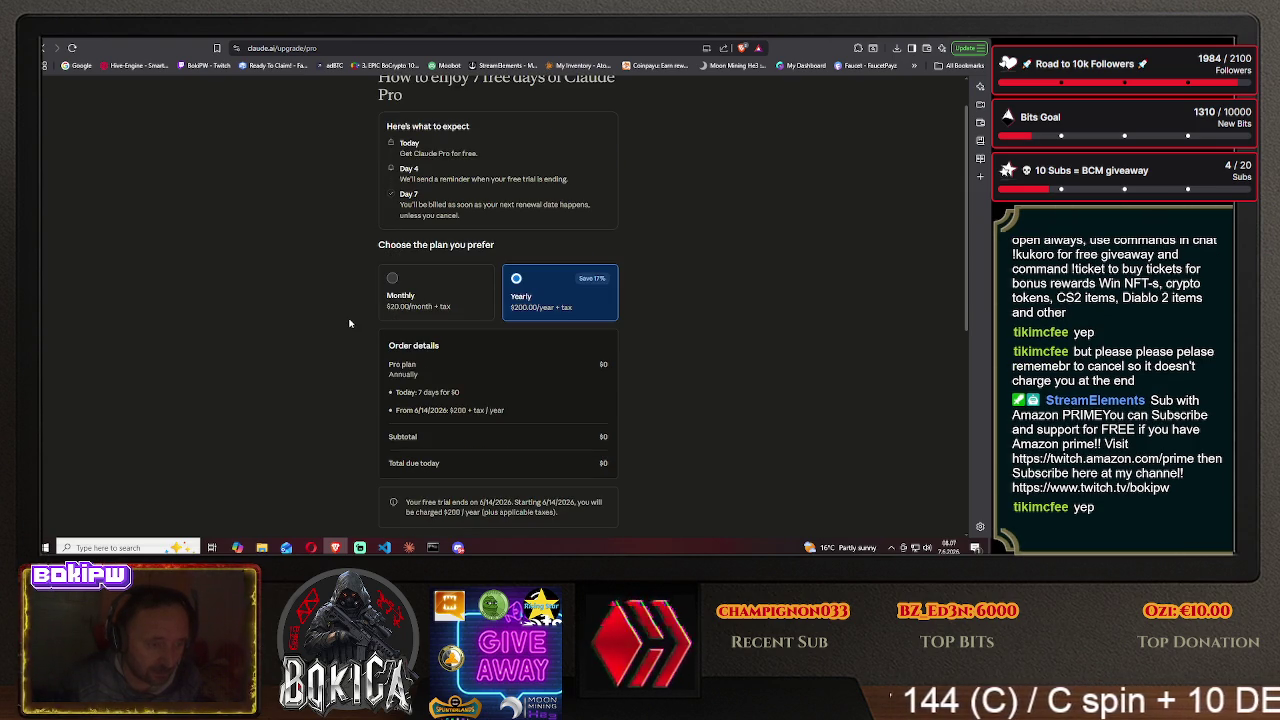
pyautogui.click(392, 283)
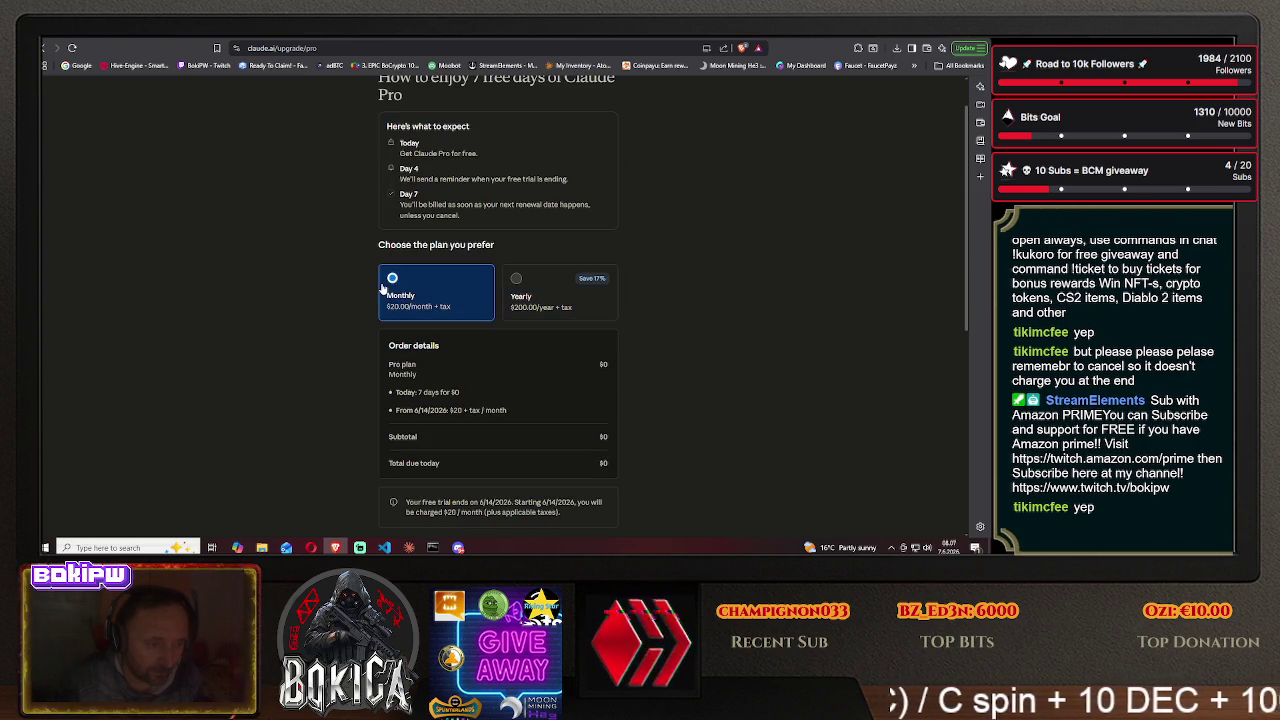
pyautogui.scroll(-1, 324, 298)
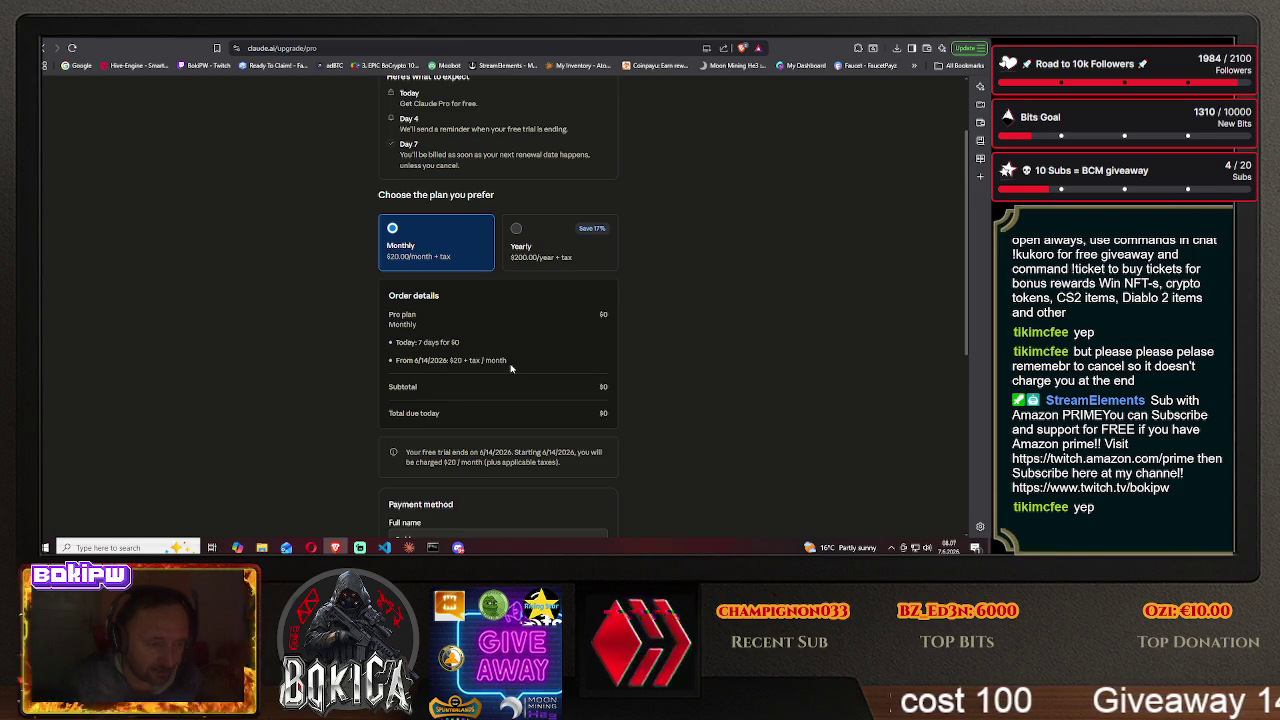
pyautogui.scroll(-1, 510, 369)
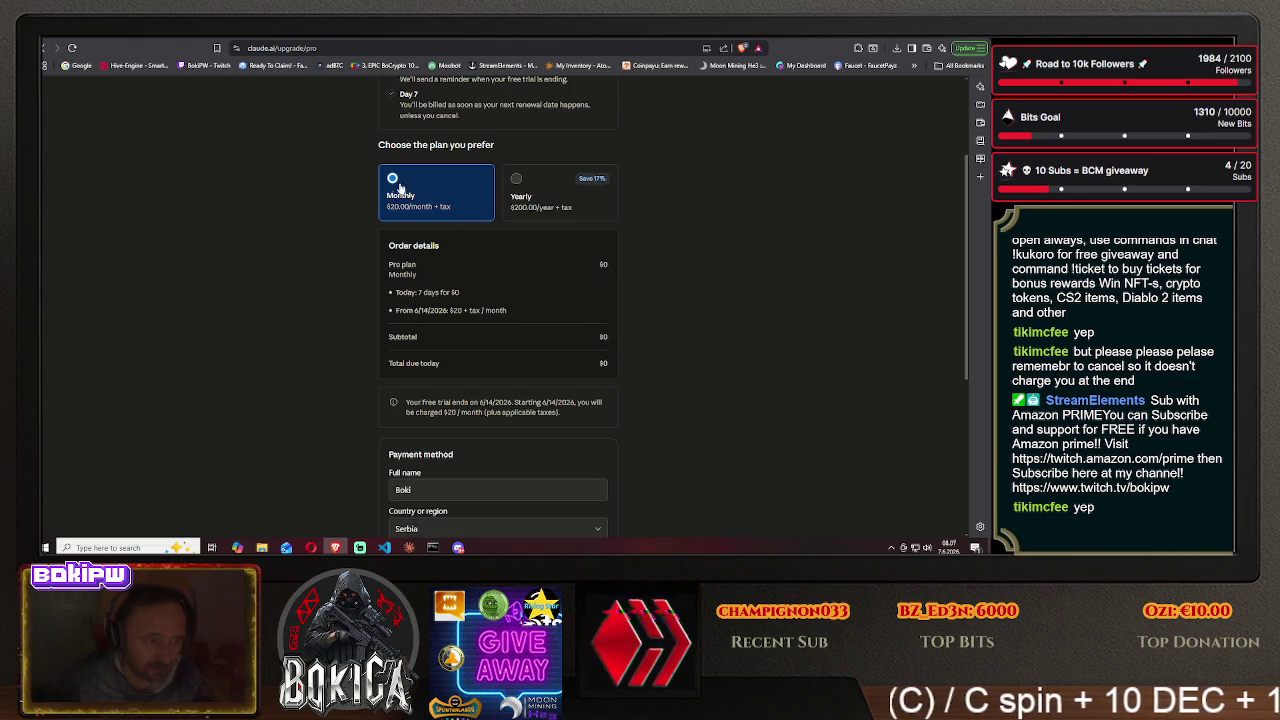
pyautogui.scroll(-2, 345, 350)
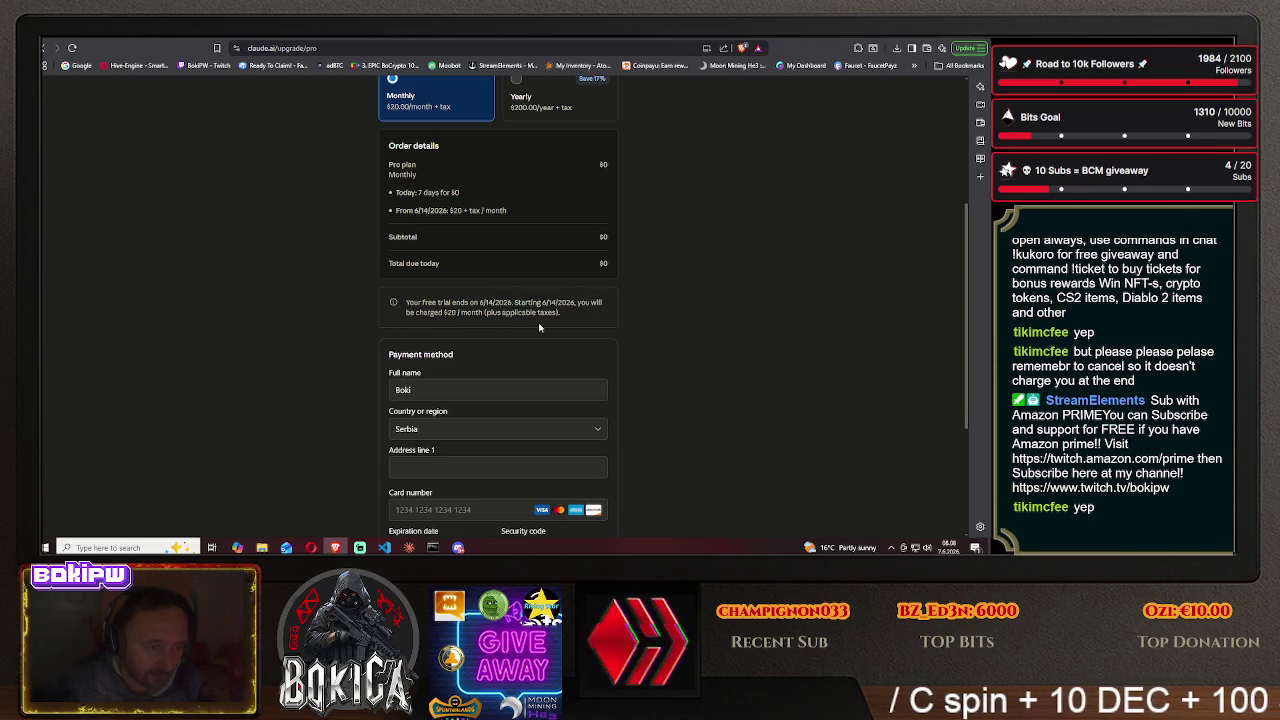
# Step: Look over the unpaid checkout form, then switch to the Twitch stream tab
pyautogui.scroll(-2, 542, 323)
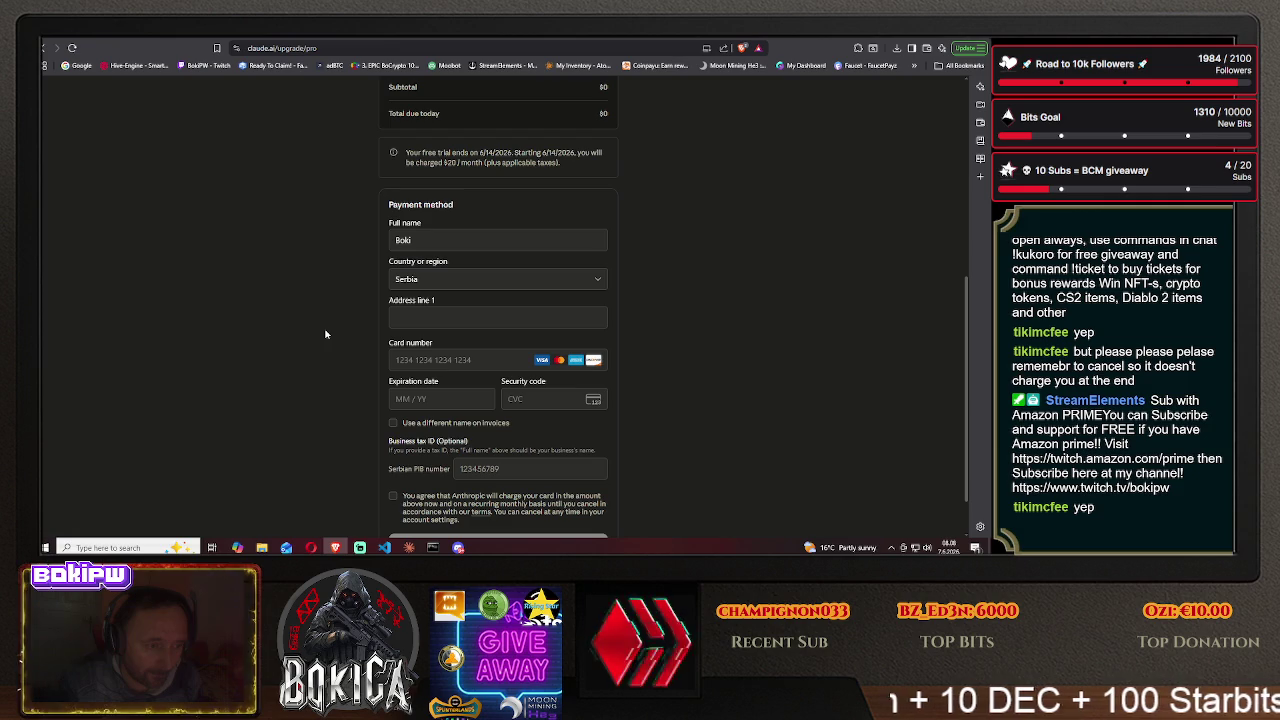
pyautogui.scroll(-1, 325, 334)
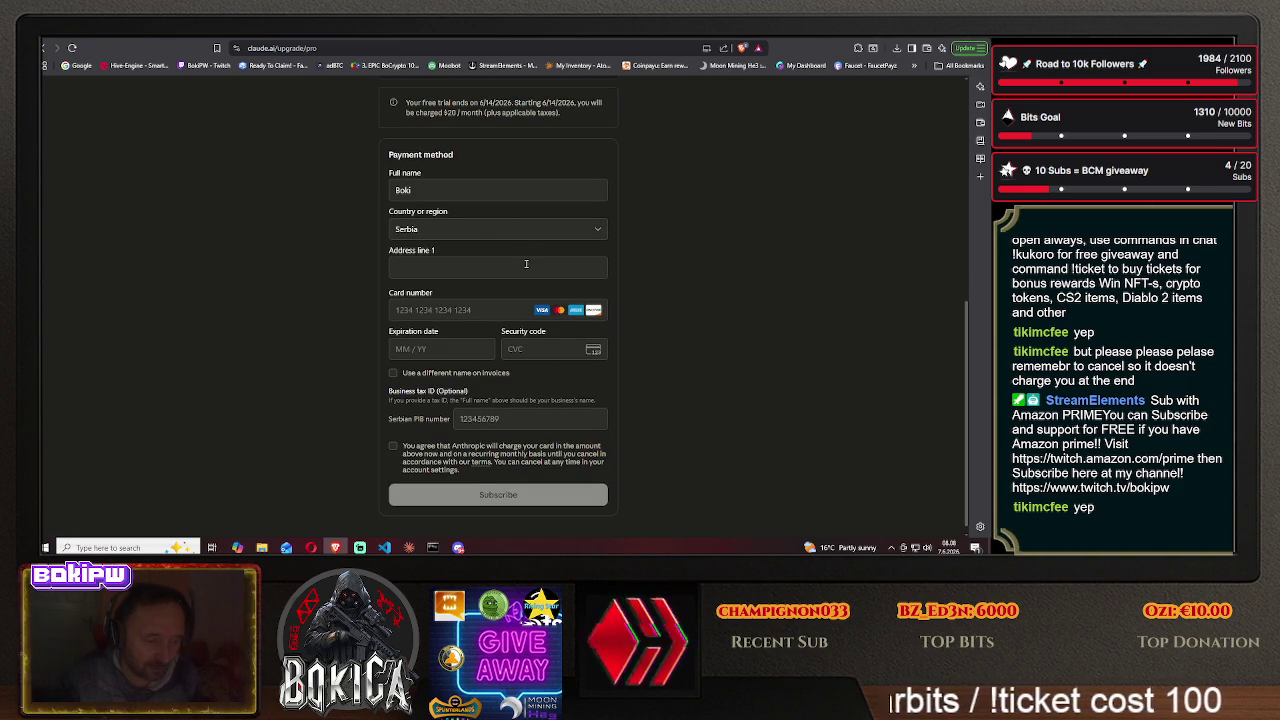
pyautogui.scroll(1, 269, 340)
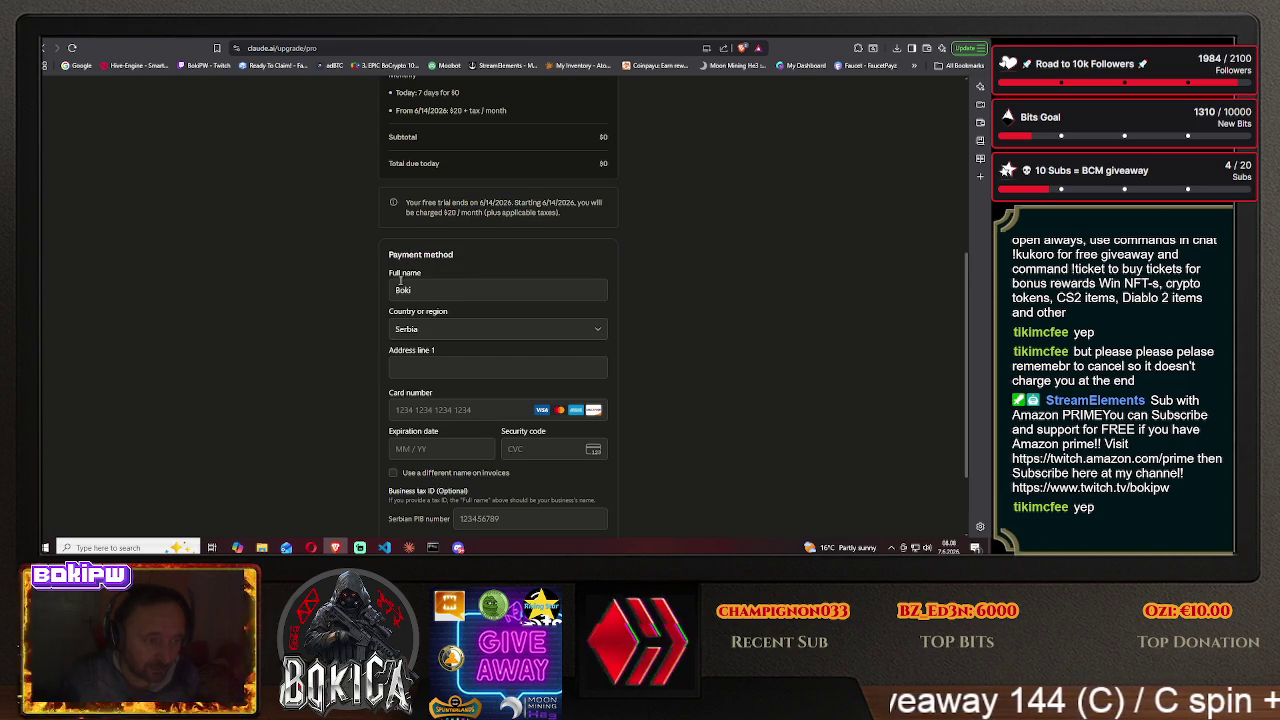
pyautogui.scroll(-1, 440, 330)
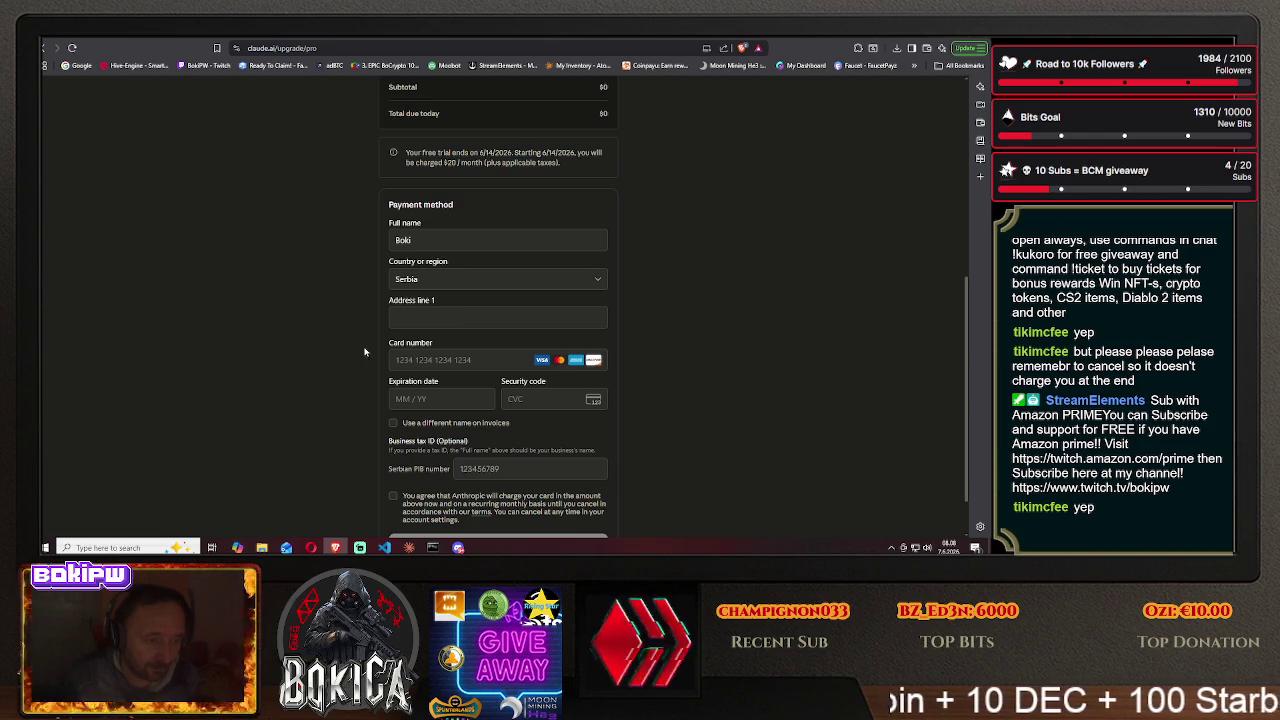
pyautogui.scroll(-1, 347, 348)
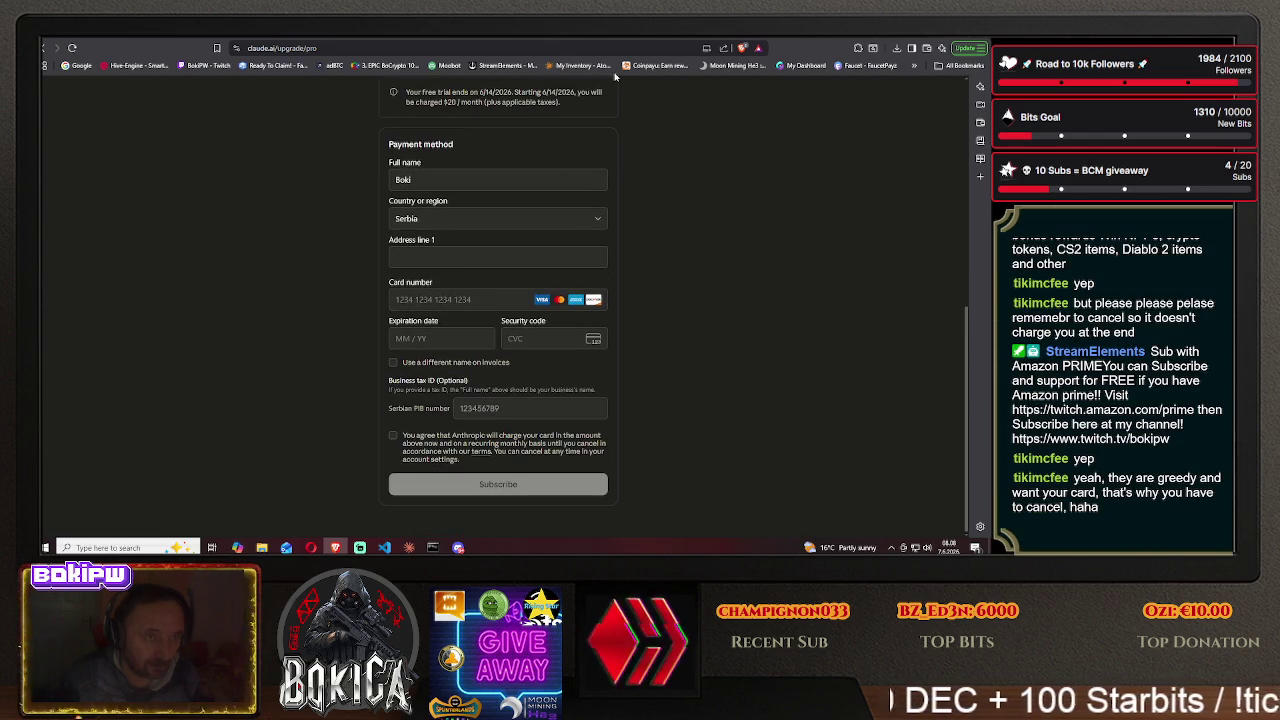
pyautogui.hotkey('ctrl', 'Tab')
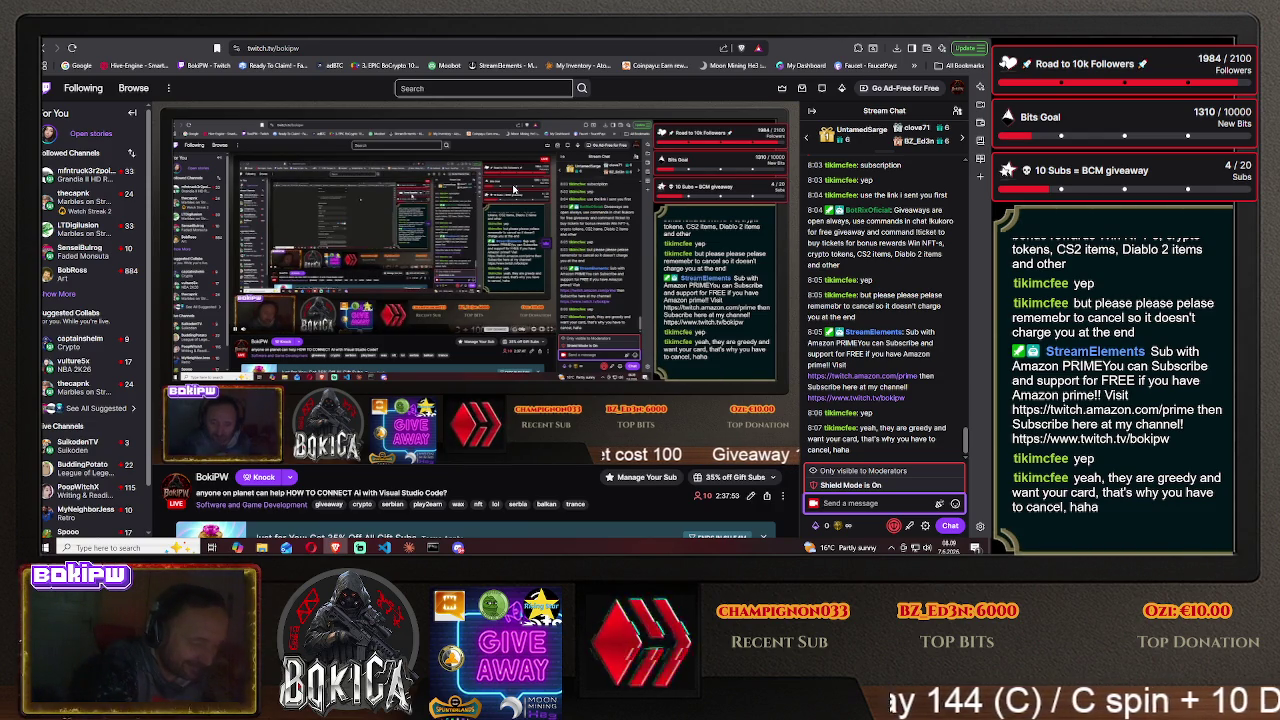
# Step: Return to the Pro checkout and focus the Card number field, then view the Claude Code authorization page
pyautogui.click(925, 38)
pyautogui.click(432, 298)
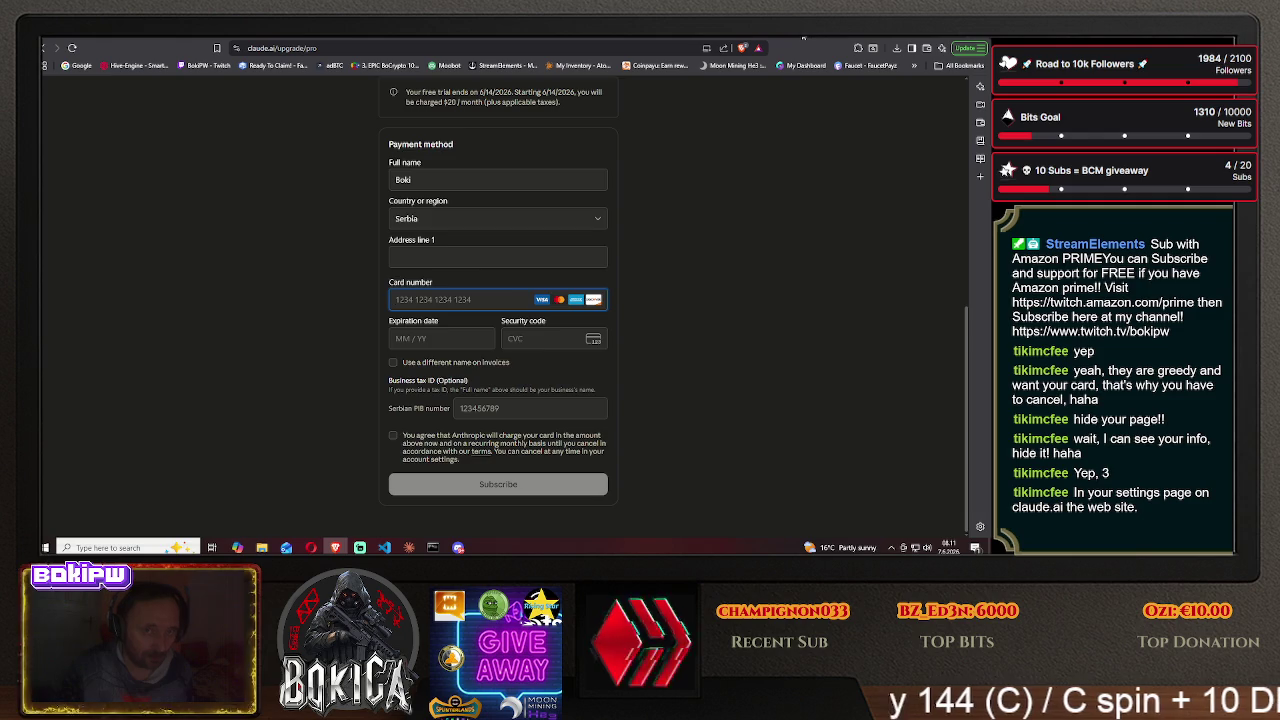
pyautogui.click(803, 38)
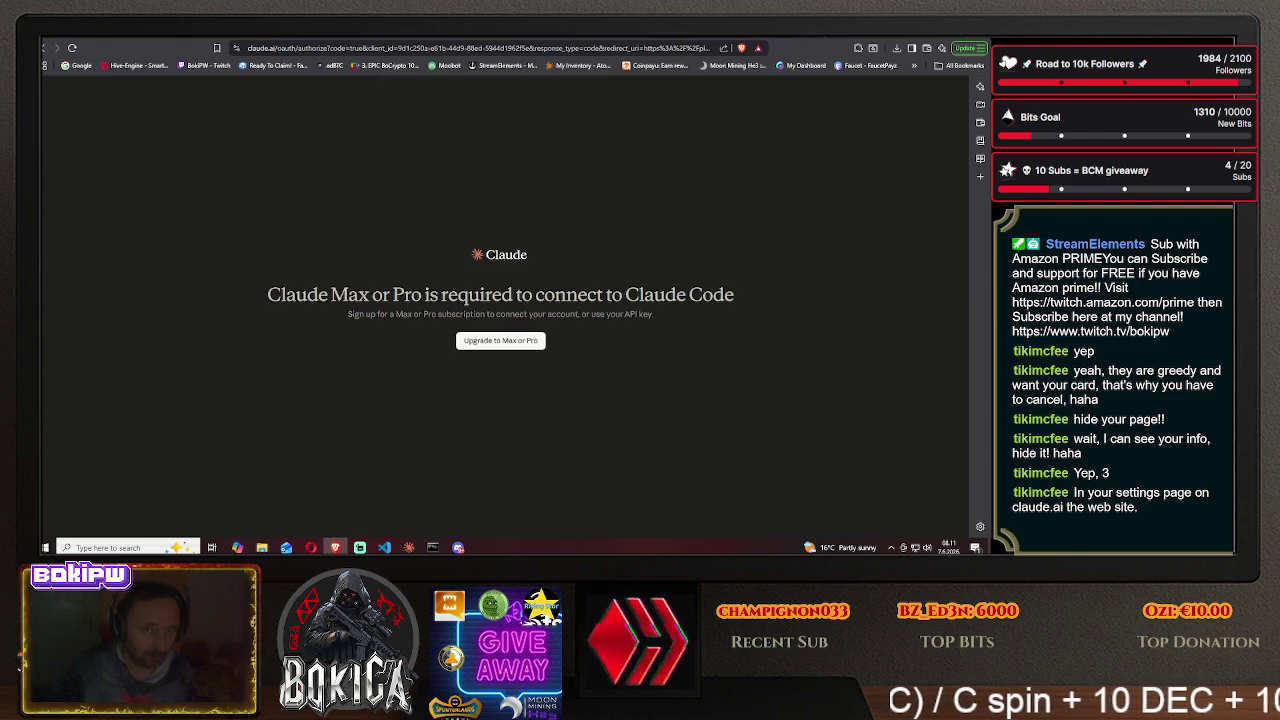
# Step: Go back to the Claude Pro checkout tab, leaving the card fields empty
pyautogui.hotkey('ctrl', 'shift', 'Tab')
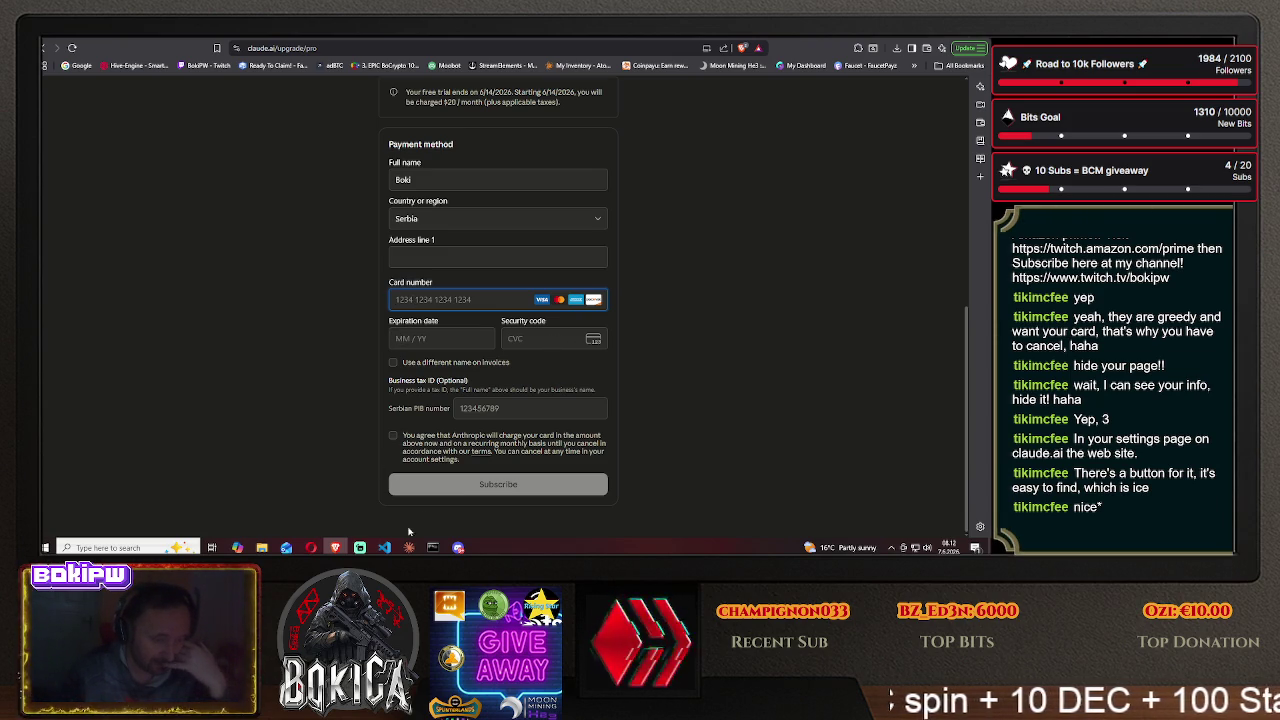
# Step: Switch the Streamlabs live scene to Be Right Back
pyautogui.click(359, 547)
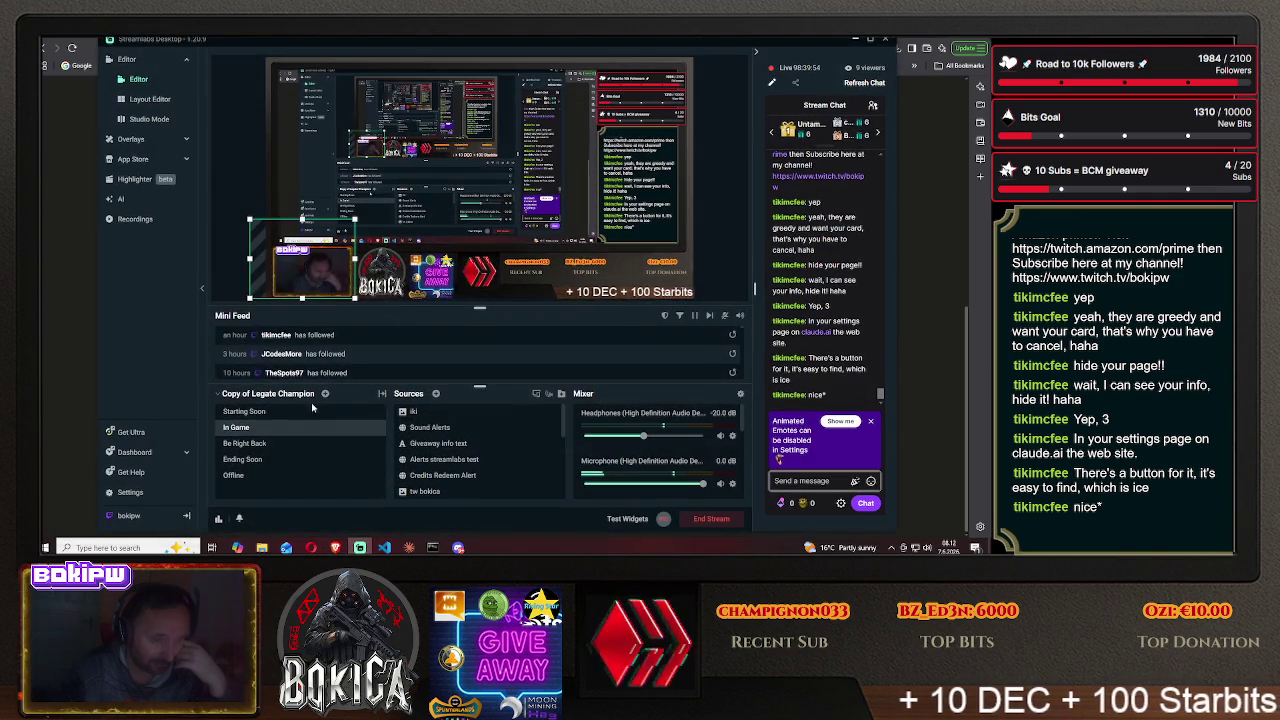
pyautogui.click(262, 443)
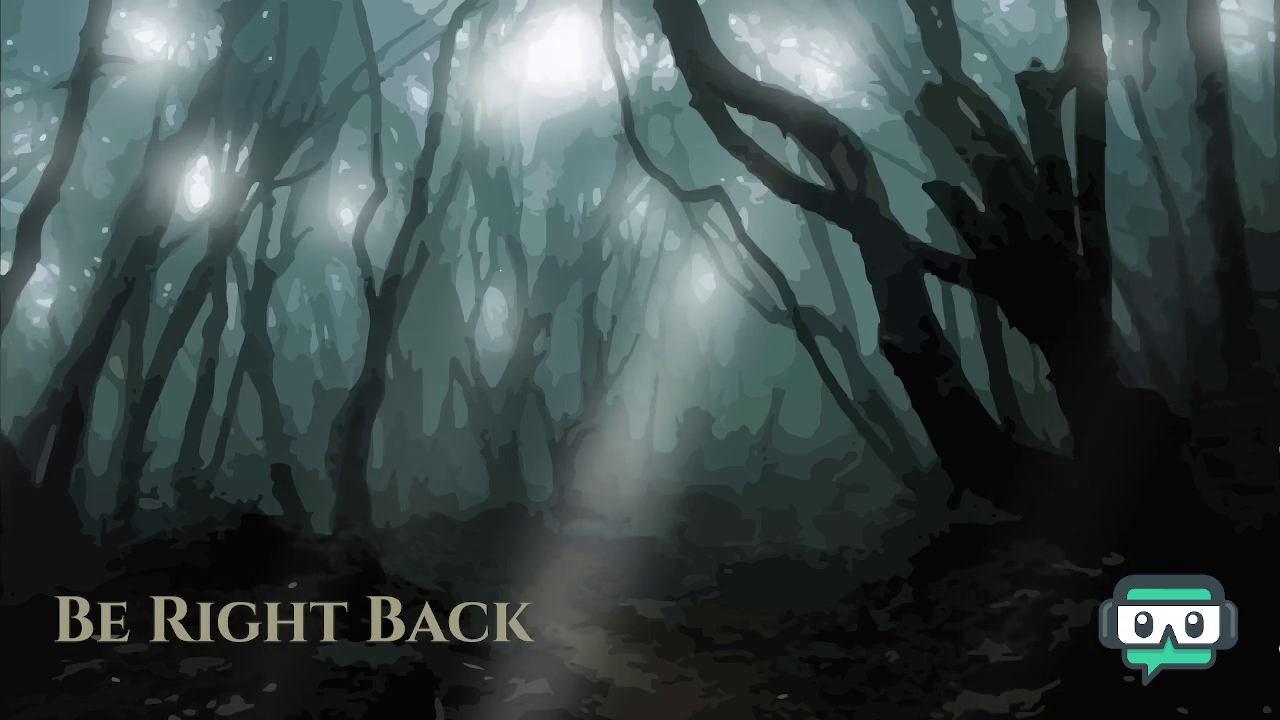
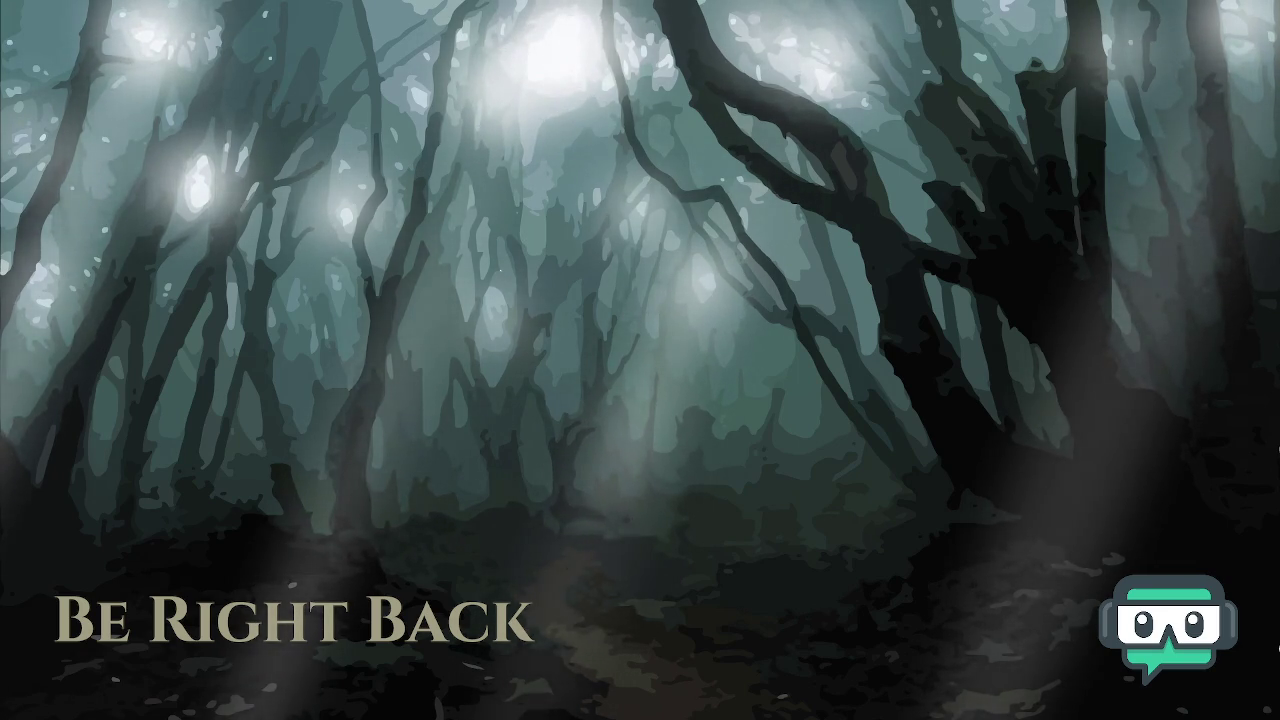
# Step: Switch the live output to the In Game scene and minimize Streamlabs to show the Twitch page
pyautogui.click(370, 432)
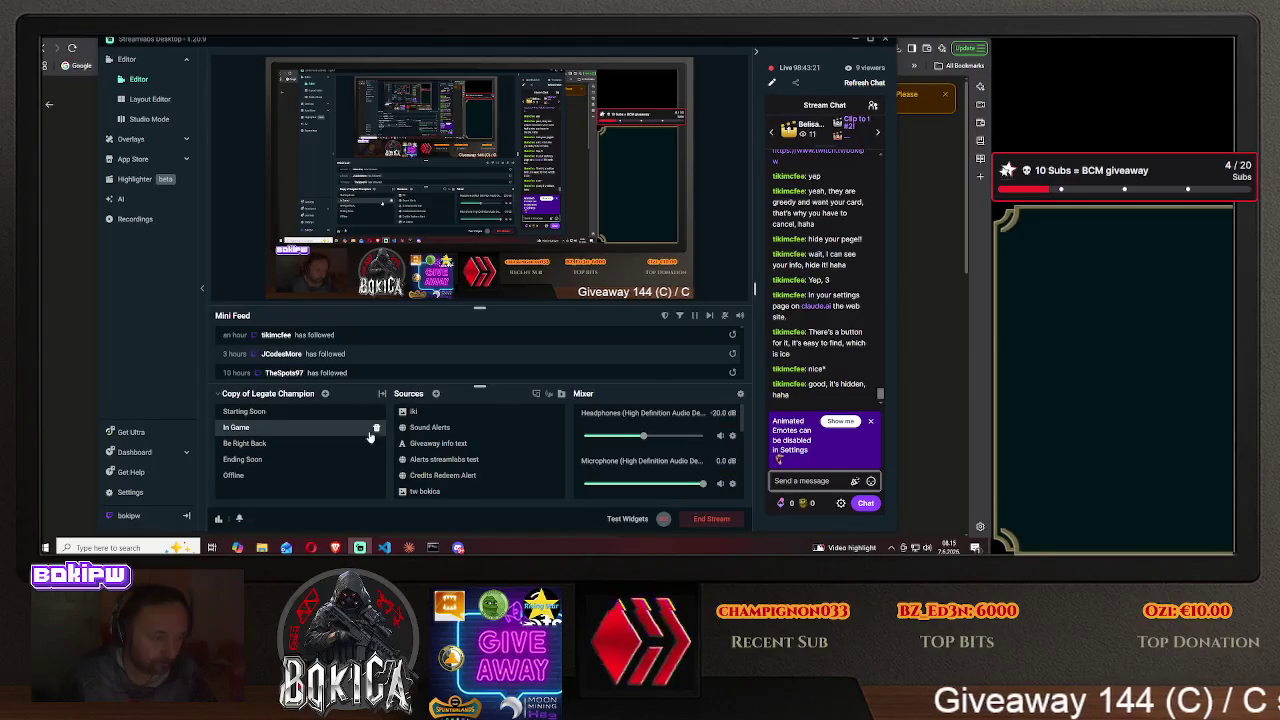
pyautogui.click(855, 40)
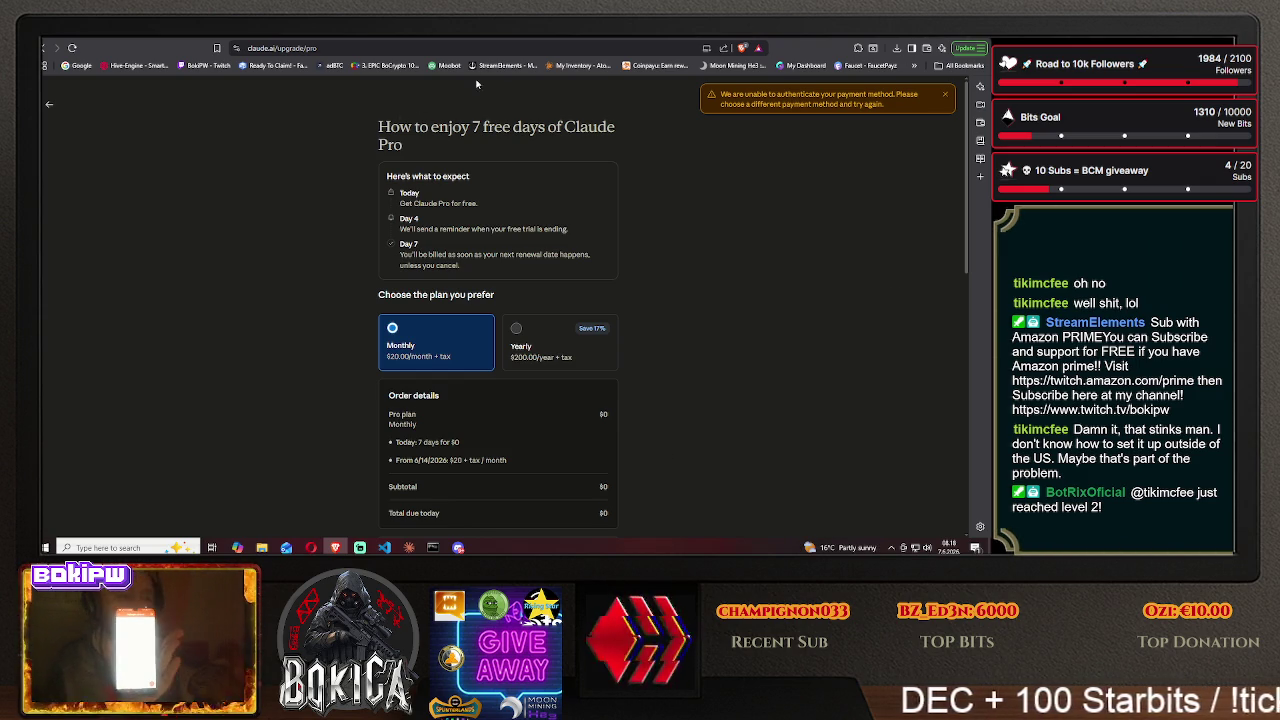
pyautogui.click(521, 39)
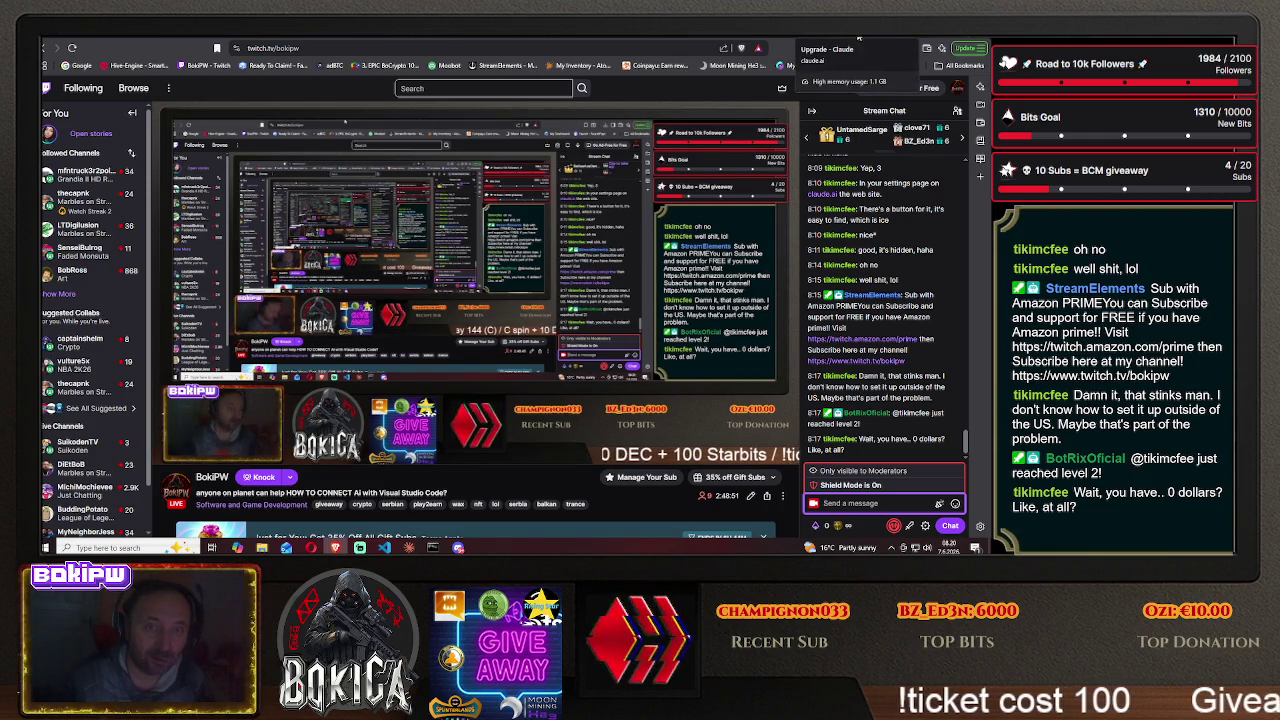
# Step: Return from the Twitch tab to the Claude Pro upgrade page
pyautogui.click(858, 40)
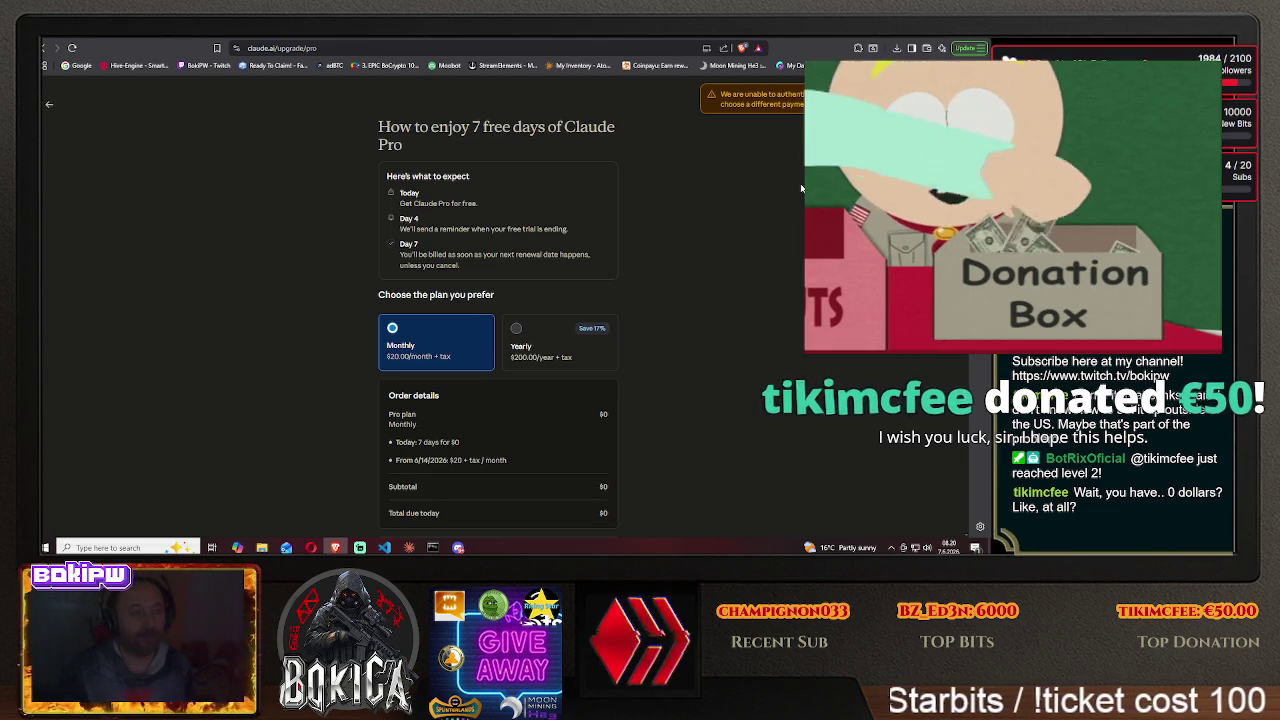
pyautogui.click(519, 38)
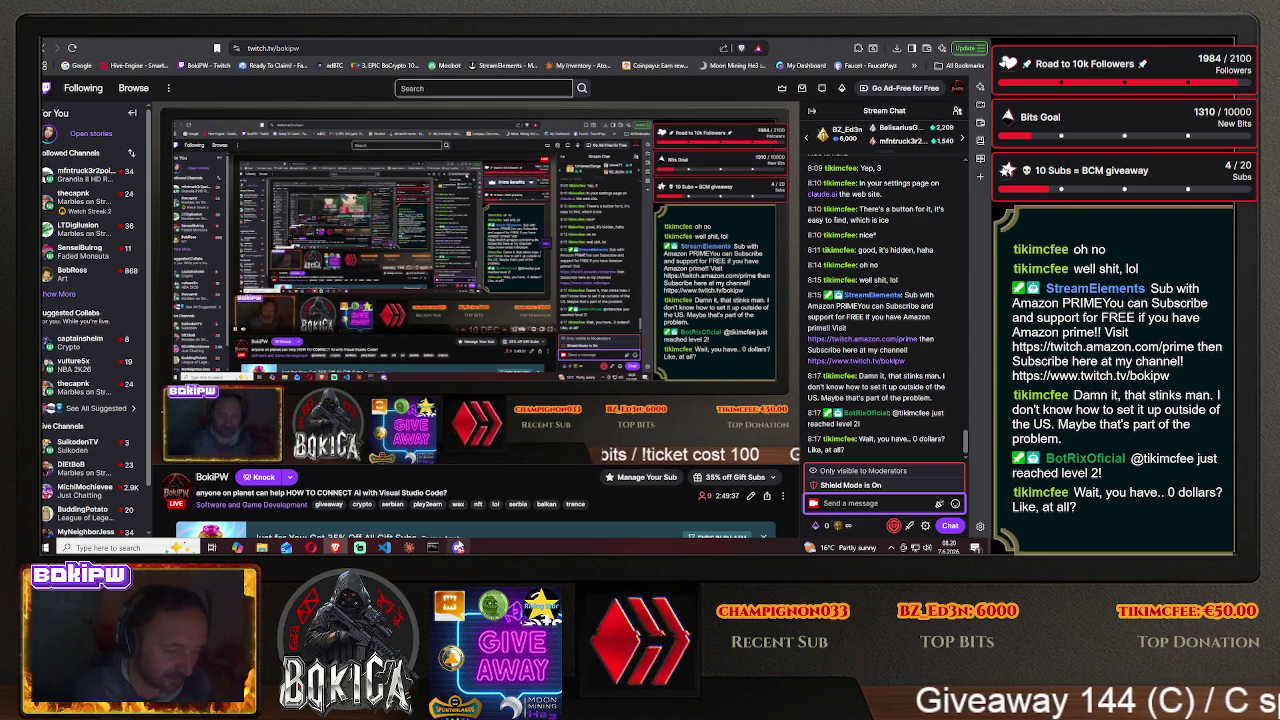
pyautogui.click(458, 548)
# Step: Bring up Discord and hide it again, then flip between the Twitch chat and Claude Pro tabs
pyautogui.click(458, 548)
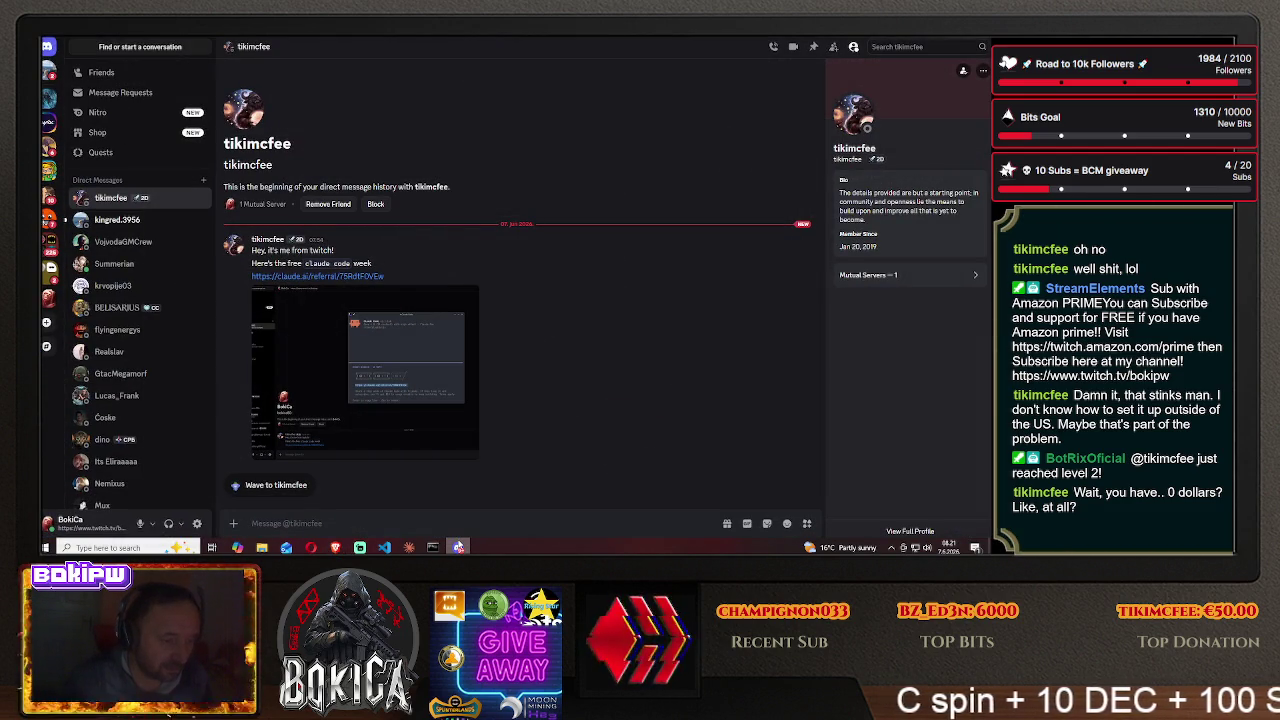
pyautogui.click(458, 548)
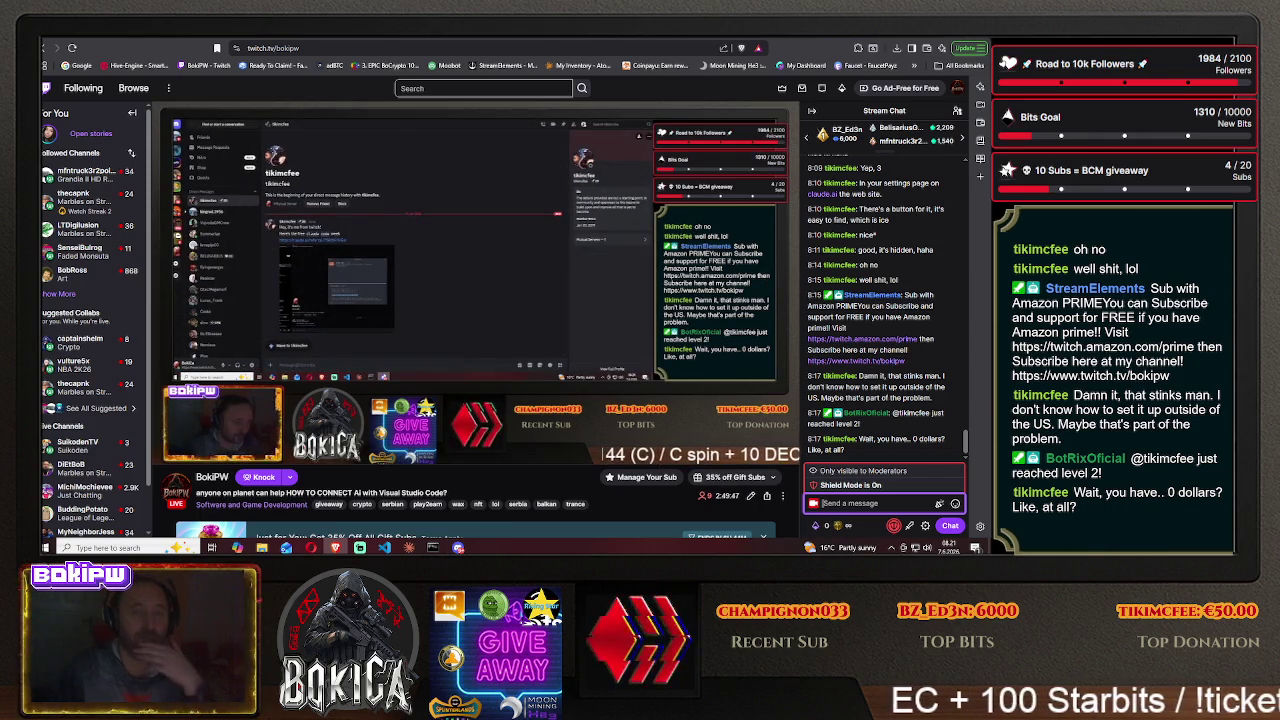
pyautogui.click(821, 53)
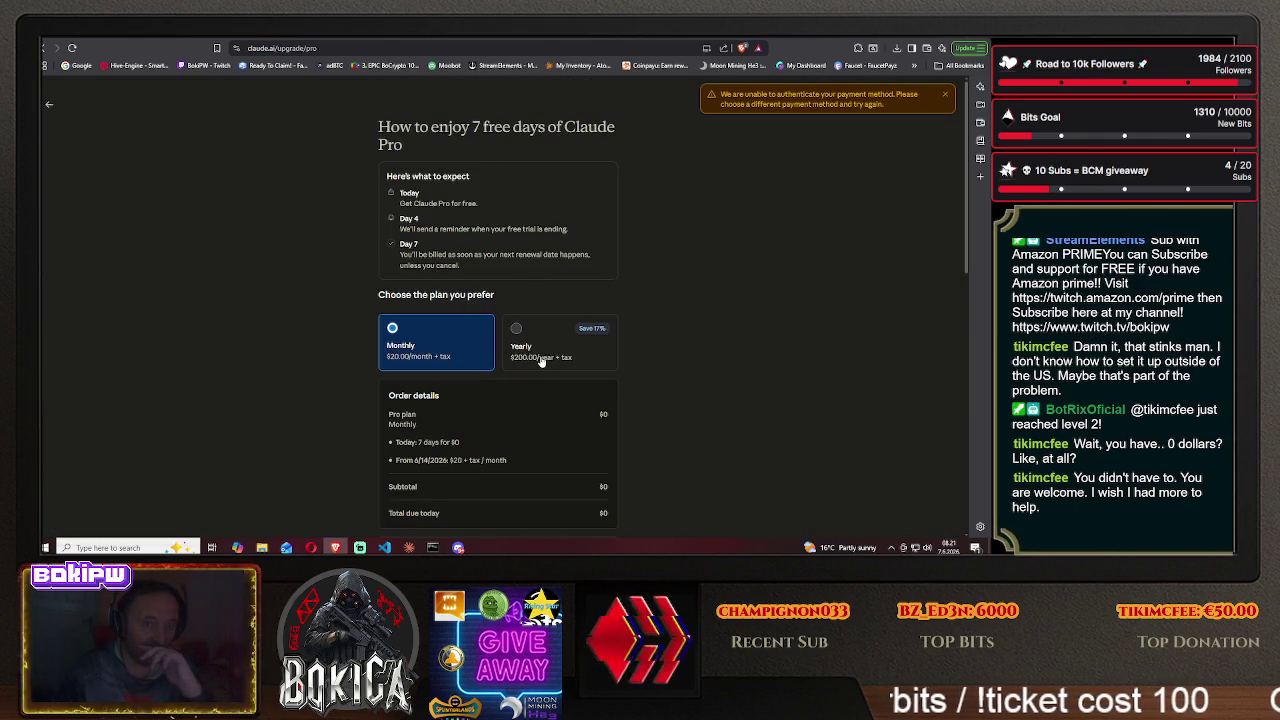
pyautogui.click(525, 36)
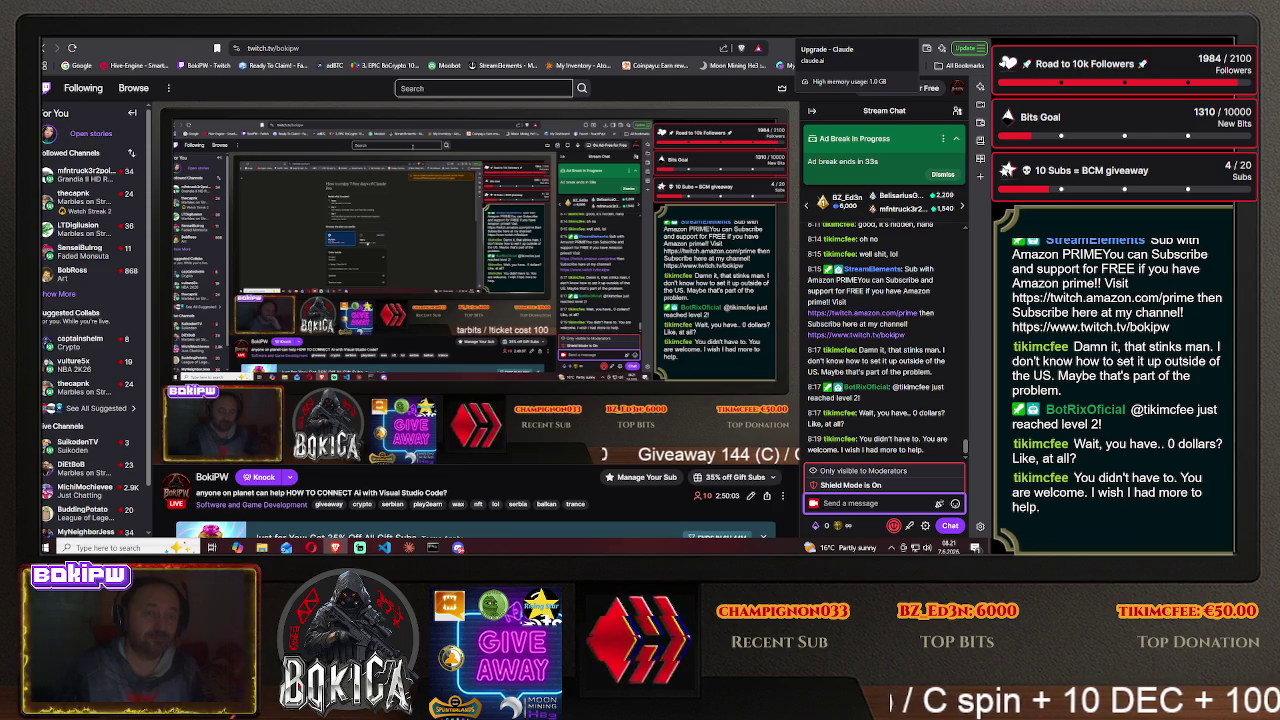
pyautogui.click(850, 36)
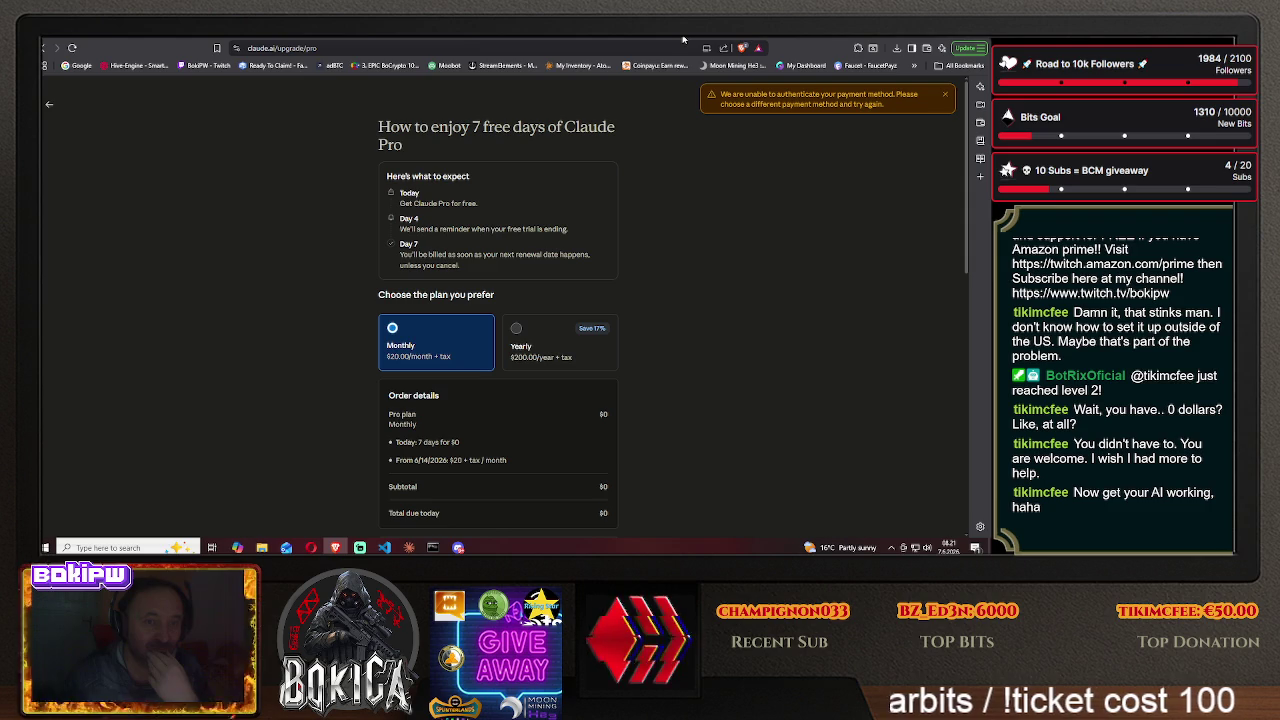
pyautogui.hotkey('ctrl', 'Tab')
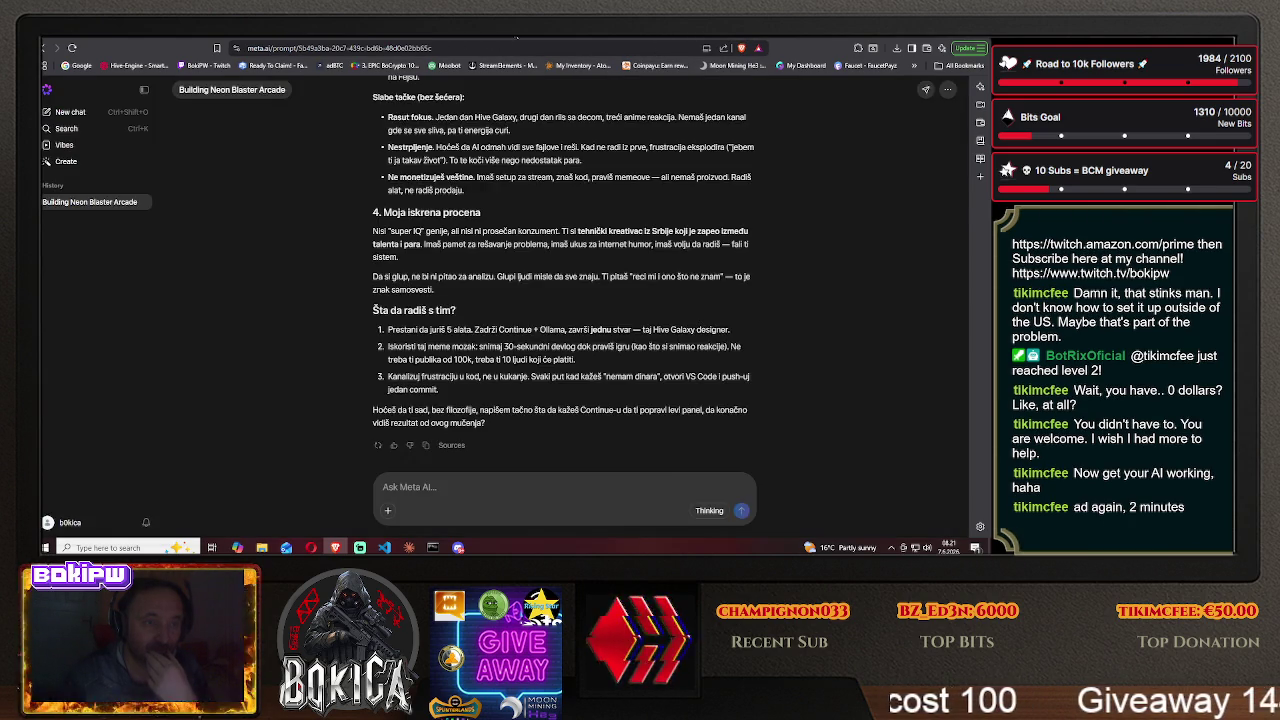
# Step: Cycle past the Twitch and Claude Pro tabs, then open a blank new browser tab
pyautogui.hotkey('ctrl', 'Tab')
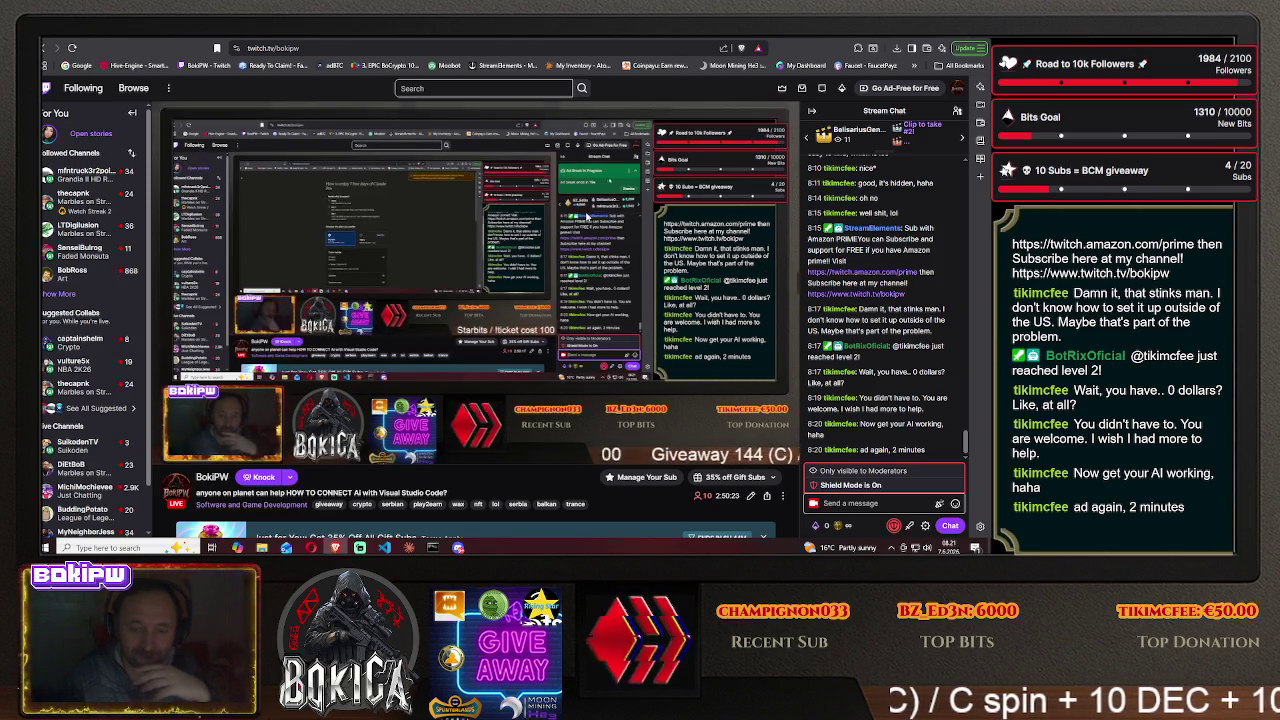
pyautogui.hotkey('ctrl', 'Tab')
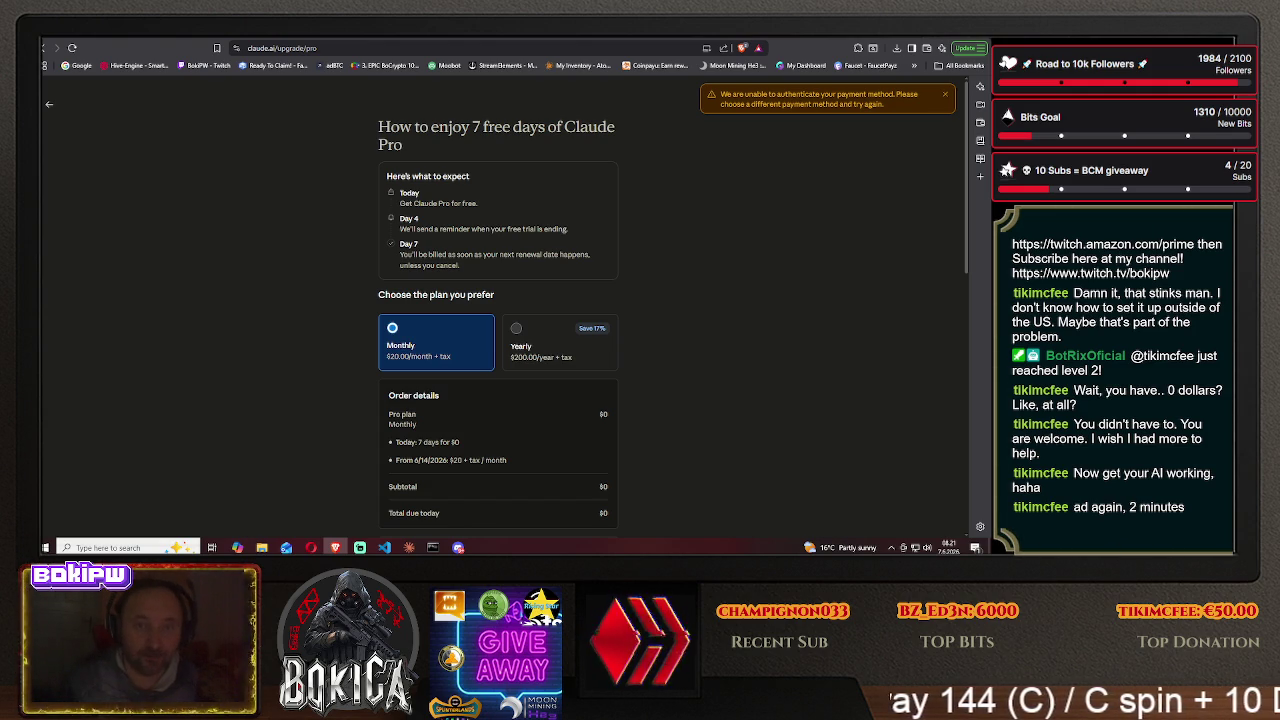
pyautogui.hotkey('ctrl', 't')
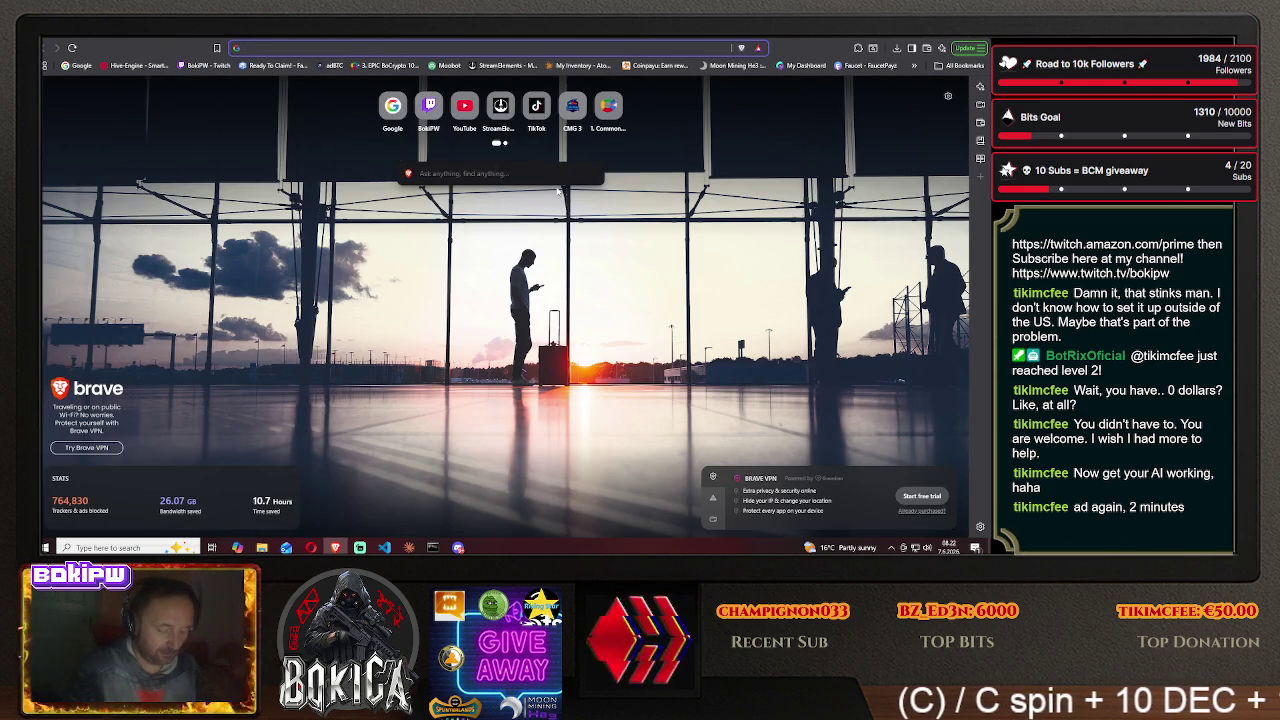
# Step: Go to paypal.com and pick the PayPal login suggestion from the address bar
pyautogui.write('pa')
pyautogui.press('Return')
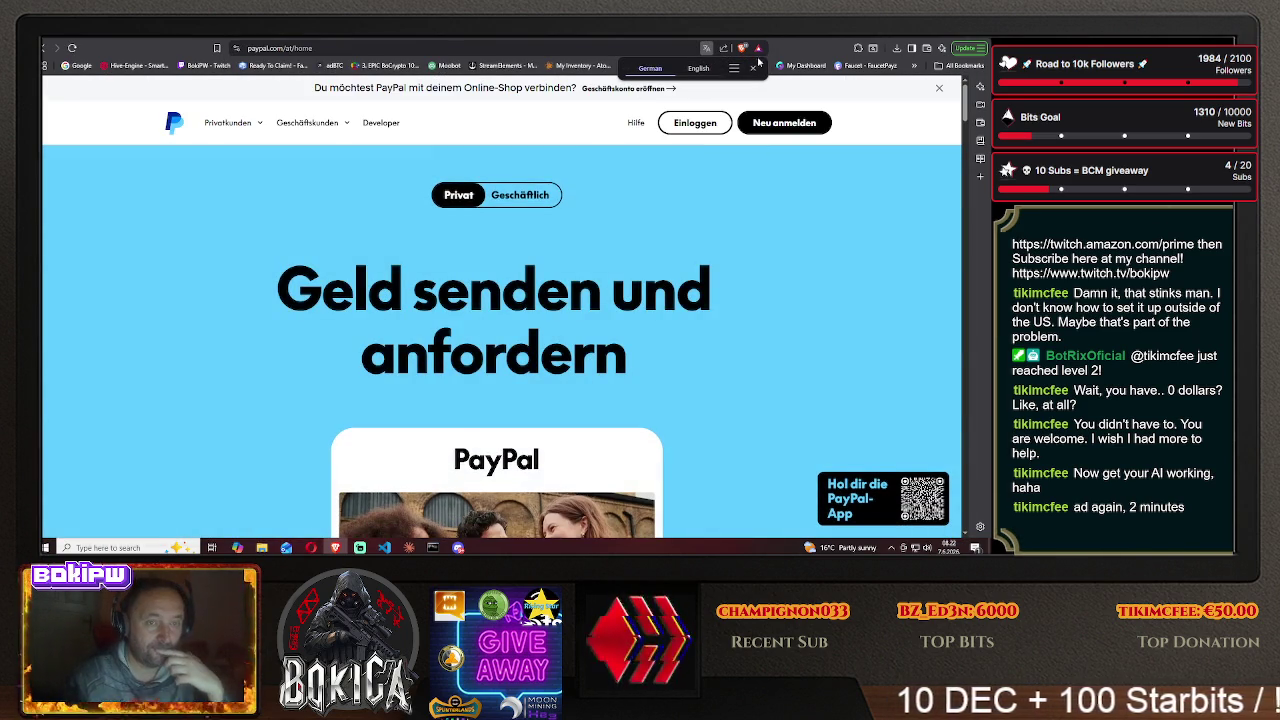
pyautogui.click(343, 47)
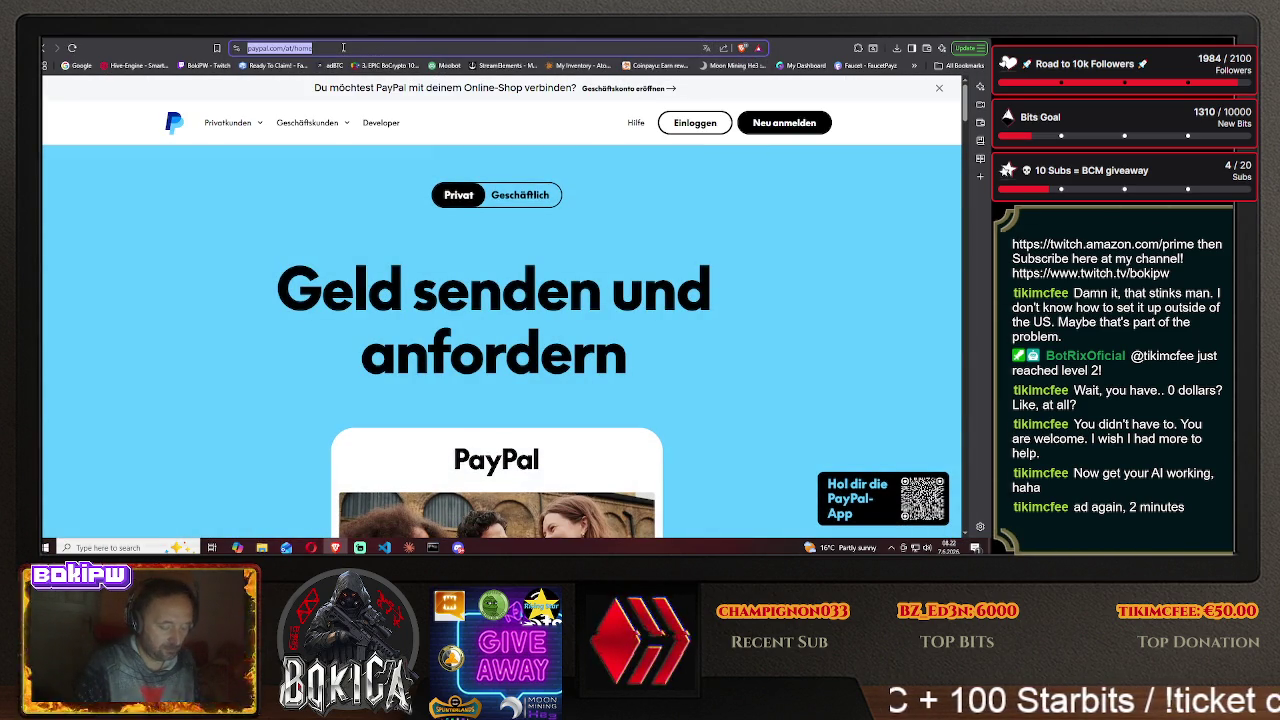
pyautogui.write('pay')
pyautogui.press('Down')
pyautogui.press('Down')
pyautogui.press('Down')
pyautogui.press('Return')
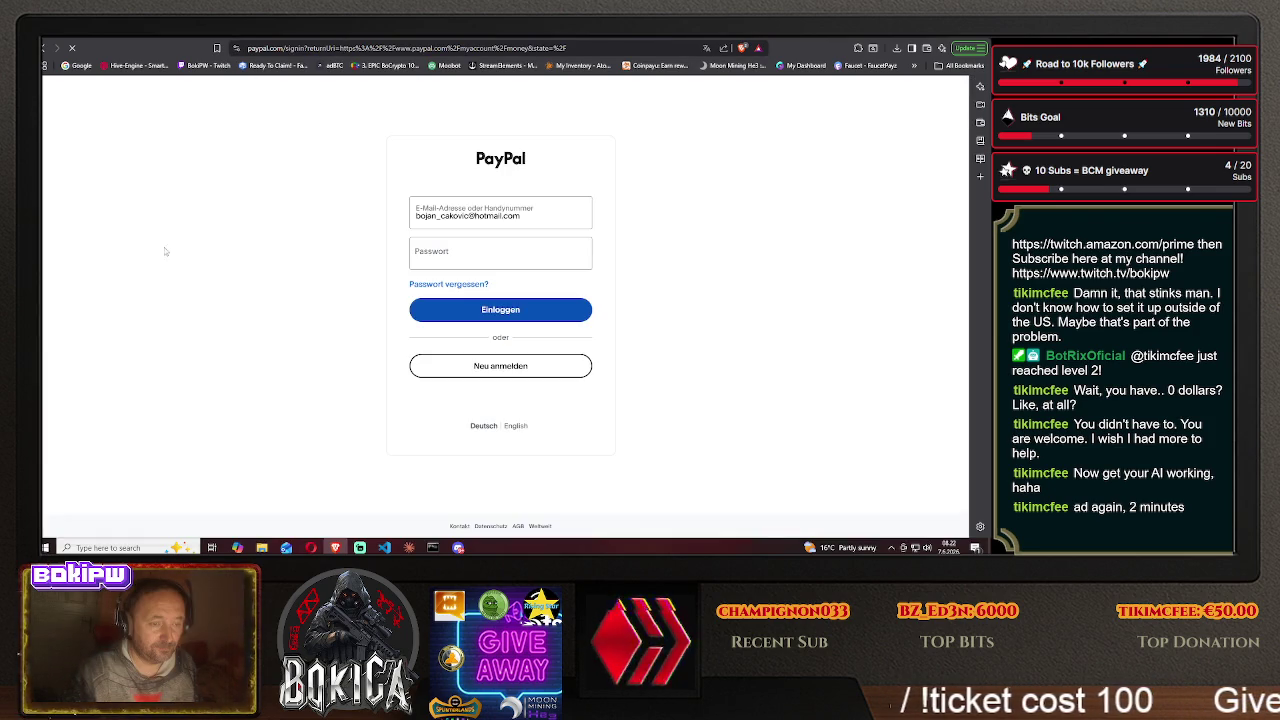
# Step: Log in to PayPal using the browser's saved password
pyautogui.click(480, 255)
pyautogui.click(495, 301)
pyautogui.click(495, 306)
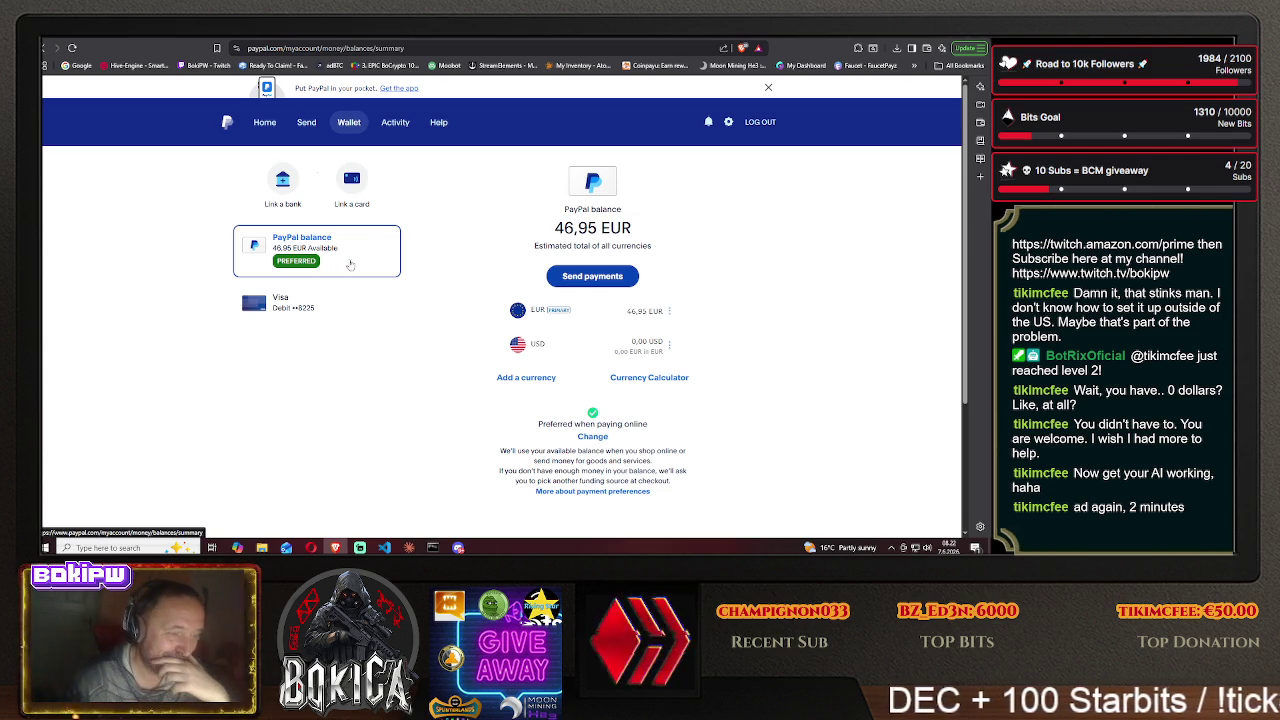
# Step: Instantly transfer the full 46,95 EUR balance to the Visa debit card and finish
pyautogui.click(560, 282)
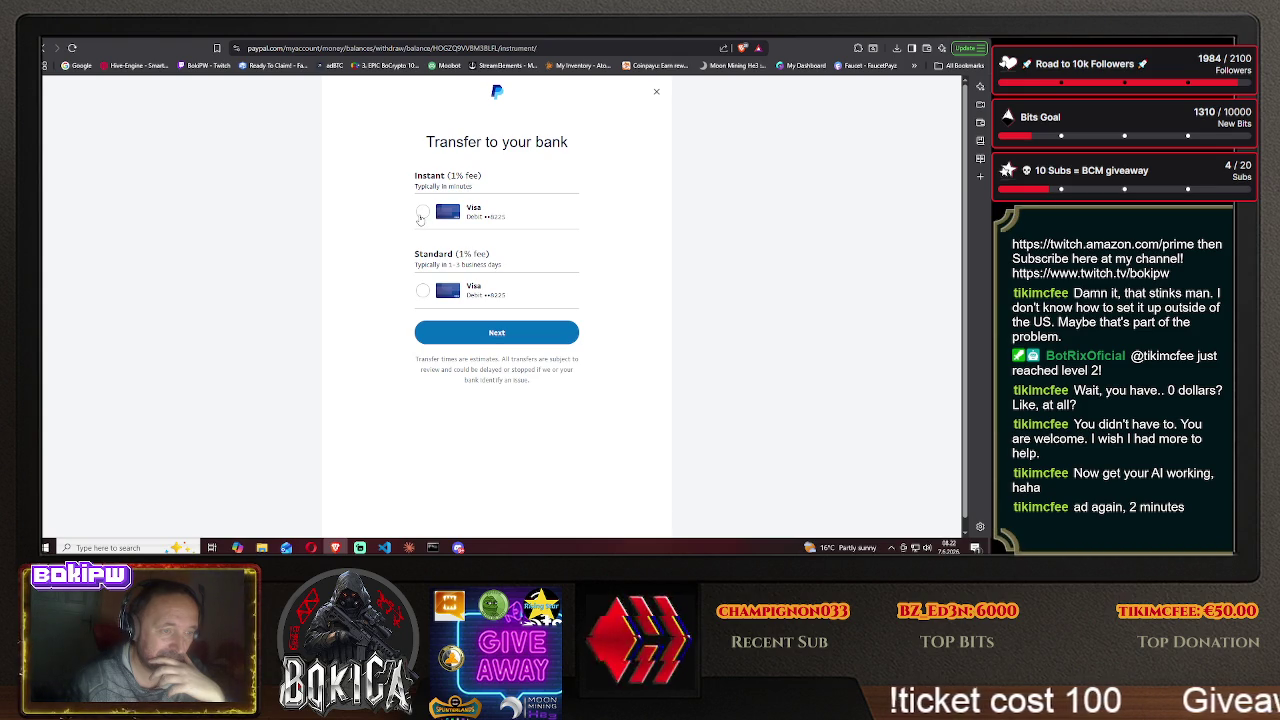
pyautogui.click(423, 211)
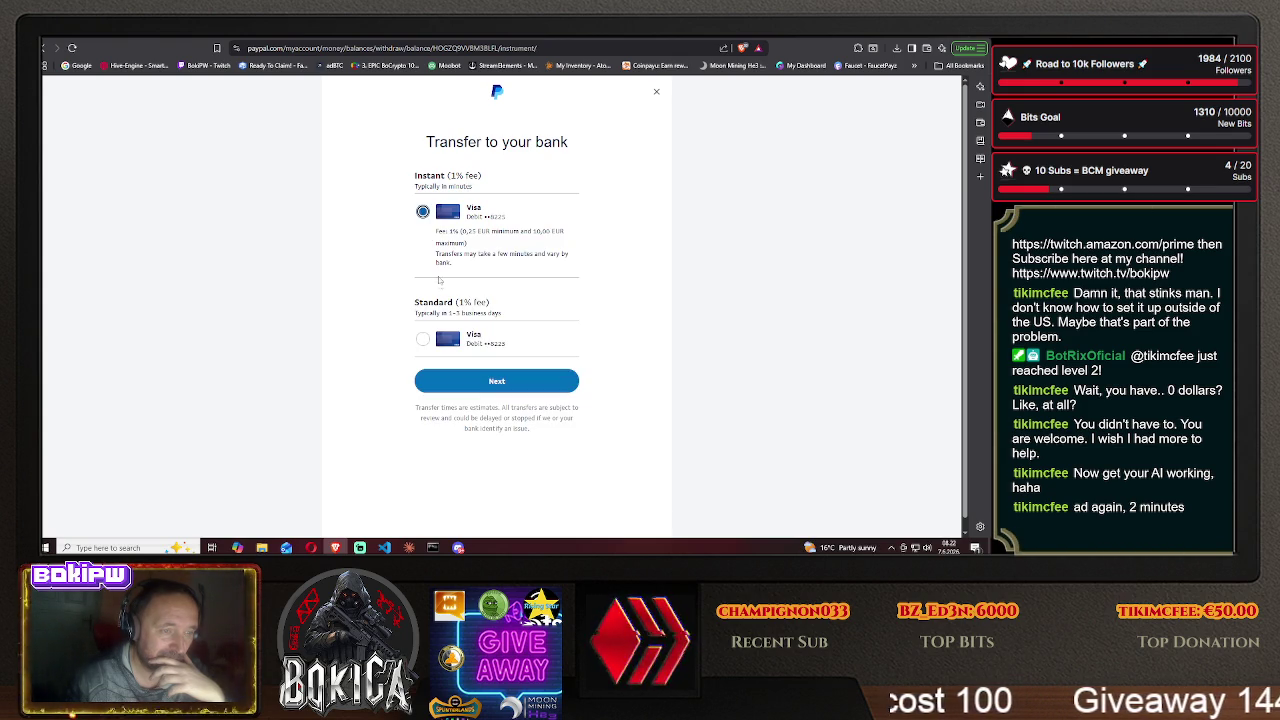
pyautogui.click(497, 381)
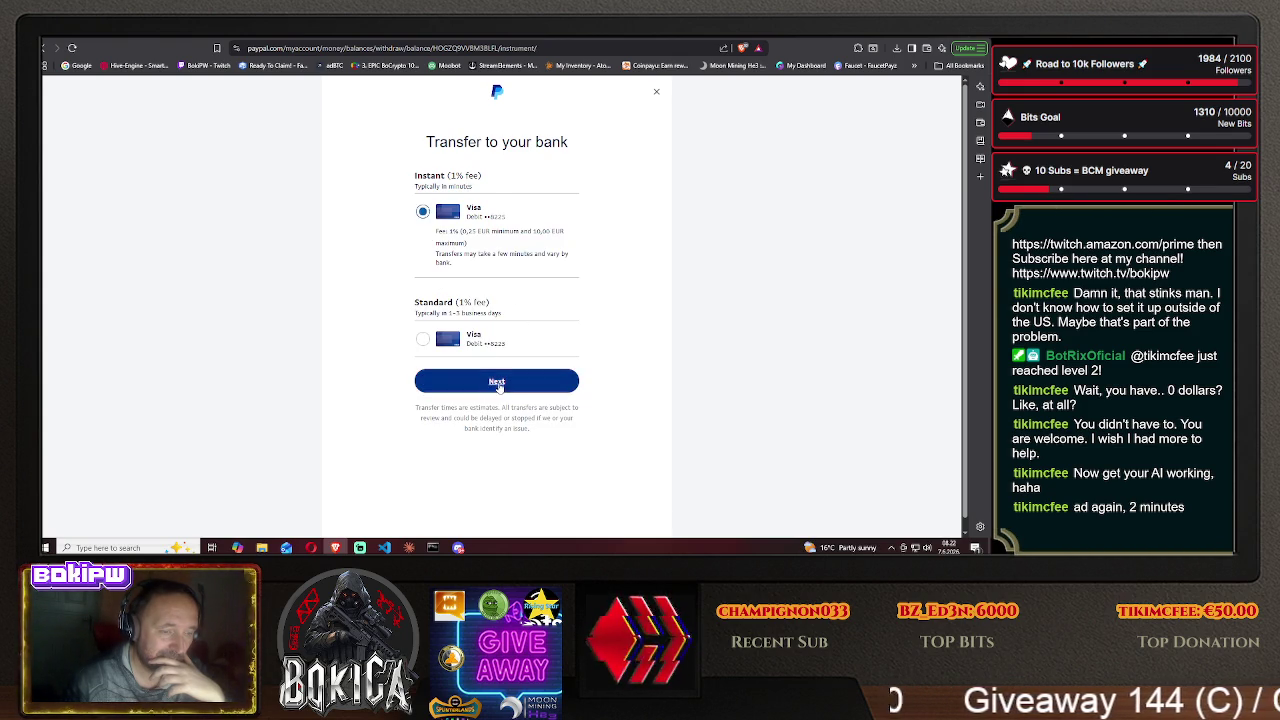
pyautogui.click(497, 278)
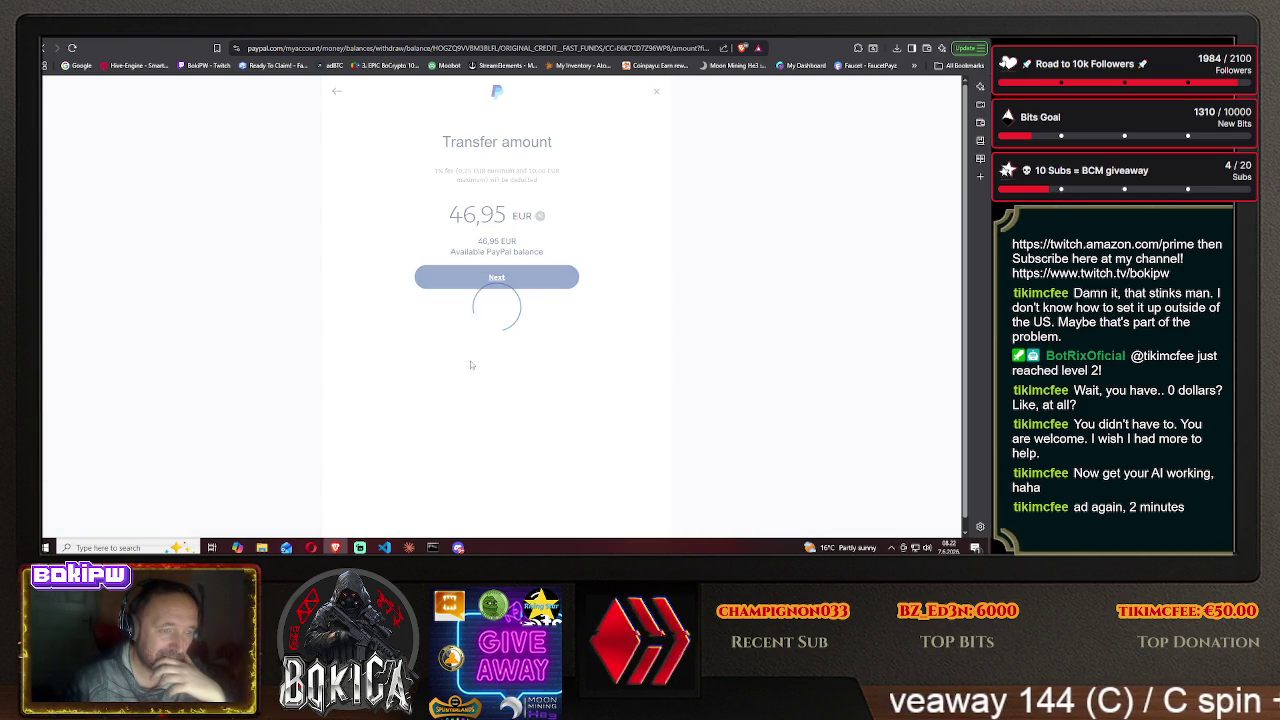
pyautogui.click(490, 463)
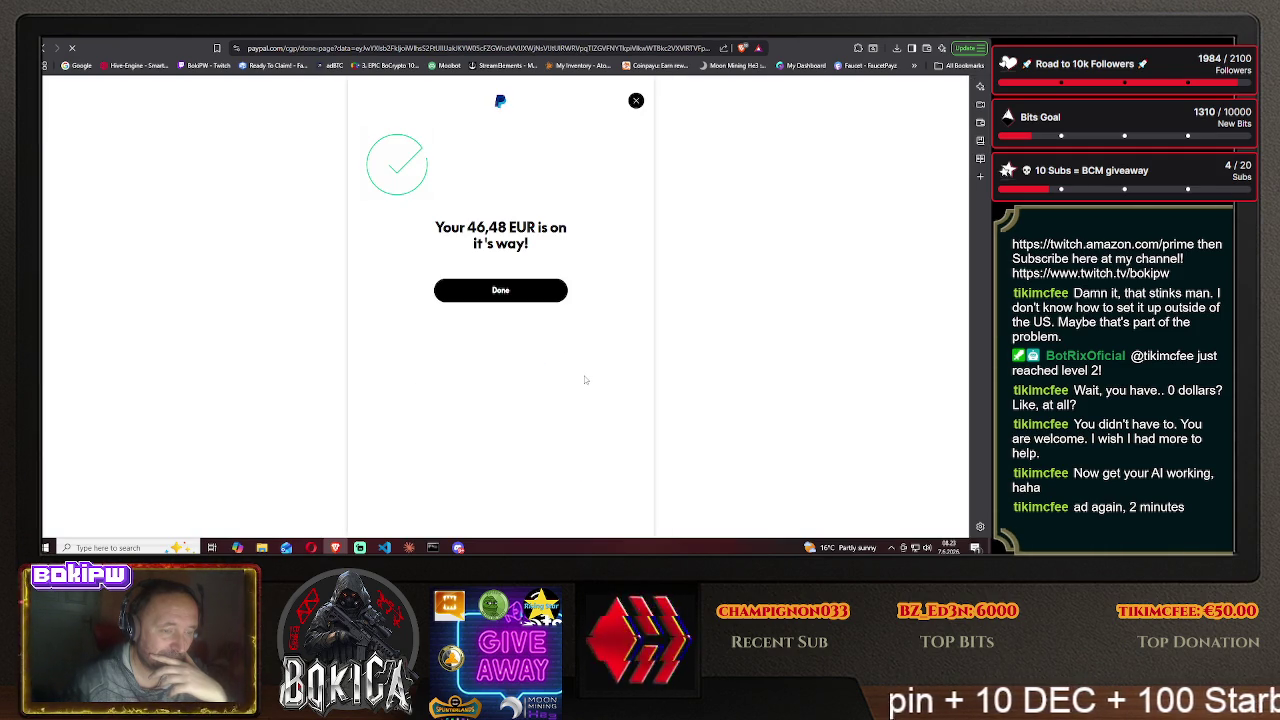
pyautogui.click(498, 301)
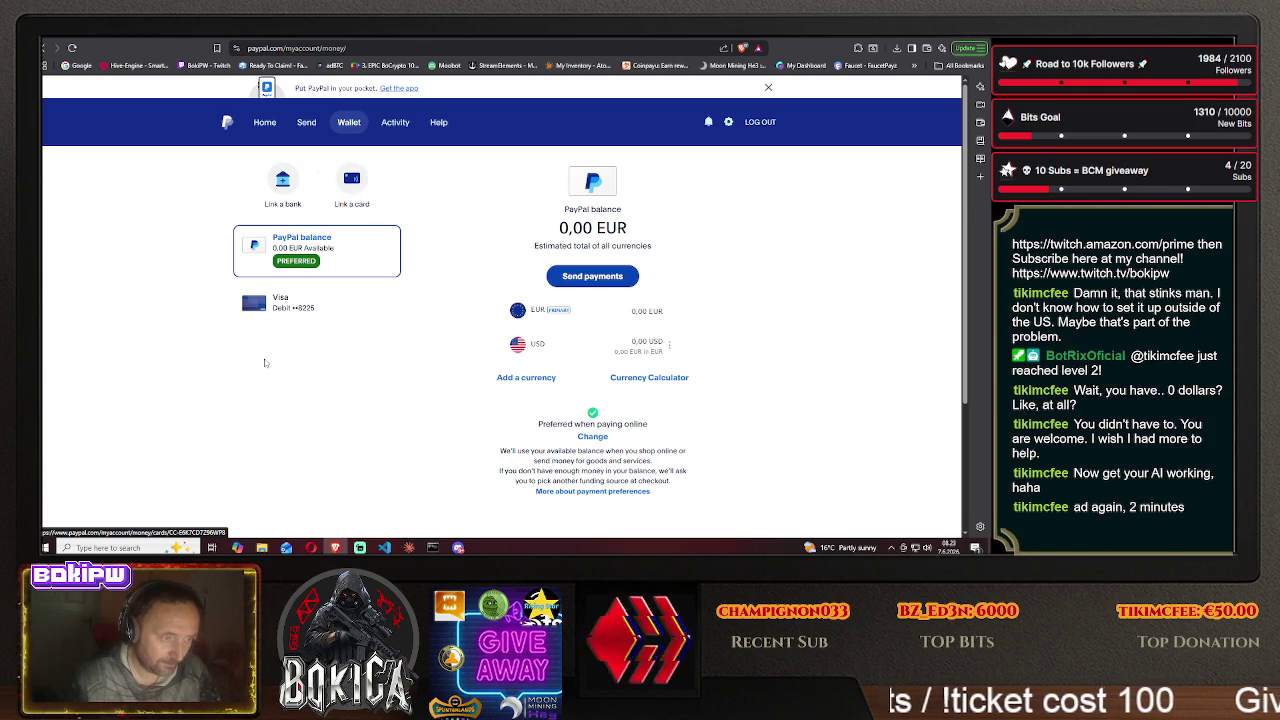
# Step: Check the 0,00 EUR wallet balance and open the account's Activity list
pyautogui.scroll(-3, 262, 364)
pyautogui.scroll(3, 262, 364)
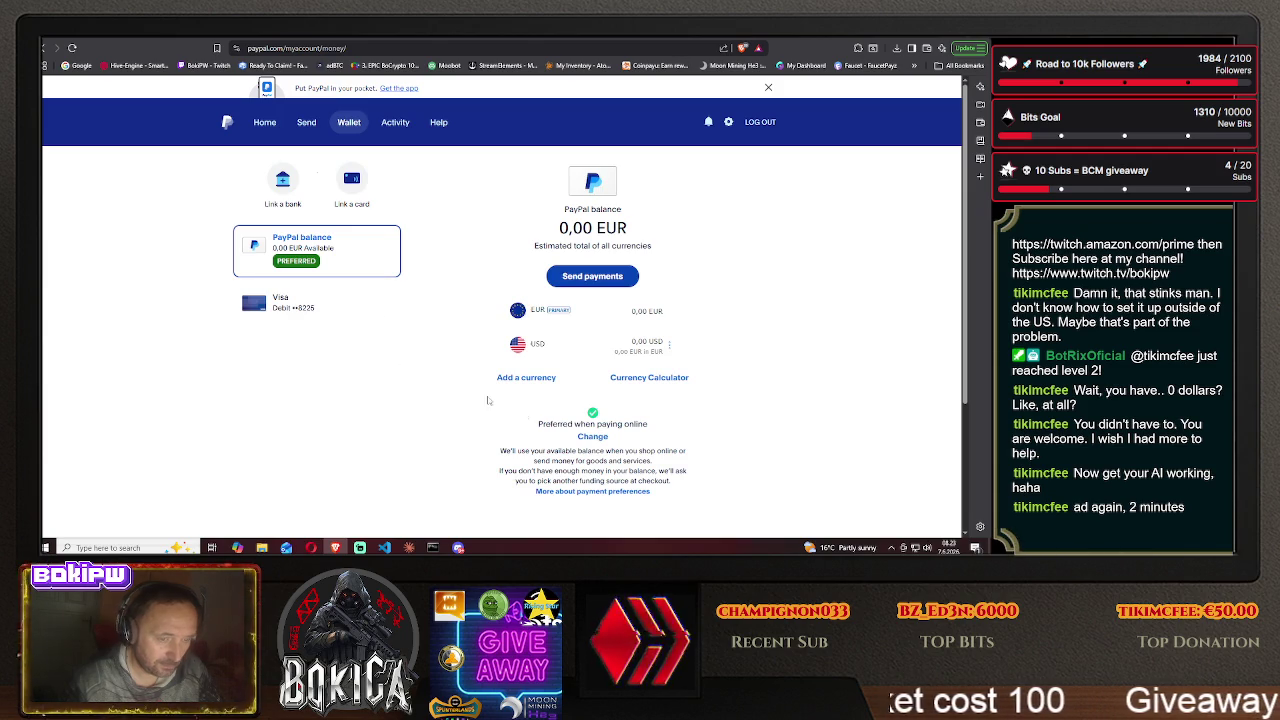
pyautogui.click(395, 122)
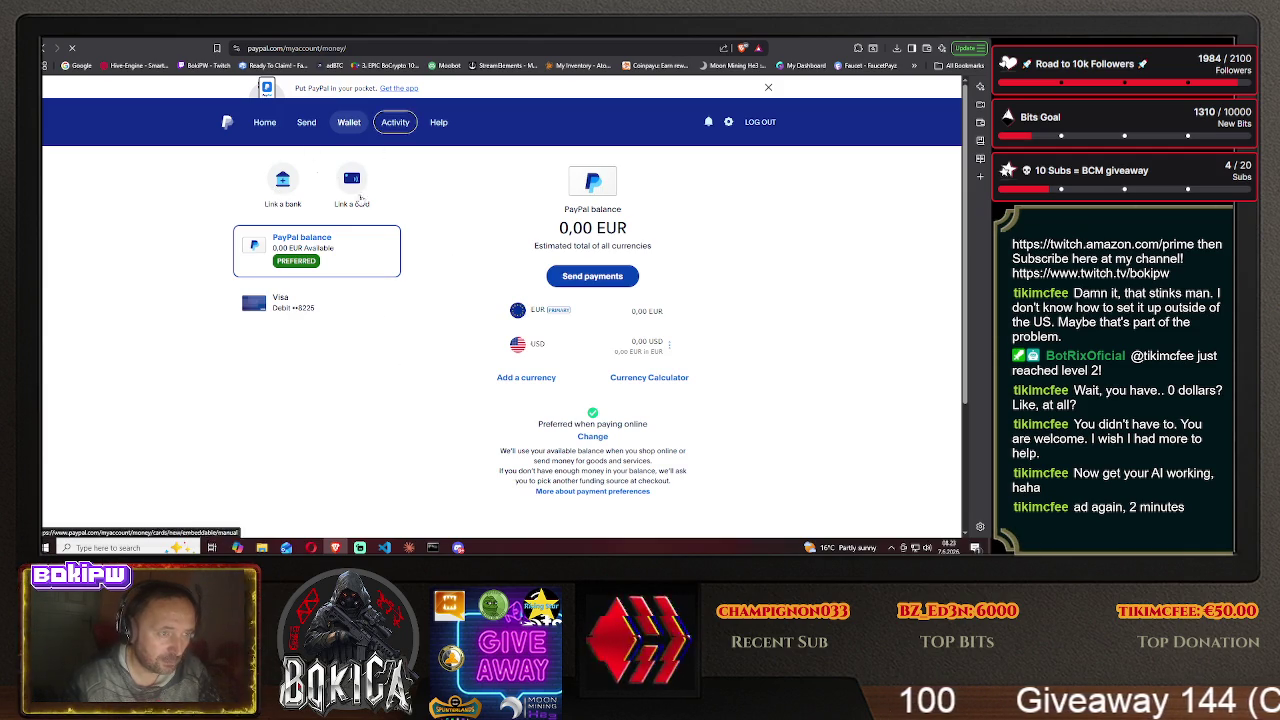